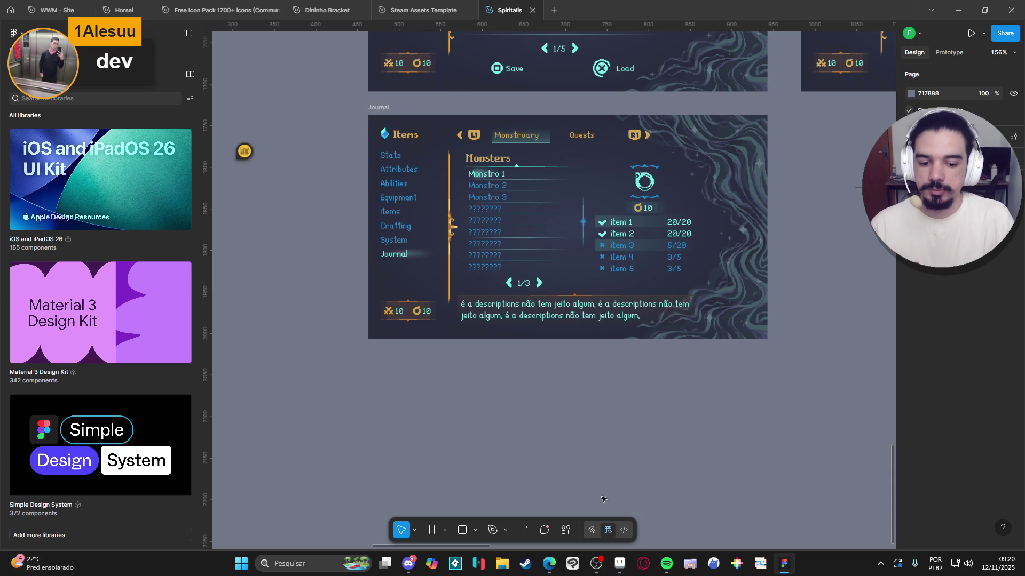
Step: Step away to another application and the Discord chat, then return to the Figma Journal design
left_click(596, 564)
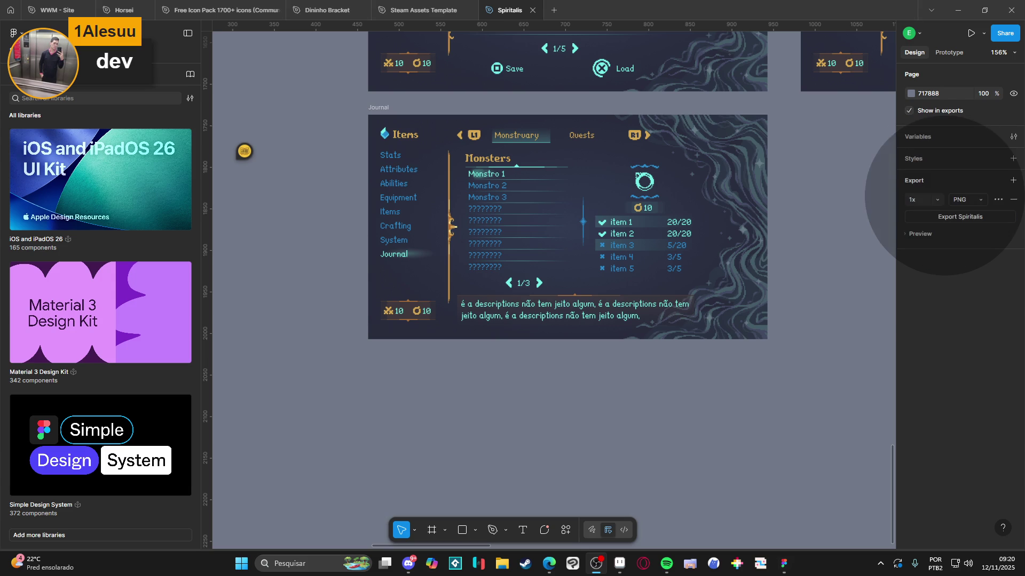
key("alt+Tab")
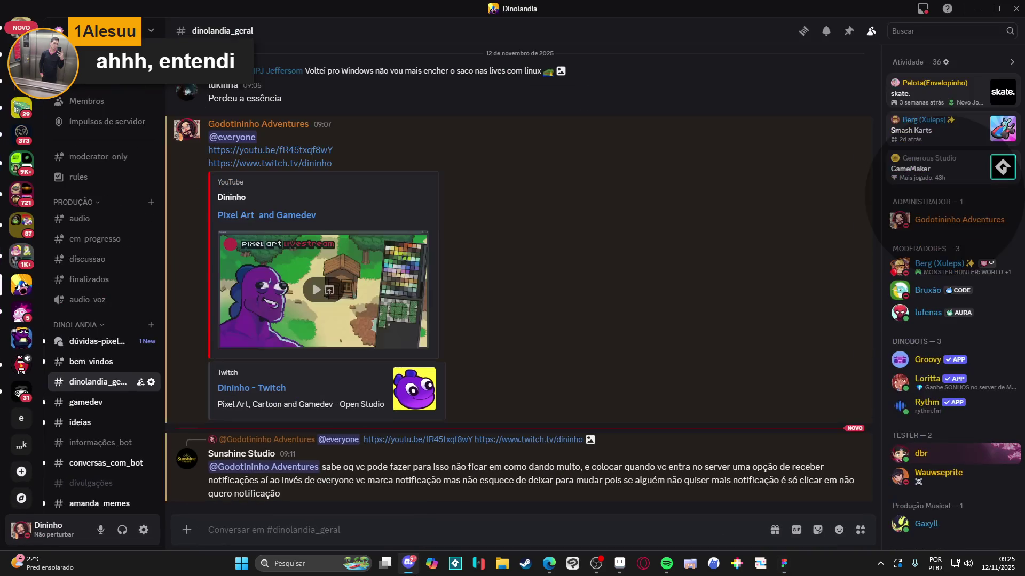
left_click(409, 563)
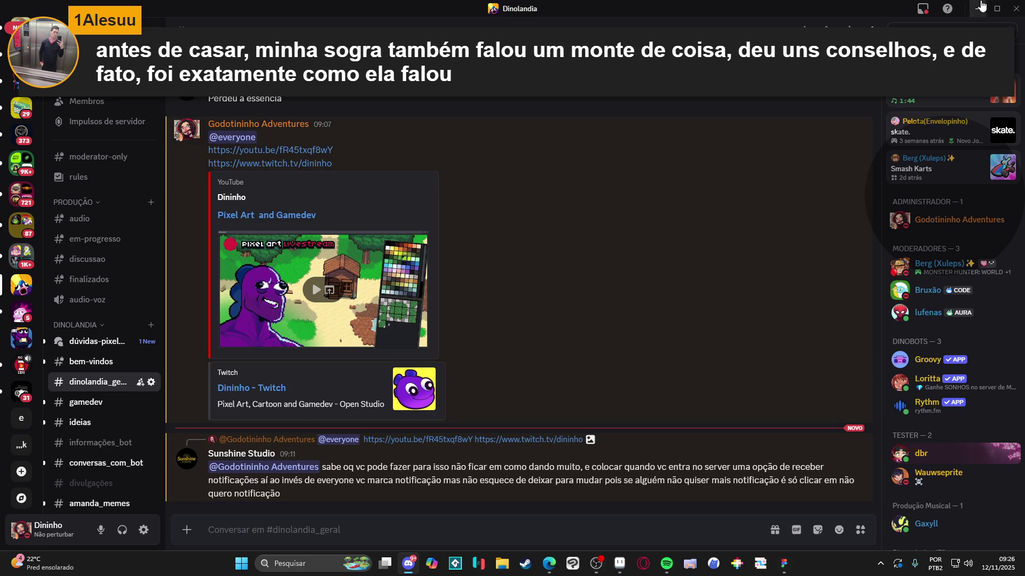
key("alt+Tab")
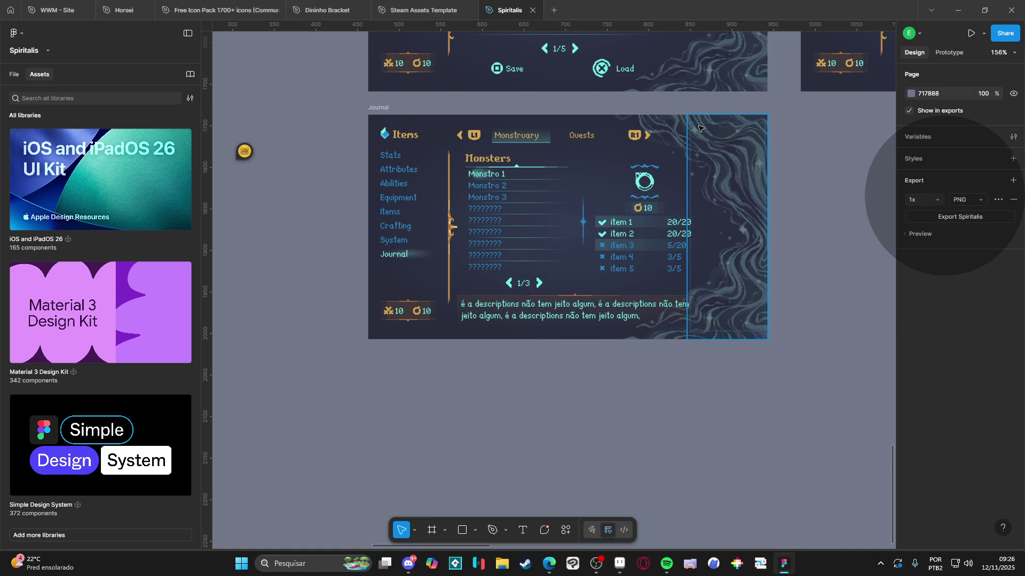
Step: Select the Equipment screen's stats icon panel and show the file's layer list
scroll(732, 251, "down", 3, "ctrl")
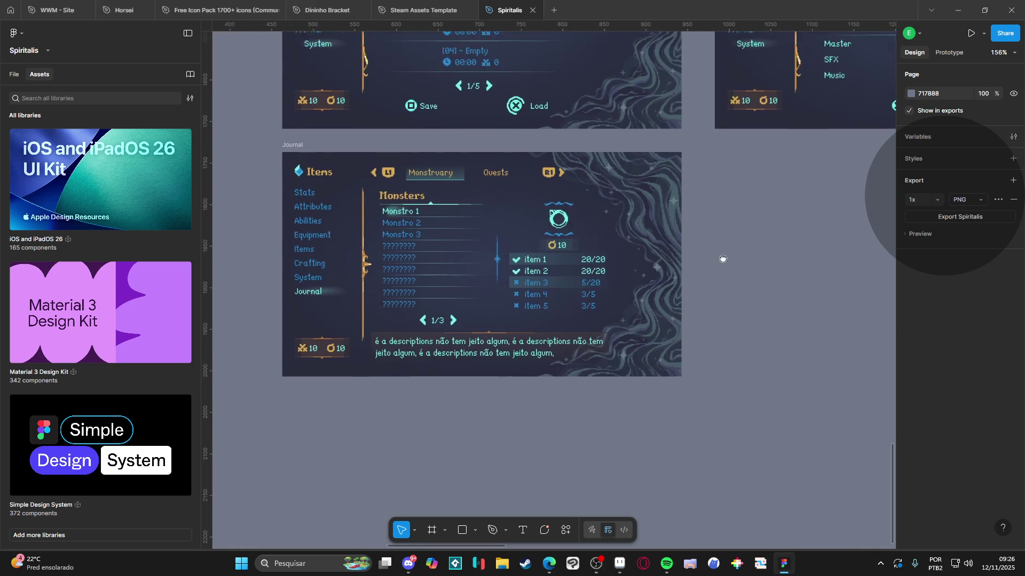
scroll(734, 237, "down", 3, "ctrl")
scroll(670, 305, "up", 10)
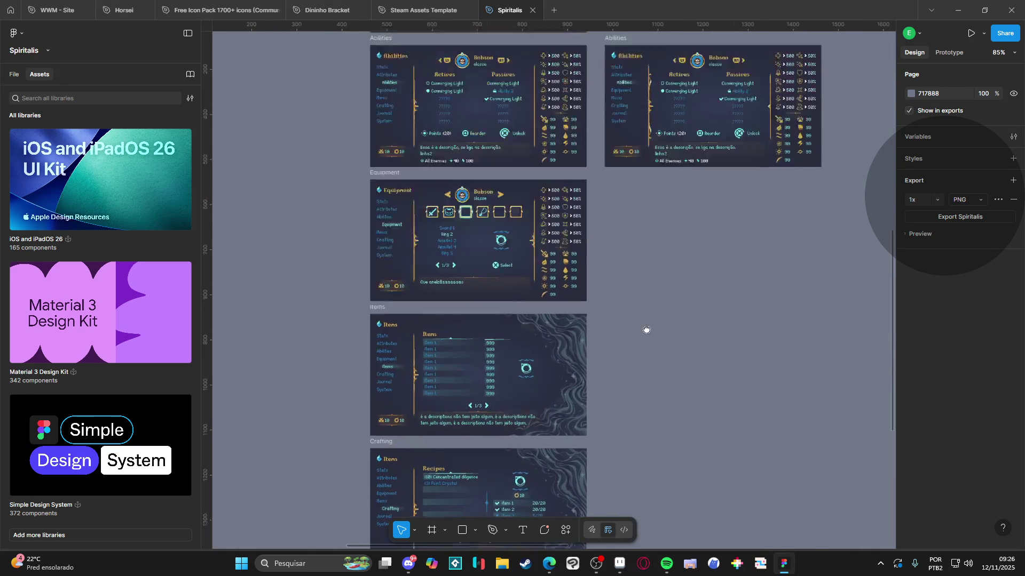
left_click(550, 241)
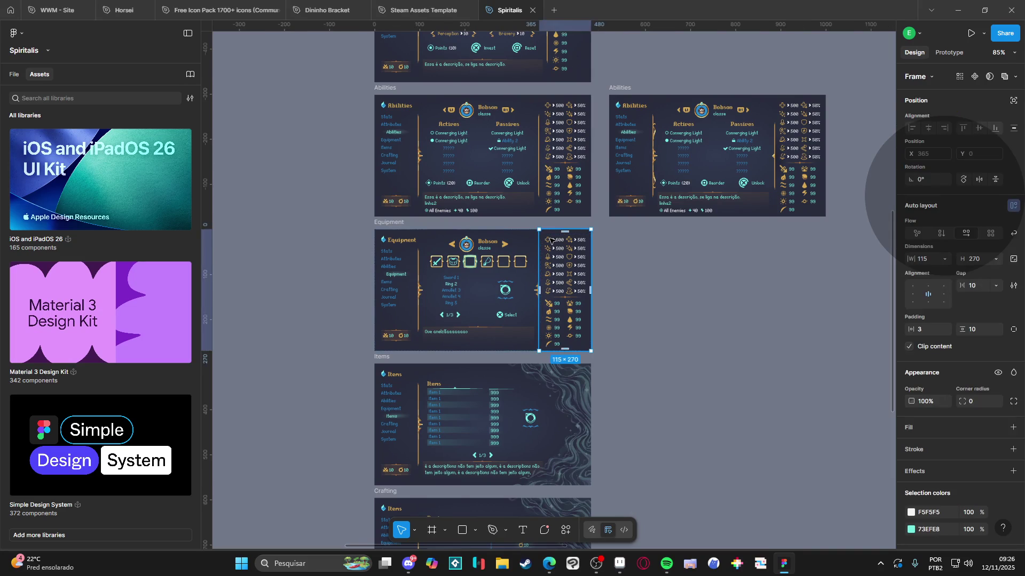
scroll(547, 251, "up", 3, "ctrl")
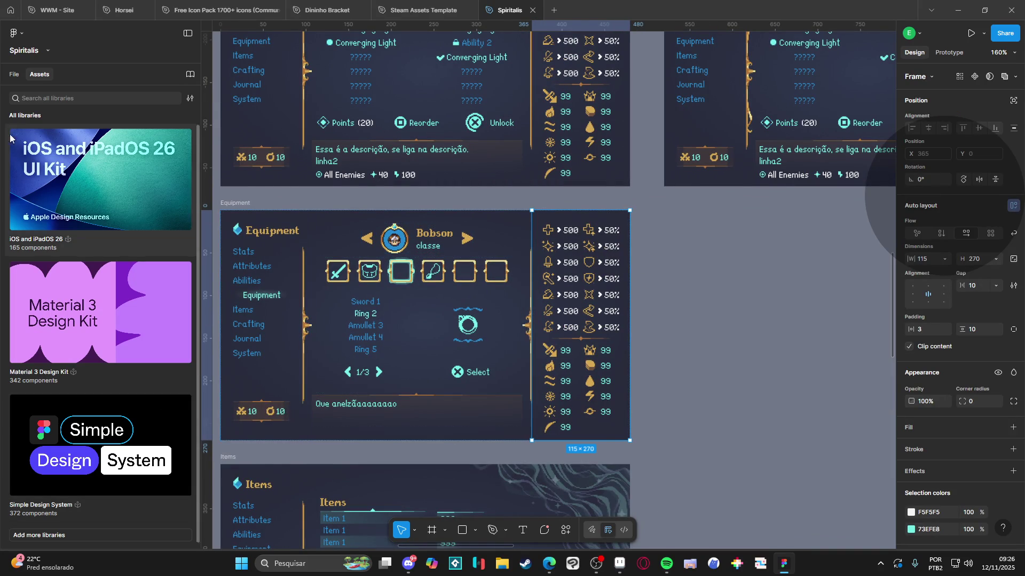
left_click(14, 74)
Step: Navigate back to the Journal screen and select its right-side panel
left_click(596, 564)
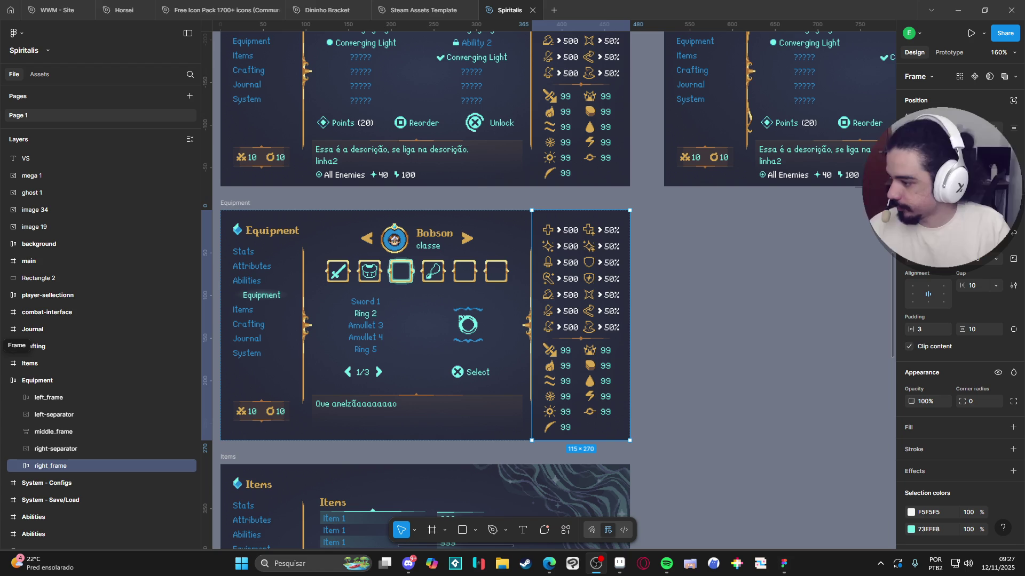
scroll(315, 312, "down", 15)
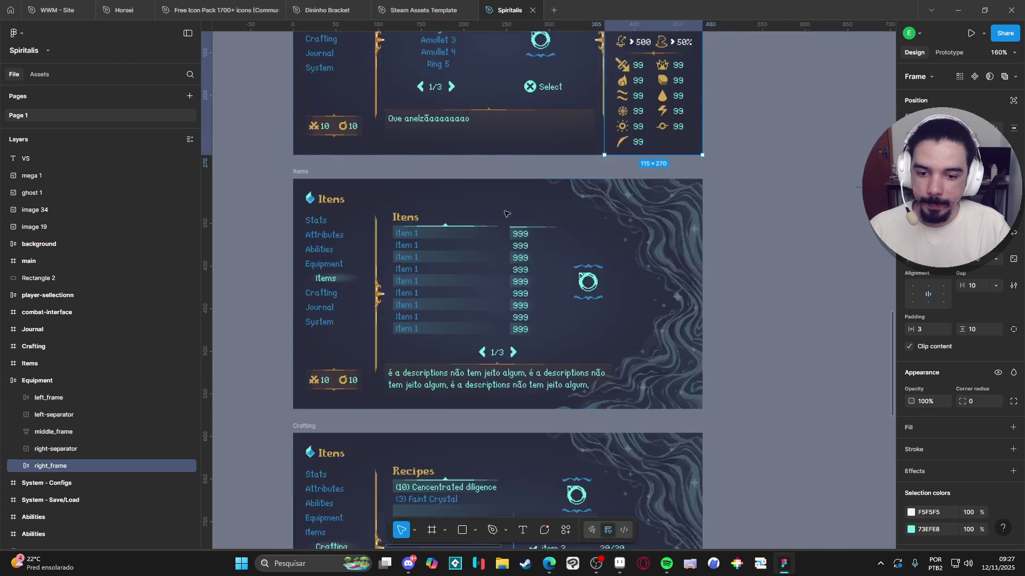
scroll(606, 309, "up", 5)
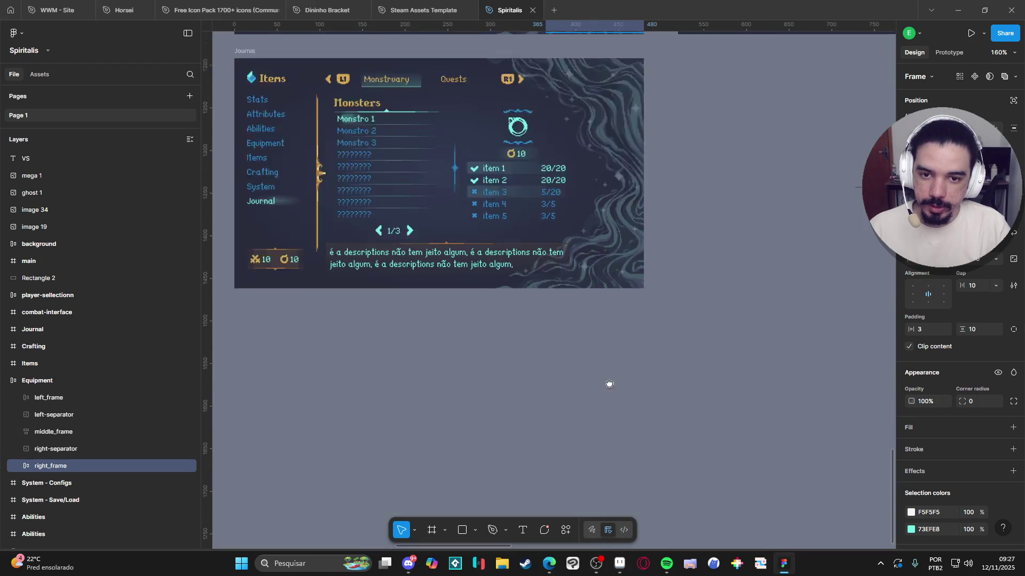
left_click(609, 278)
Step: Paste the stats panel into the Journal, hide the wavy side art, and trial-narrow the middle panel (undone)
key("ctrl+v")
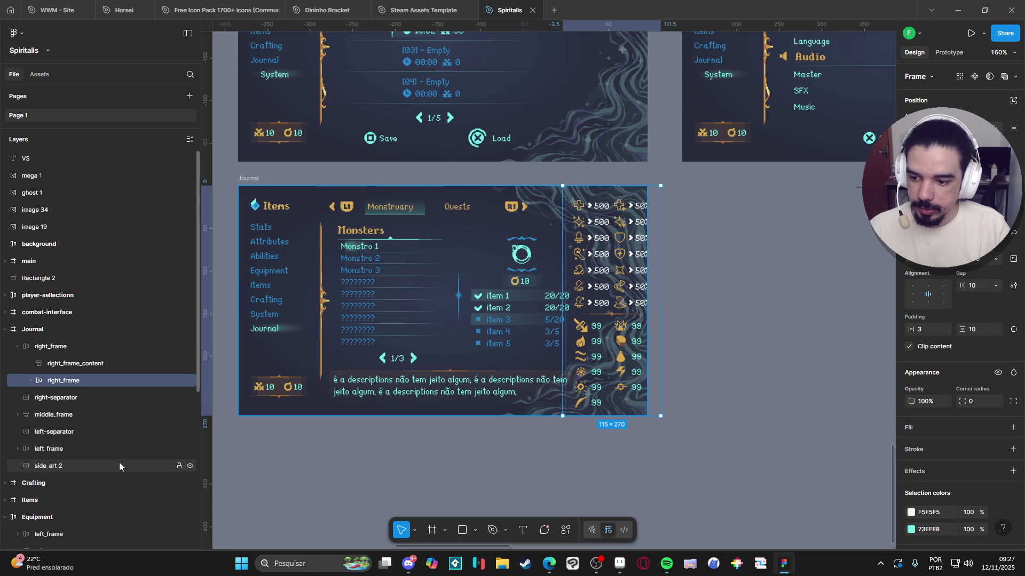
left_click(190, 466)
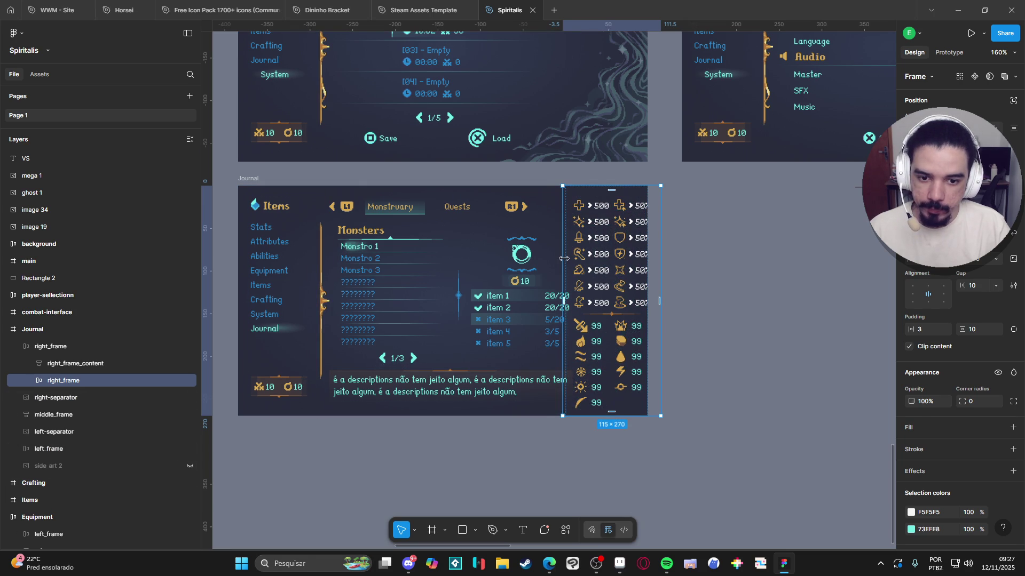
left_click(520, 315)
left_click_drag(572, 305, 541, 304)
key("ctrl+z")
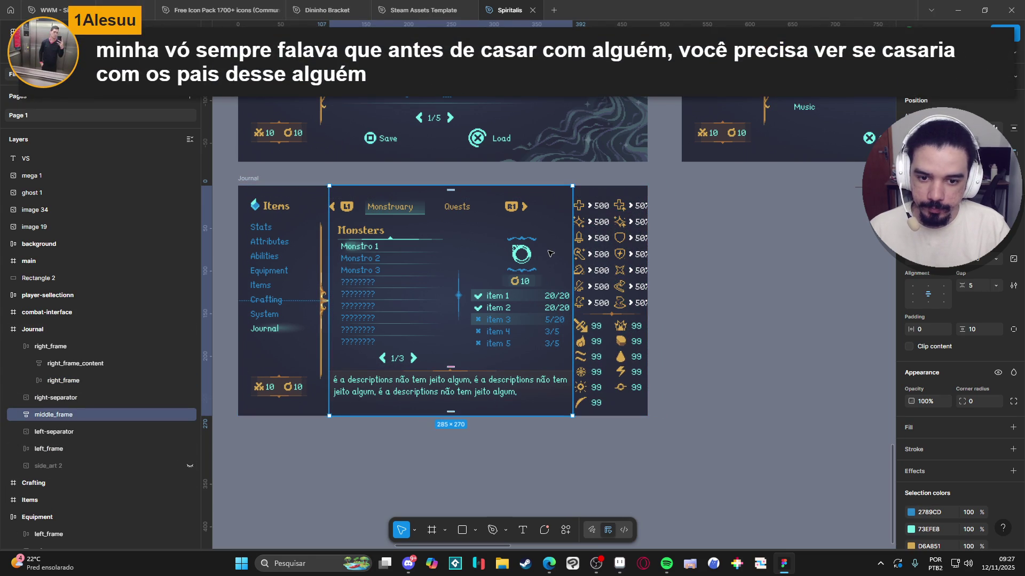
double_click(550, 252)
left_click_drag(574, 287, 570, 287)
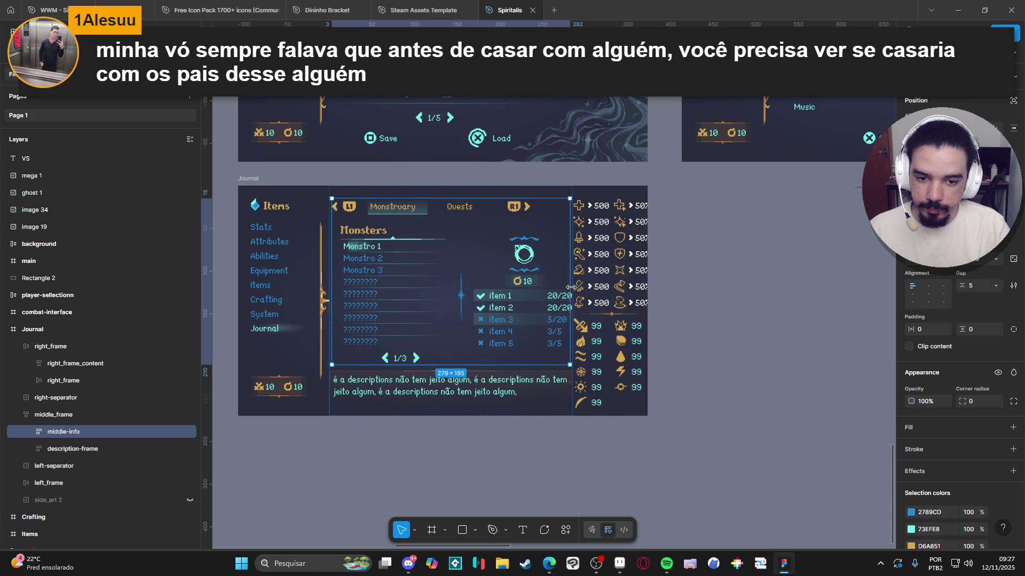
key("ctrl+z")
key("ctrl+z")
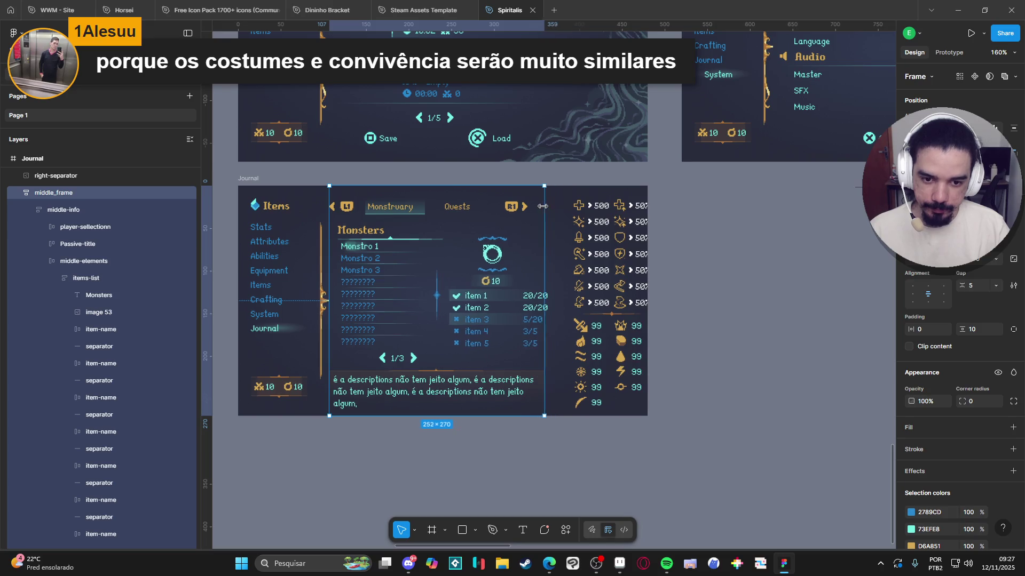
Step: Widen the Journal's stats icon panel to 117 px
left_click(600, 228)
left_click_drag(566, 301, 548, 301)
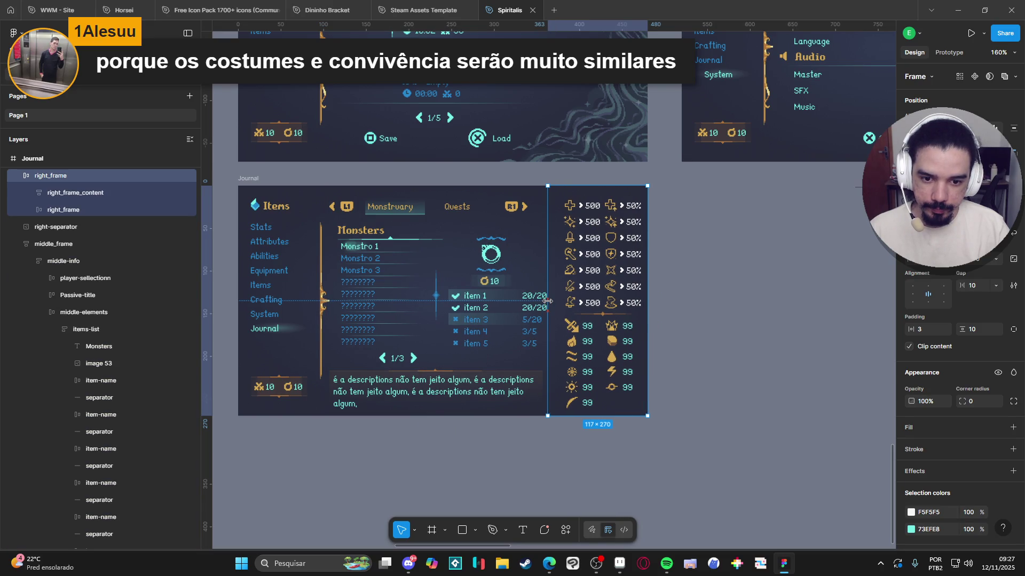
left_click(475, 304)
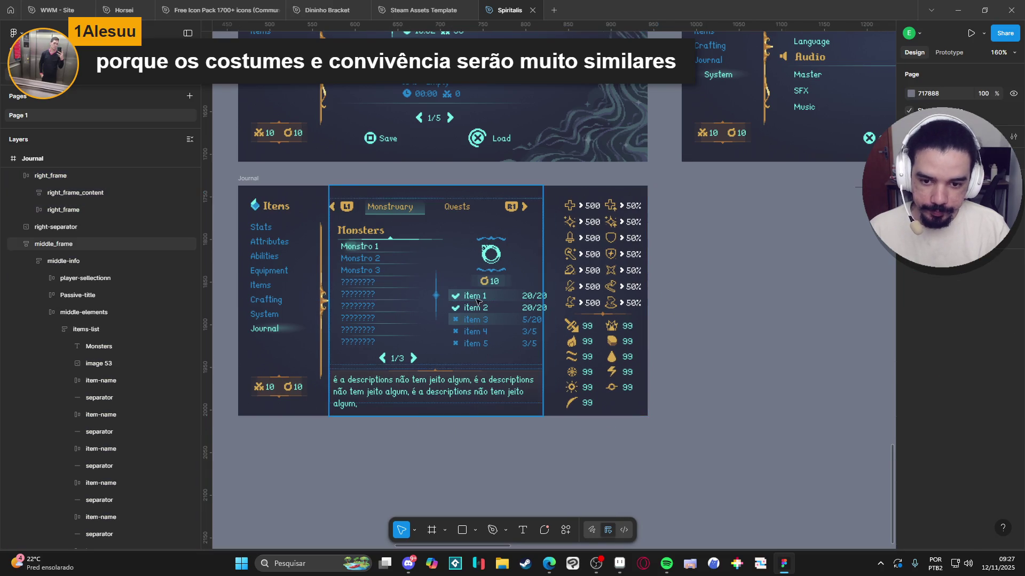
Step: Make the item display group fill its container's height
scroll(470, 309, "left", 2)
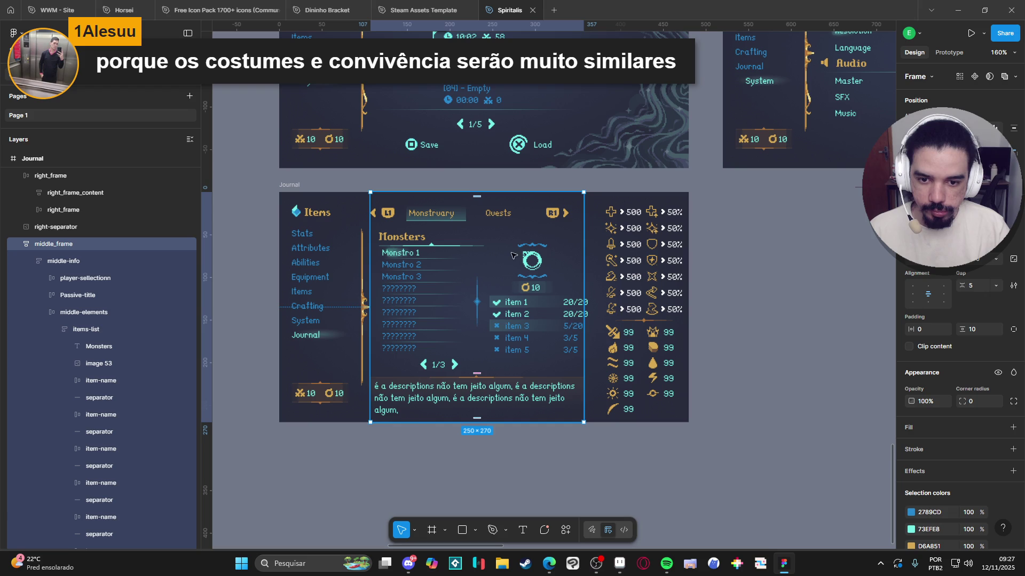
left_click(580, 261)
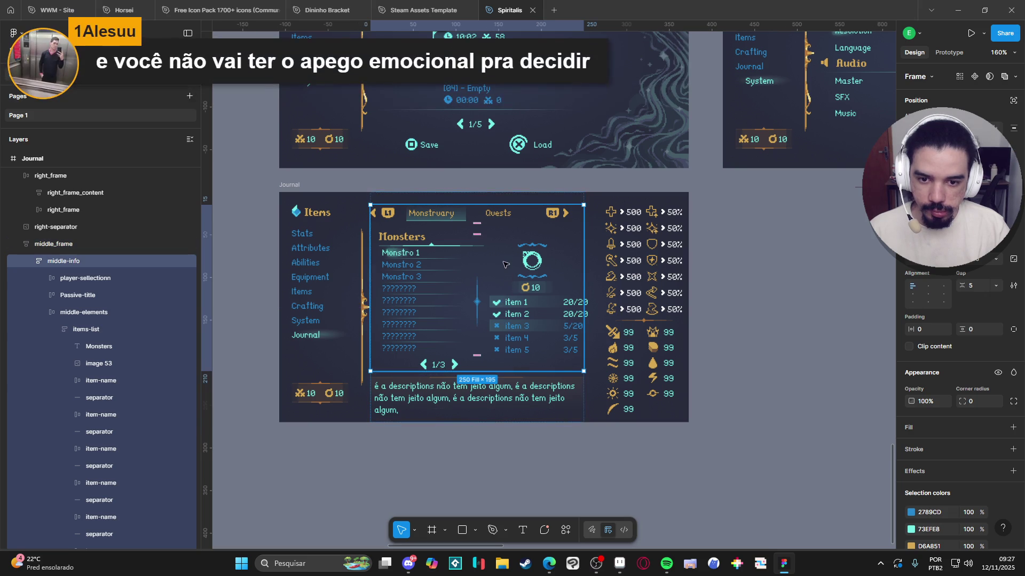
double_click(506, 287)
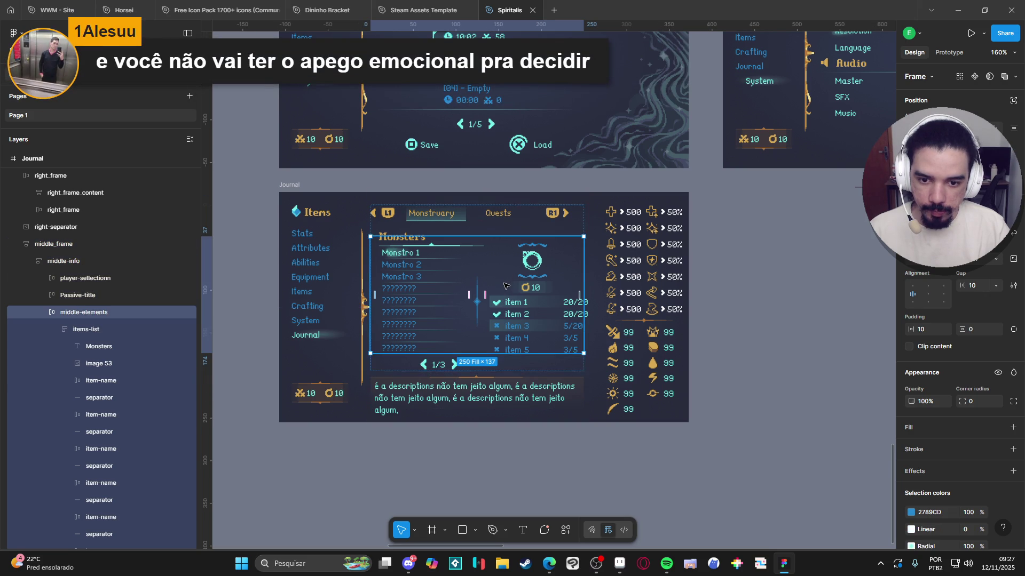
double_click(506, 287)
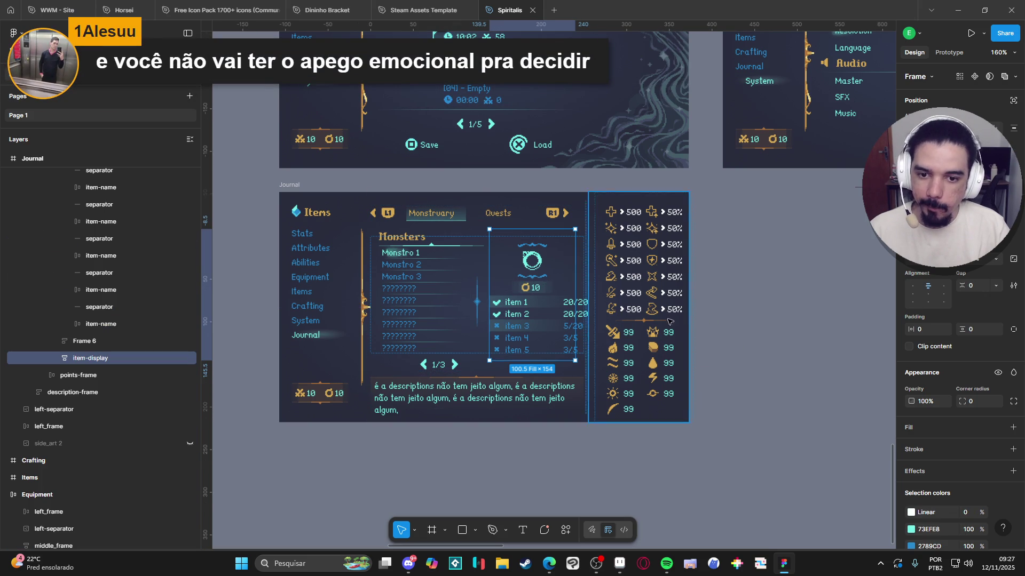
left_click(996, 259)
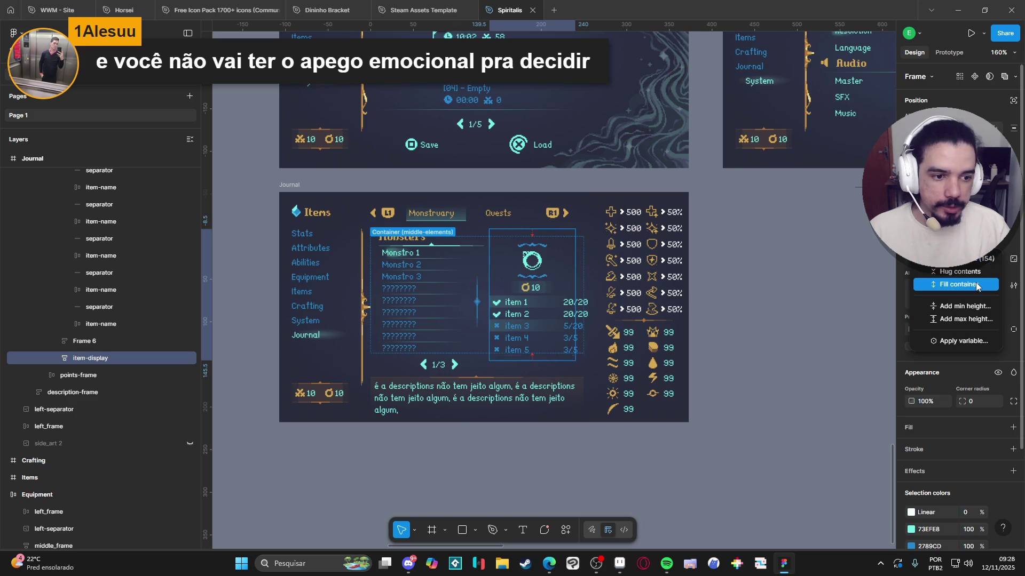
left_click(978, 291)
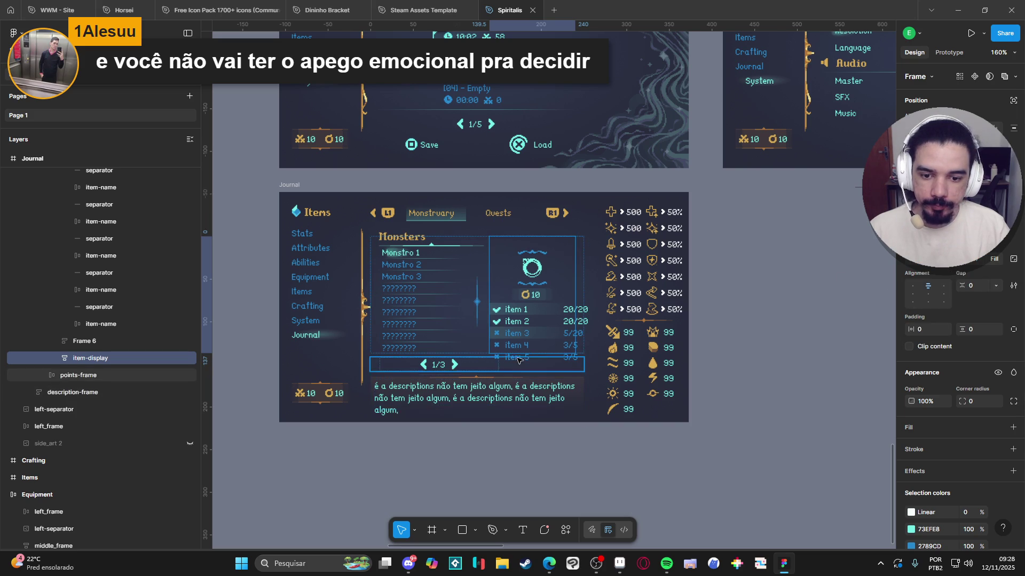
Step: Set the Monsters list to fill the available height
left_click(418, 276)
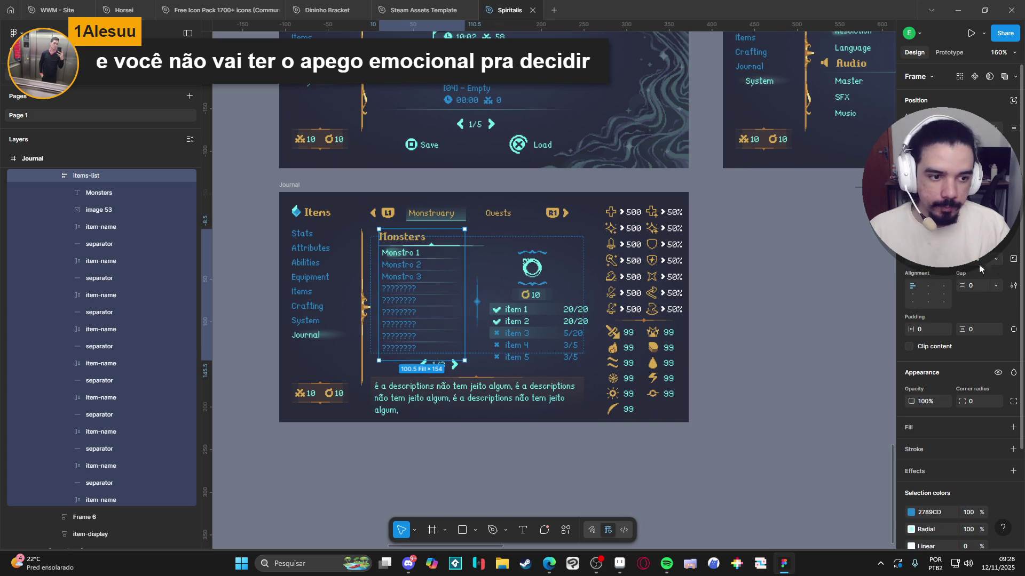
left_click(996, 259)
left_click(959, 284)
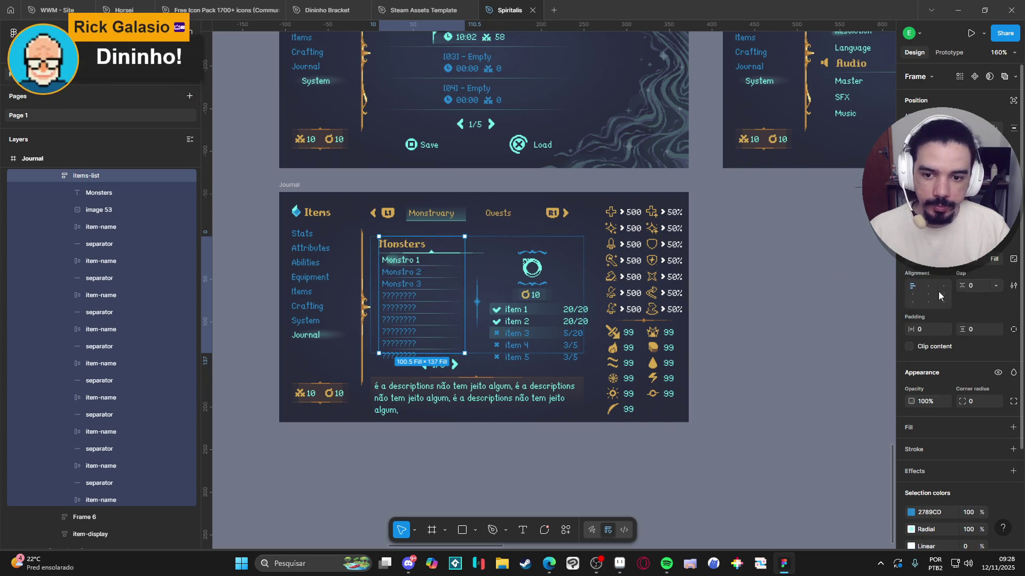
left_click(729, 308)
Step: Drill into the Monsters list entries to reveal the list's layers
left_click(427, 355)
left_click(406, 360)
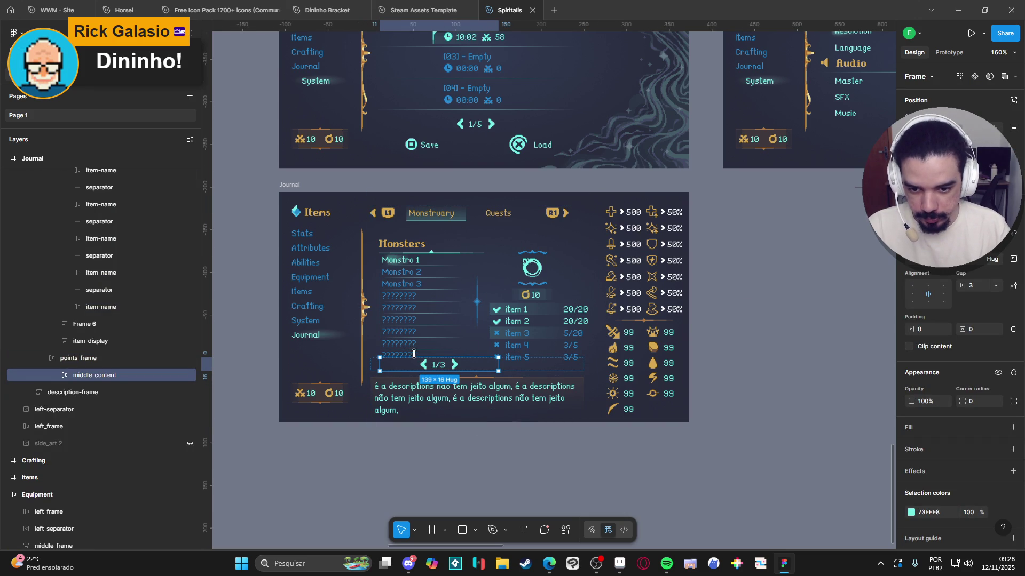
double_click(408, 344)
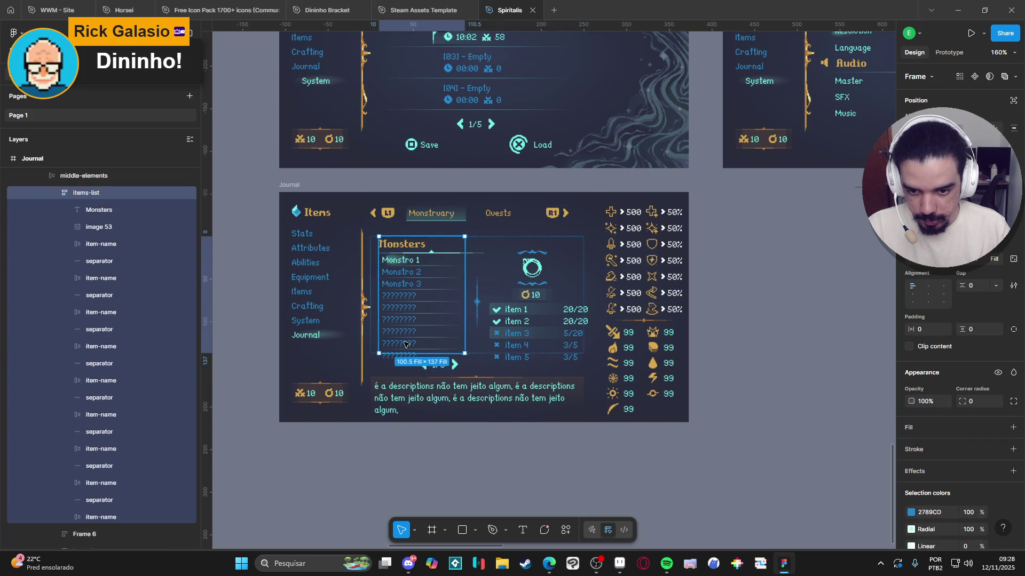
double_click(412, 345)
left_click(408, 354)
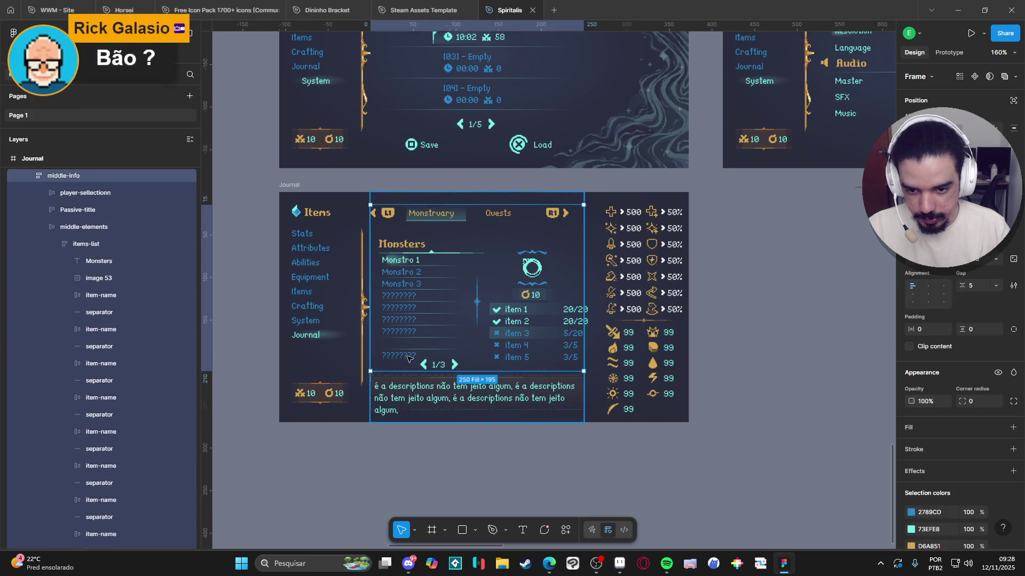
left_click(407, 341)
left_click(107, 448)
key("Escape")
Step: Delete the extra divider and the leftover bottom placeholder entry from the Monsters list
left_click_drag(122, 447, 114, 465)
key("Delete")
left_click(113, 467)
key("Delete")
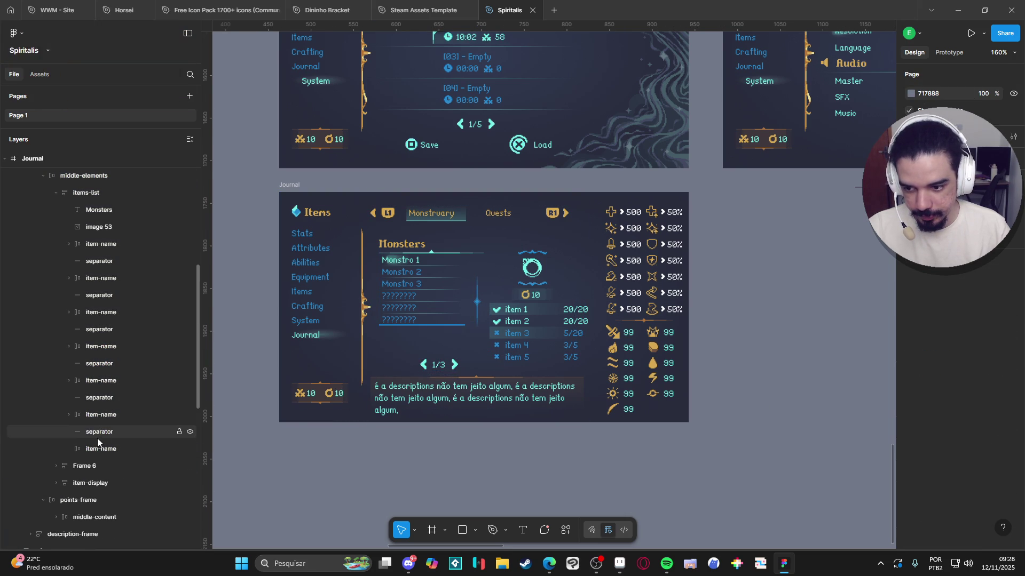
left_click(101, 433)
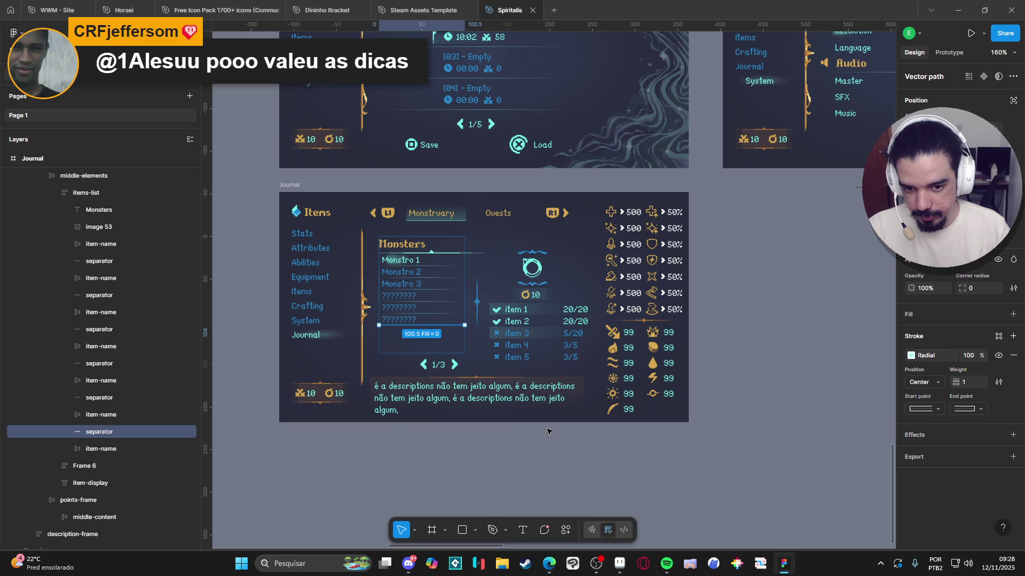
left_click(611, 452)
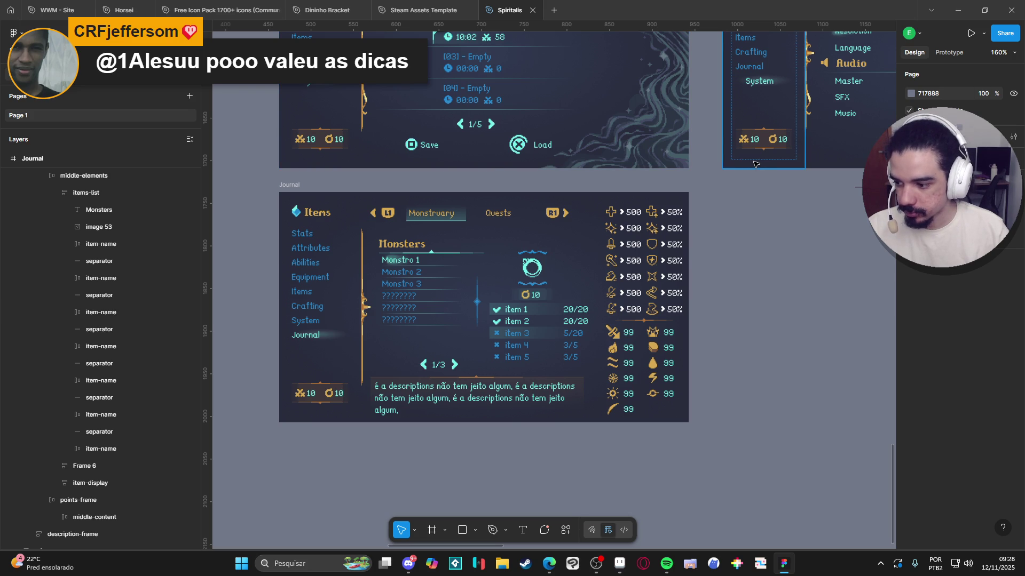
Step: Inspect the middle content panel's parts: item details column, item 1 name and check icon
double_click(558, 336)
left_click(560, 335)
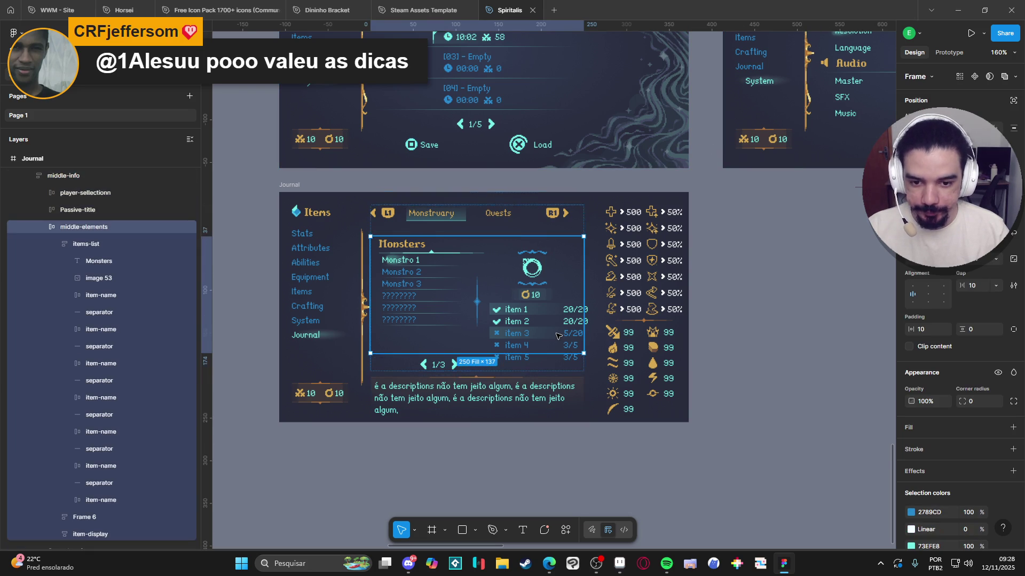
left_click(562, 289)
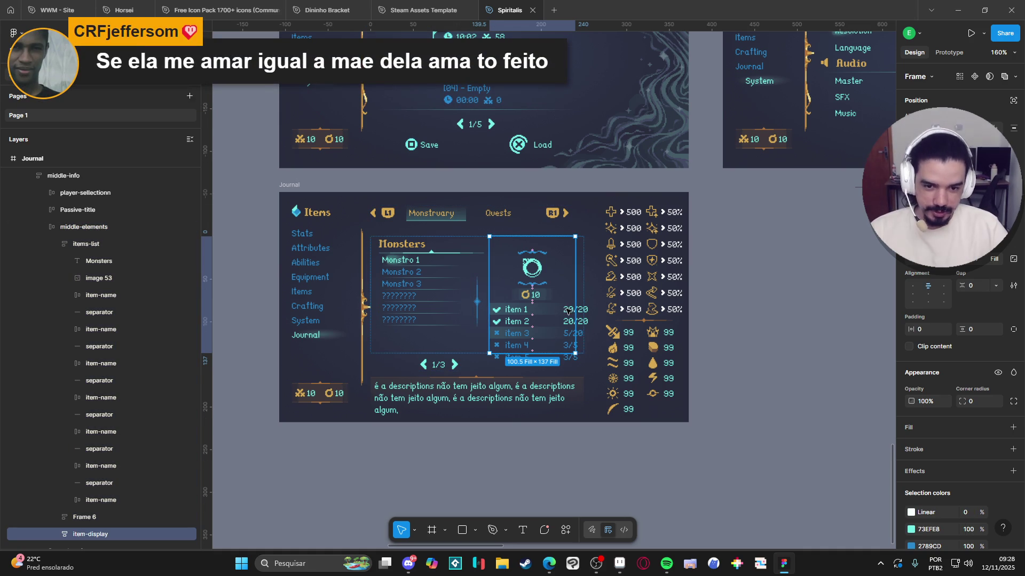
double_click(564, 314)
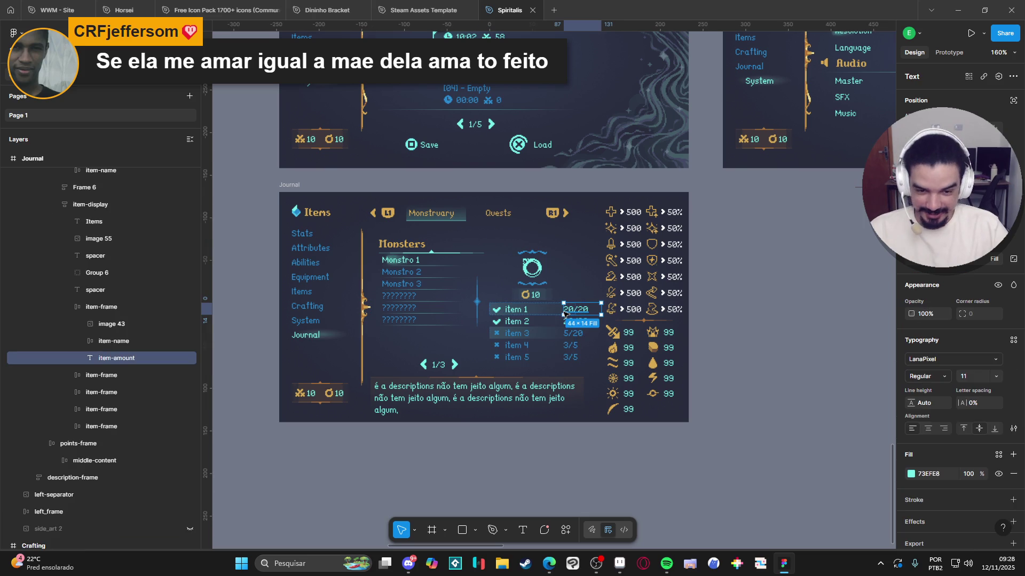
double_click(520, 311)
left_click(496, 310)
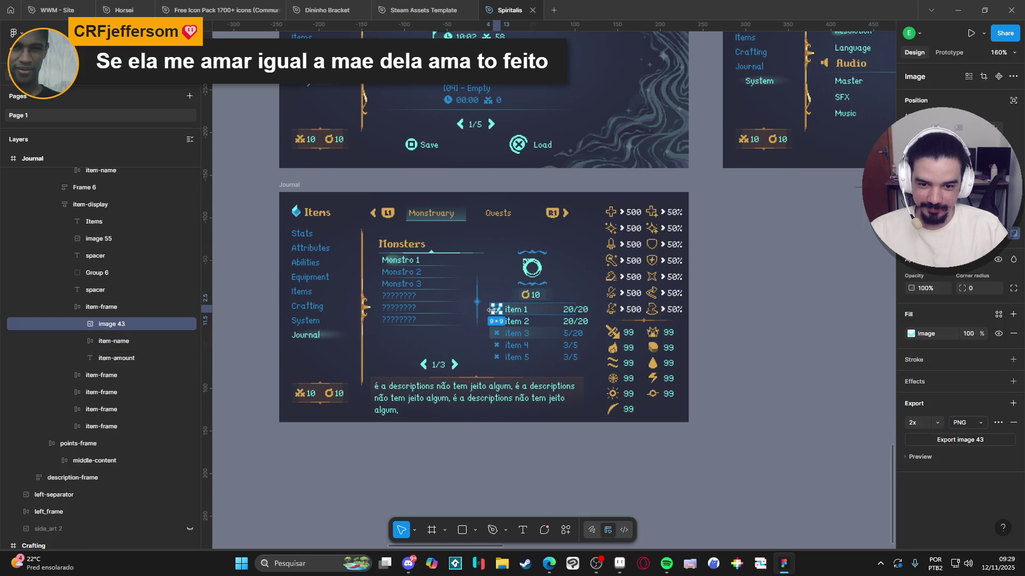
left_click(710, 321)
left_click(534, 313)
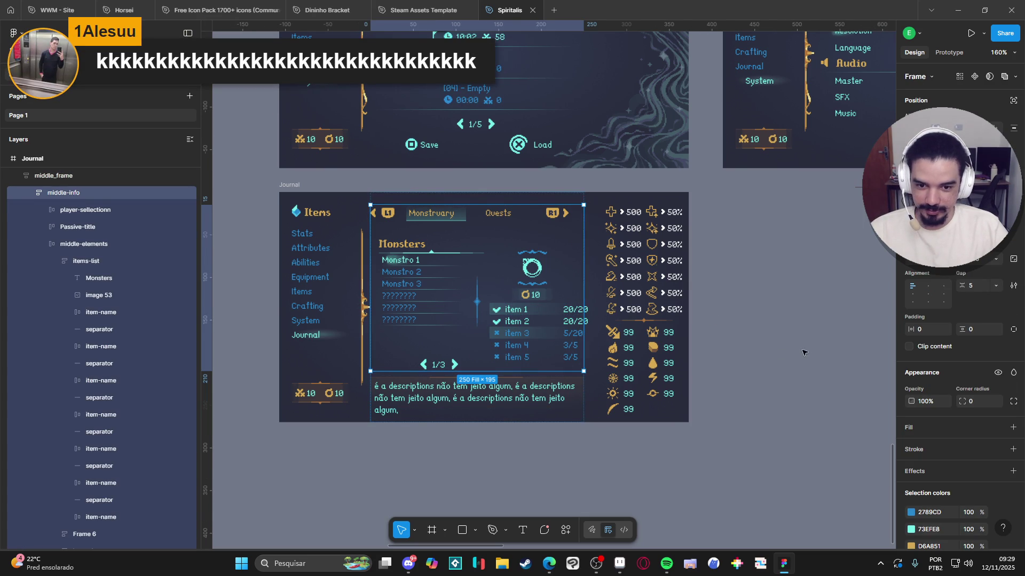
Step: Narrow the 1/3 page indicator to about 109 px wide
left_click(453, 365)
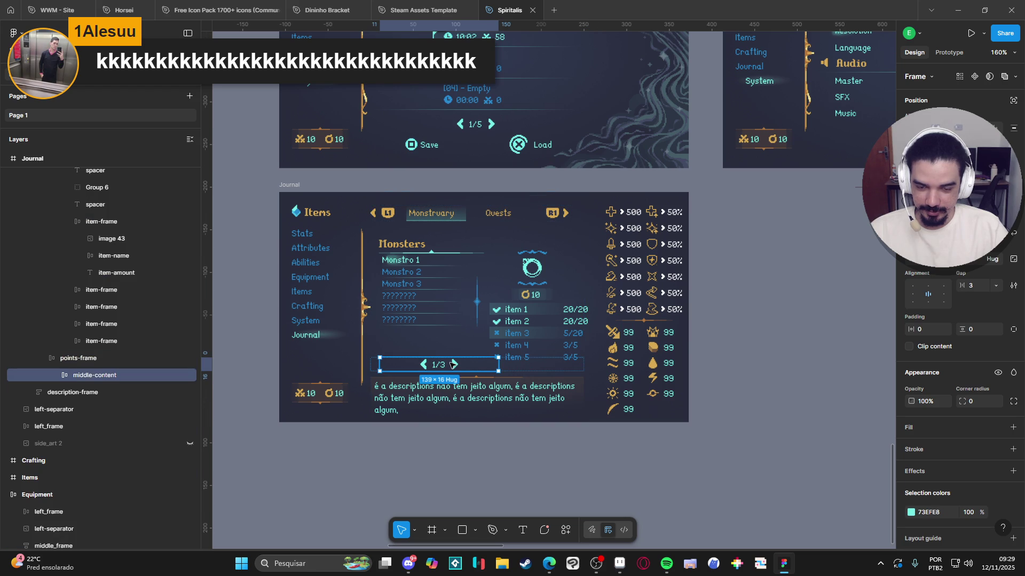
left_click_drag(497, 364, 477, 369)
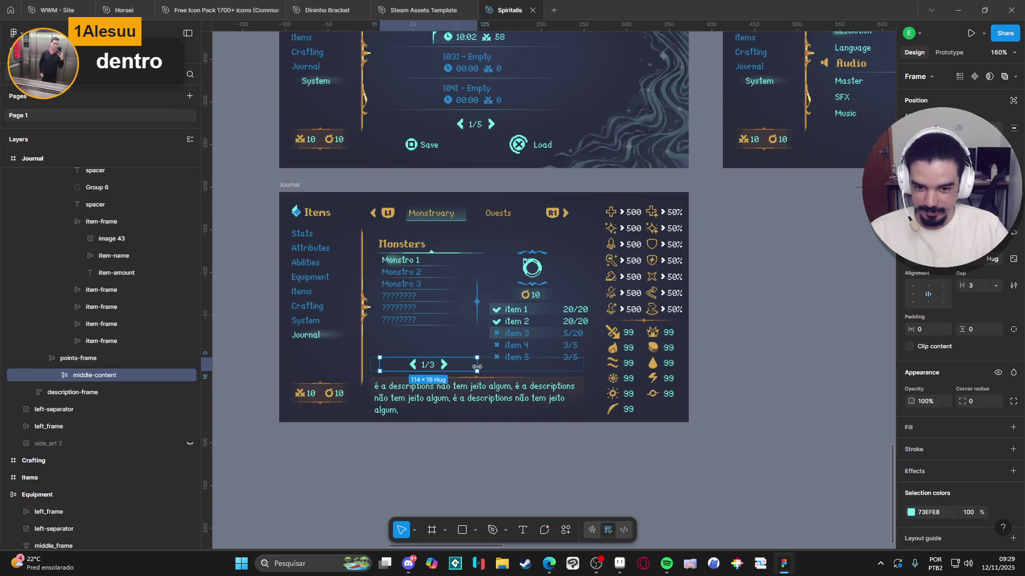
left_click(525, 369)
double_click(523, 365)
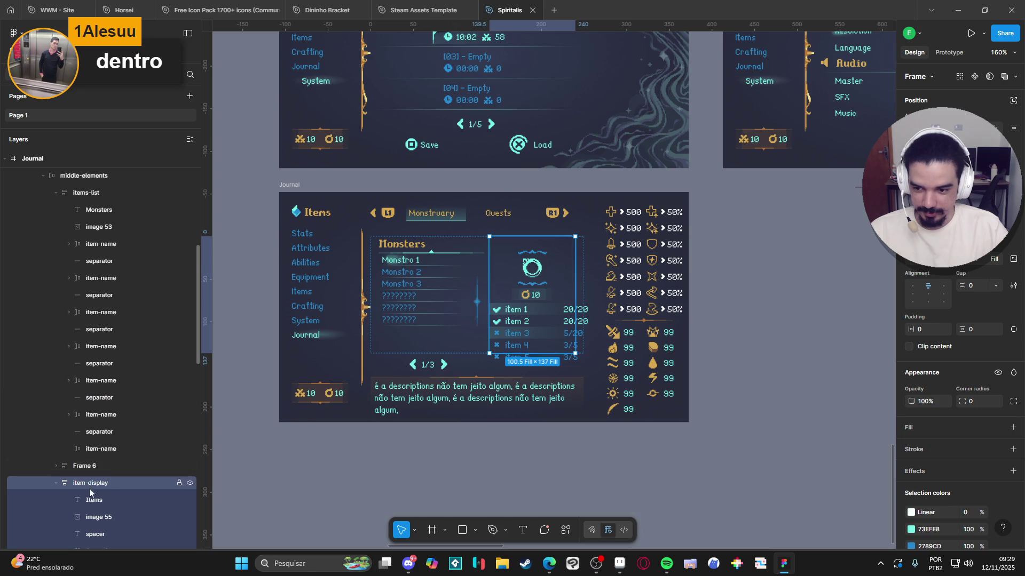
Step: Collapse the item details and page indicator layer groups in the Layers panel
left_click(58, 484)
left_click(103, 464)
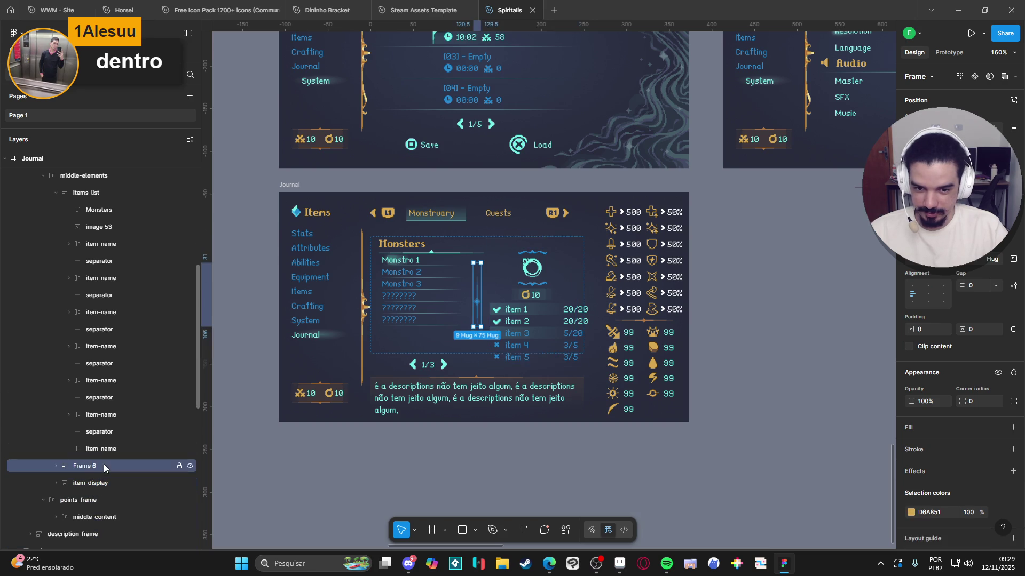
scroll(96, 483, "down", 2)
left_click(93, 450)
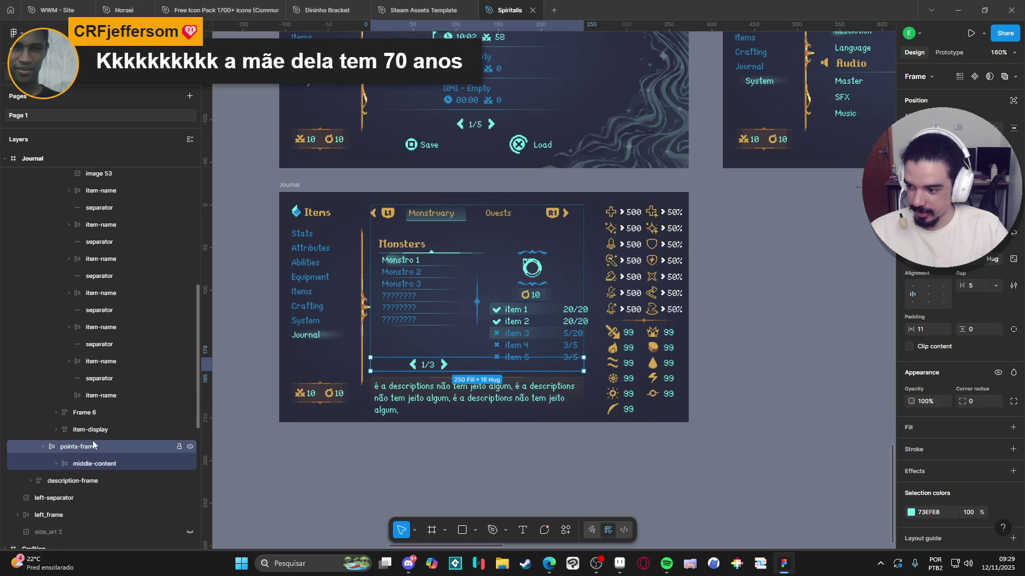
left_click(44, 447)
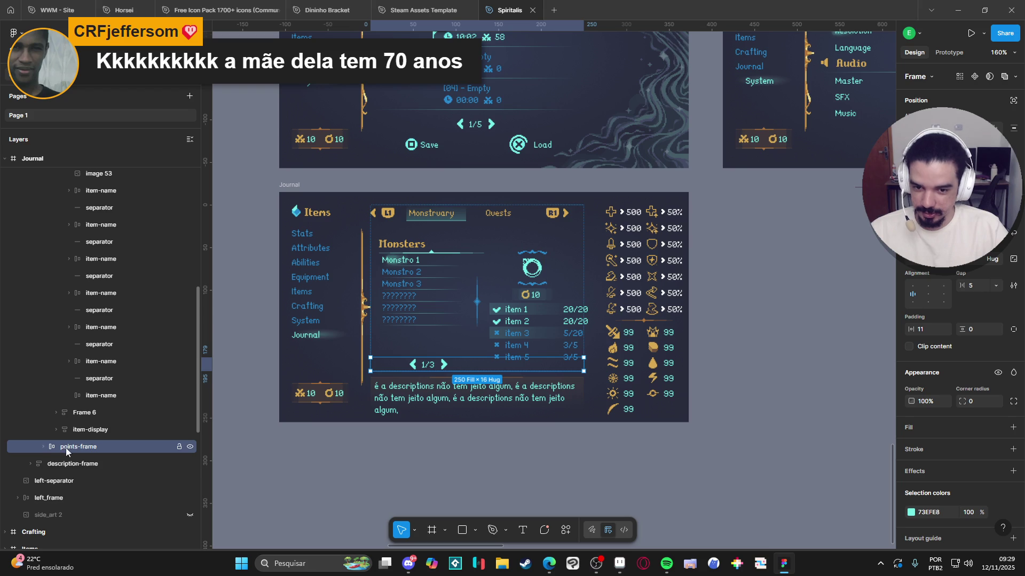
left_click(86, 430)
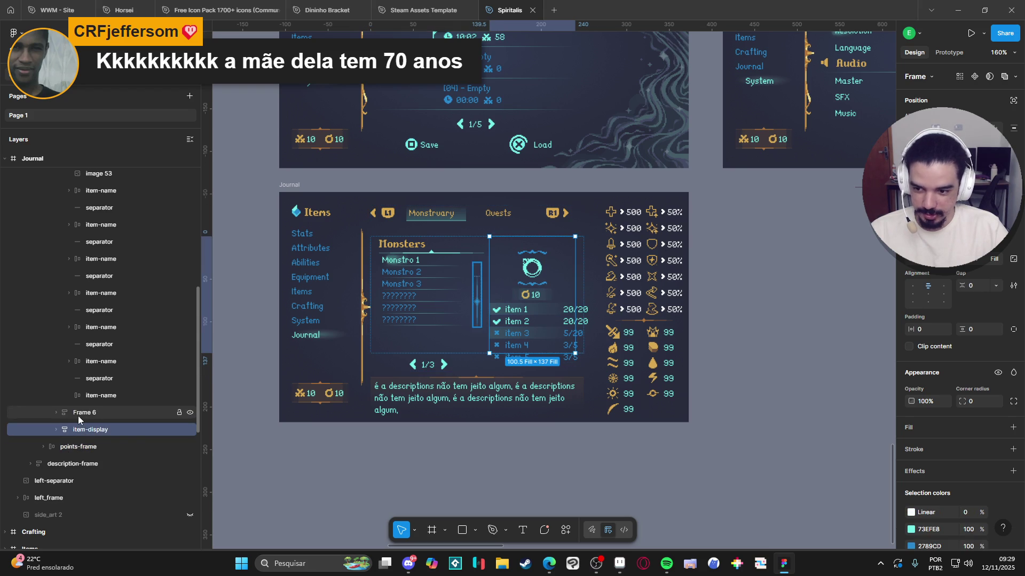
scroll(76, 415, "up", 4)
Step: Collapse the monster list and item layers and select the item 1 row
left_click(43, 336)
left_click(71, 352)
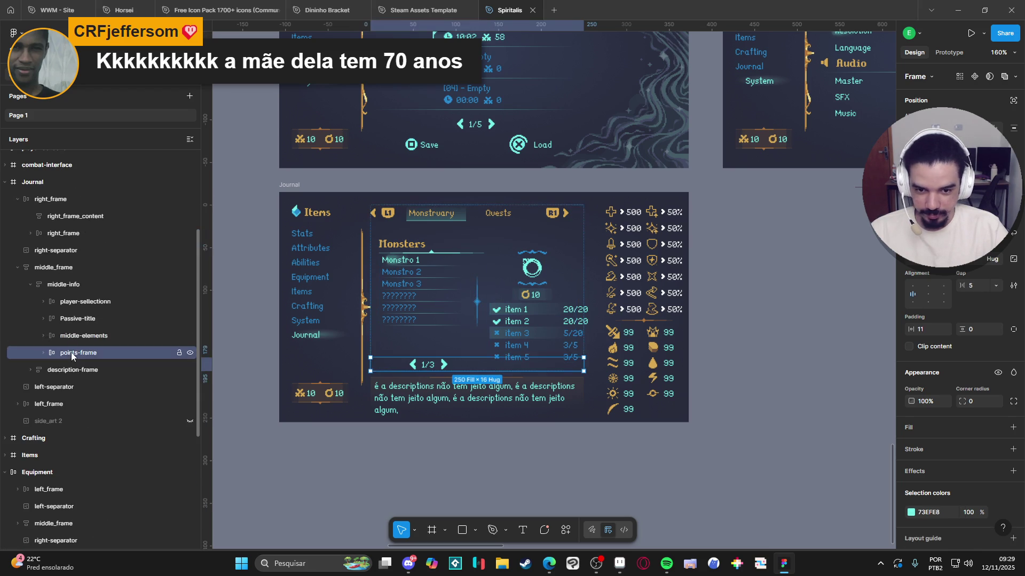
left_click(68, 339)
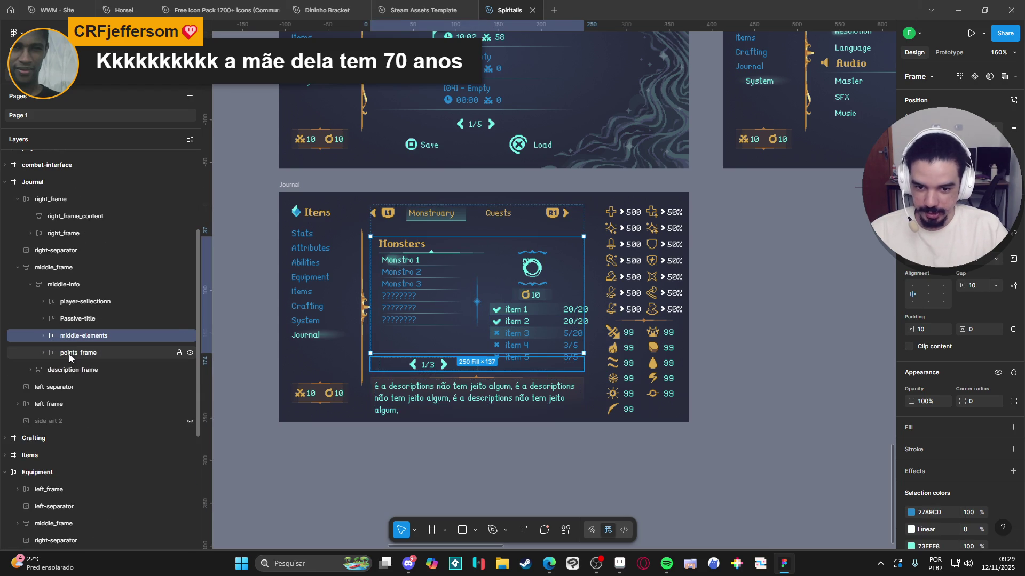
left_click(62, 319)
left_click(68, 336)
double_click(545, 308)
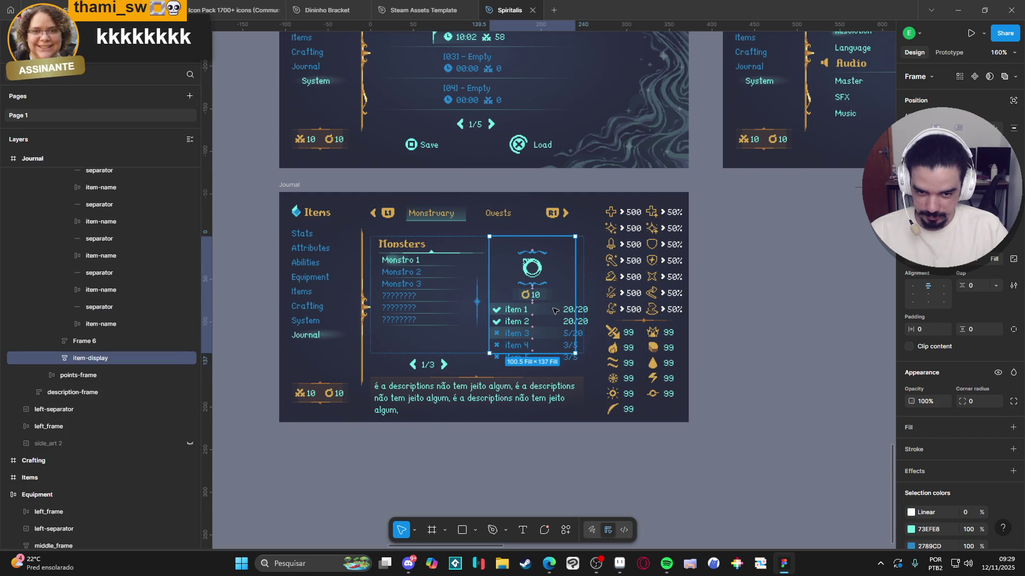
Step: Narrow item 1's name box to 52 px
double_click(545, 307)
scroll(119, 430, "down", 3)
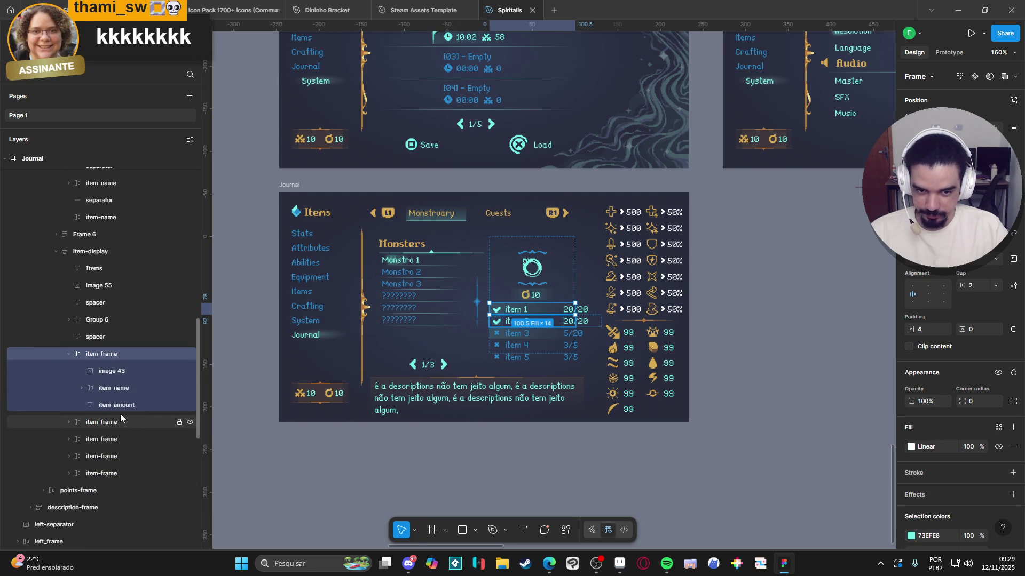
left_click(117, 390)
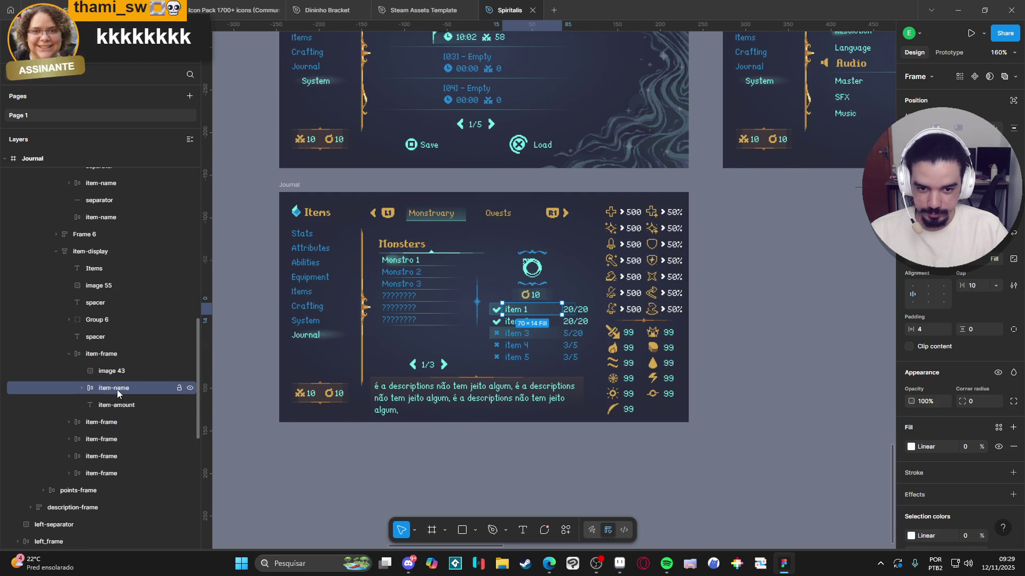
left_click(111, 354)
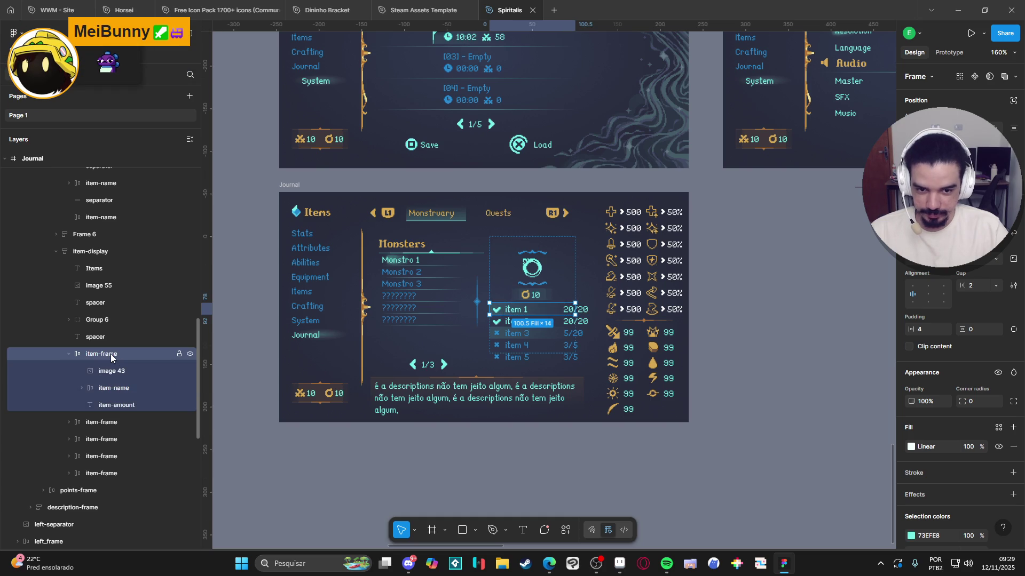
left_click(111, 393)
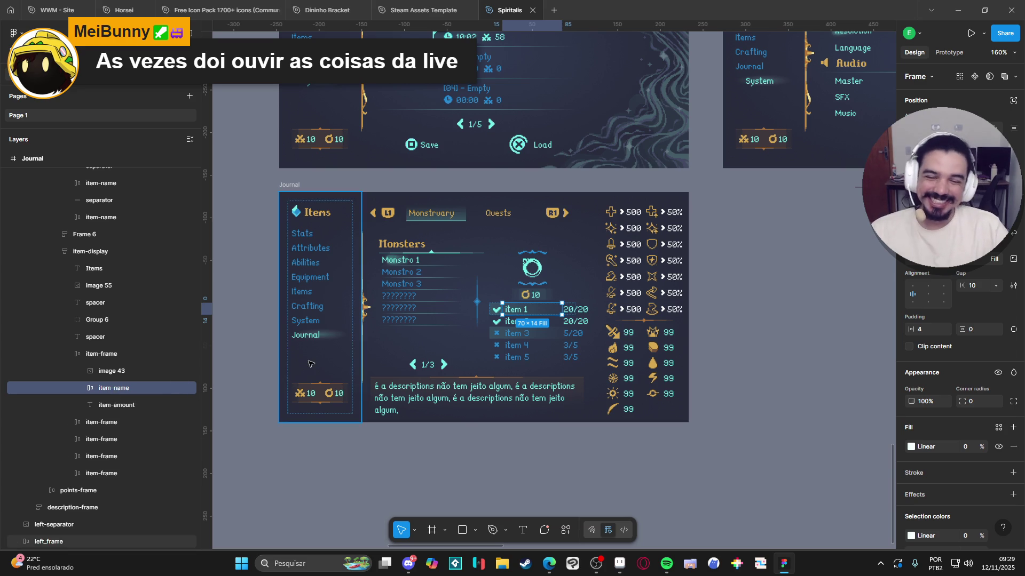
left_click_drag(562, 308, 545, 315)
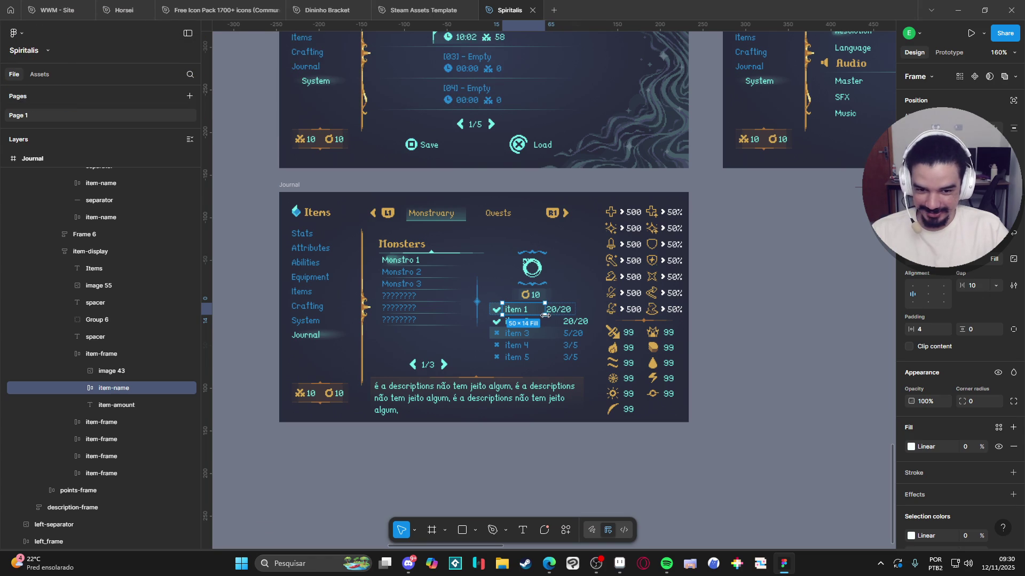
left_click_drag(545, 315, 547, 316)
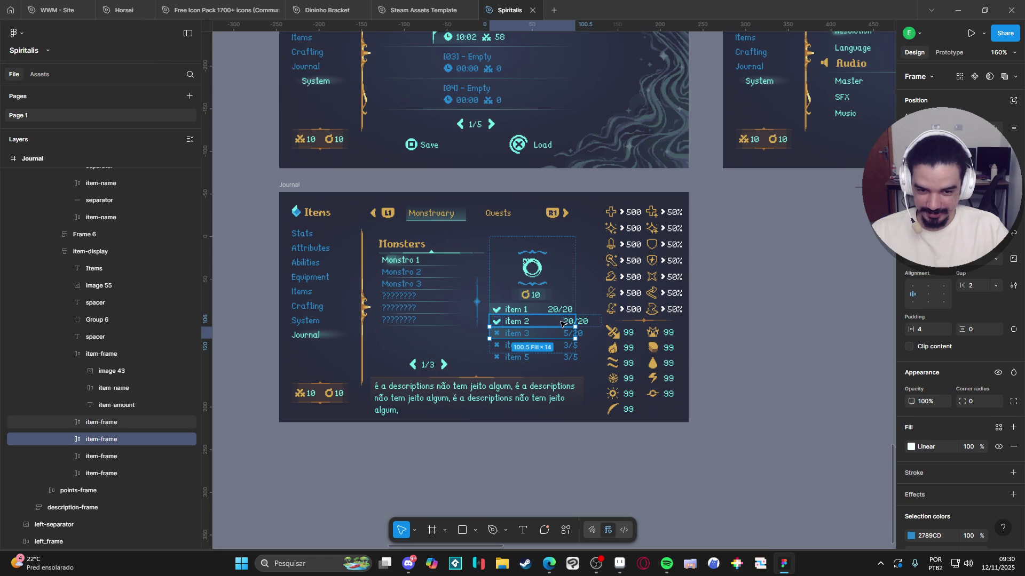
Step: Narrow item 2's name box to 53 px and item 4's to 52 px
left_click(559, 324)
double_click(547, 322)
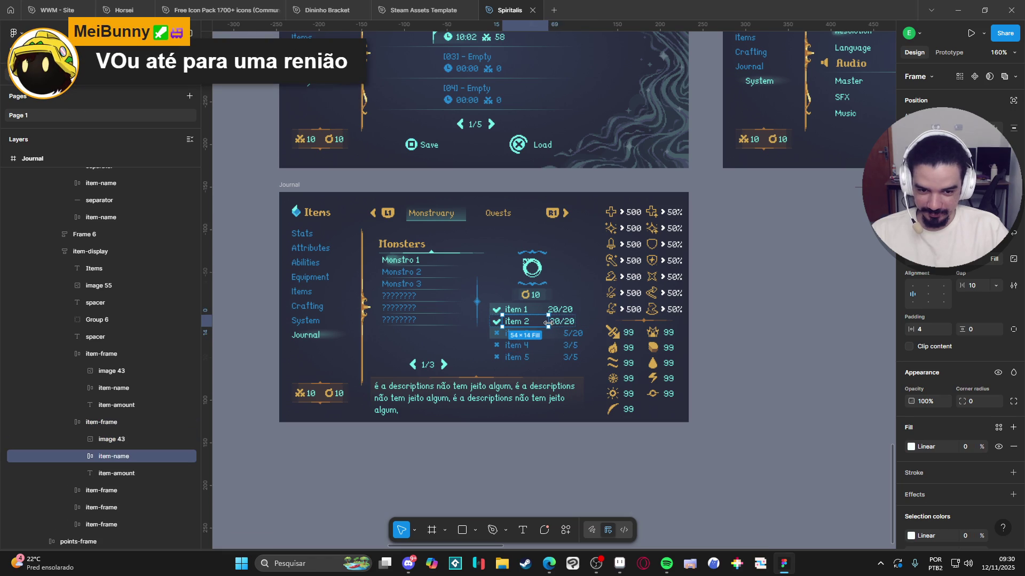
left_click_drag(548, 323, 547, 323)
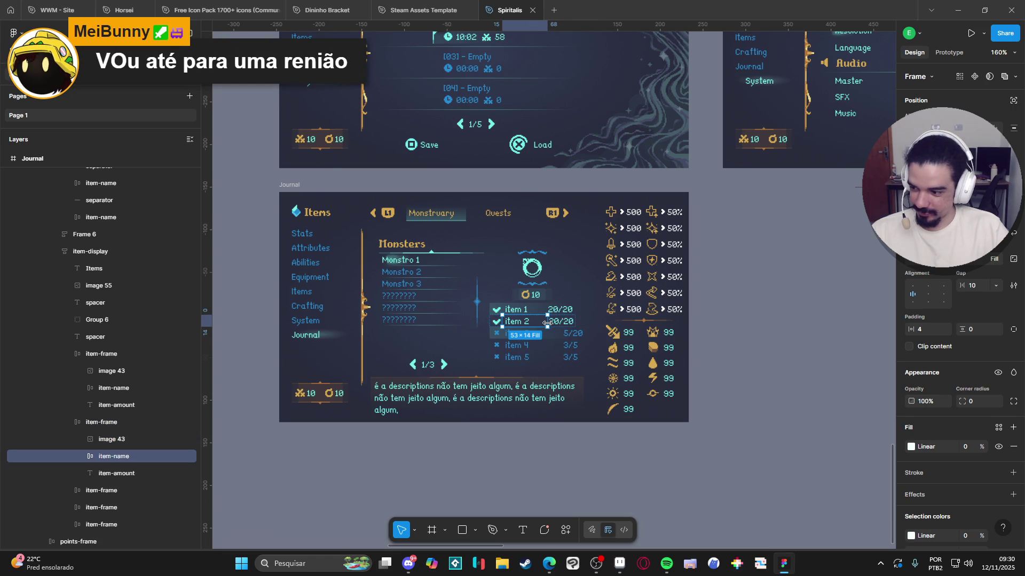
left_click(555, 335)
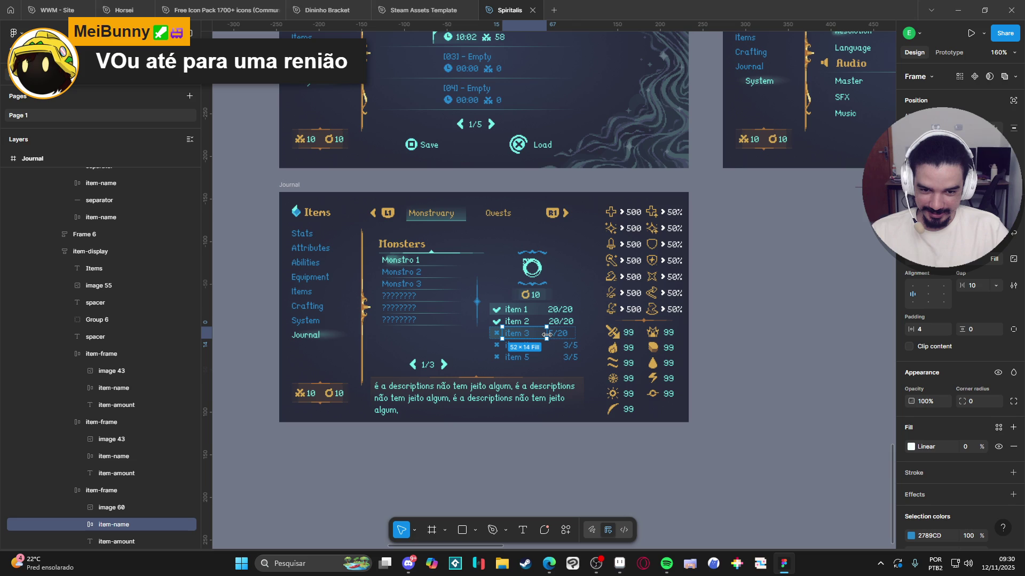
left_click(553, 345)
left_click_drag(553, 345, 546, 345)
left_click(573, 365)
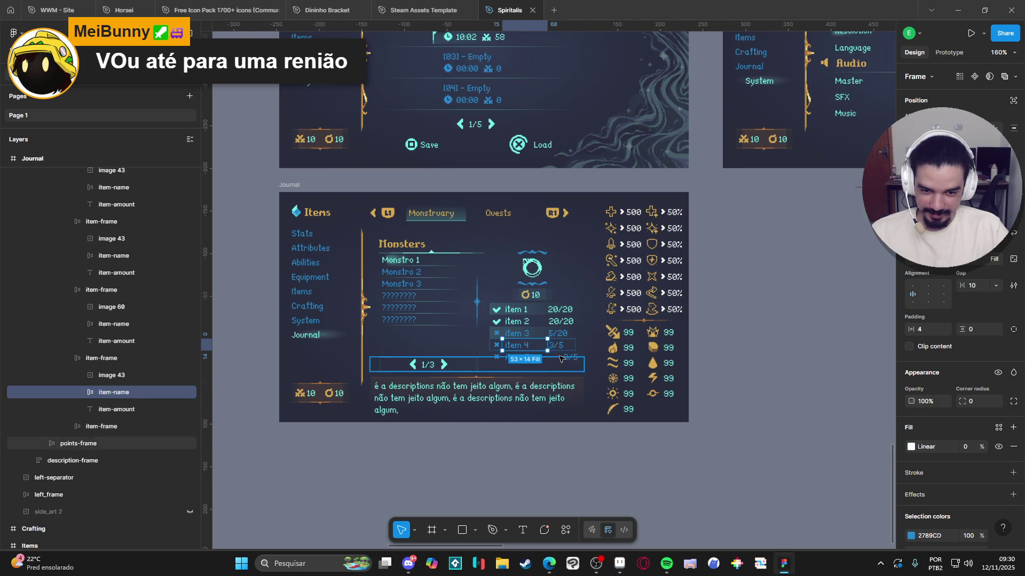
key("Escape")
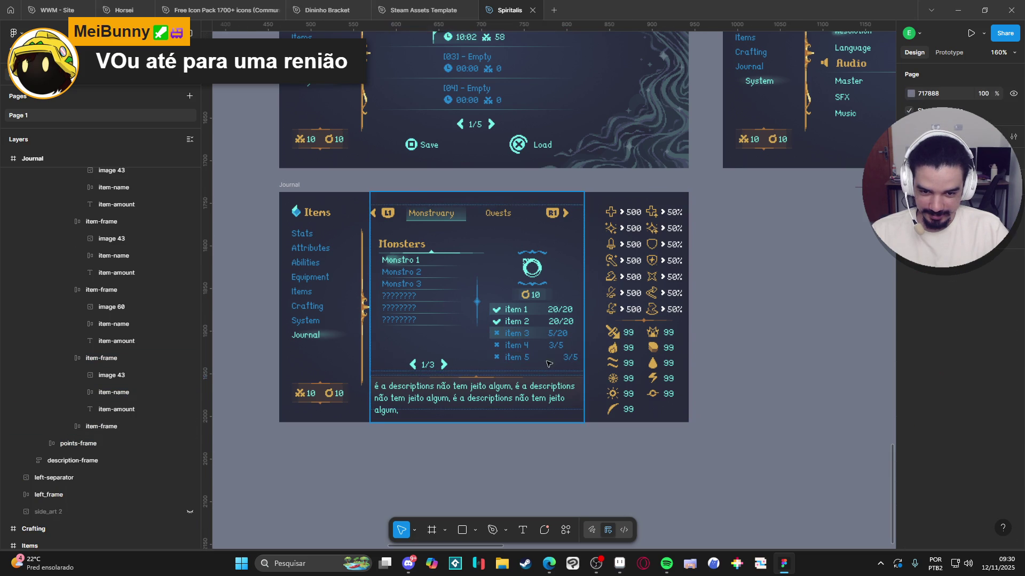
Step: Check the Journal's item-display frame and pan across the Journal screen
left_click(560, 352)
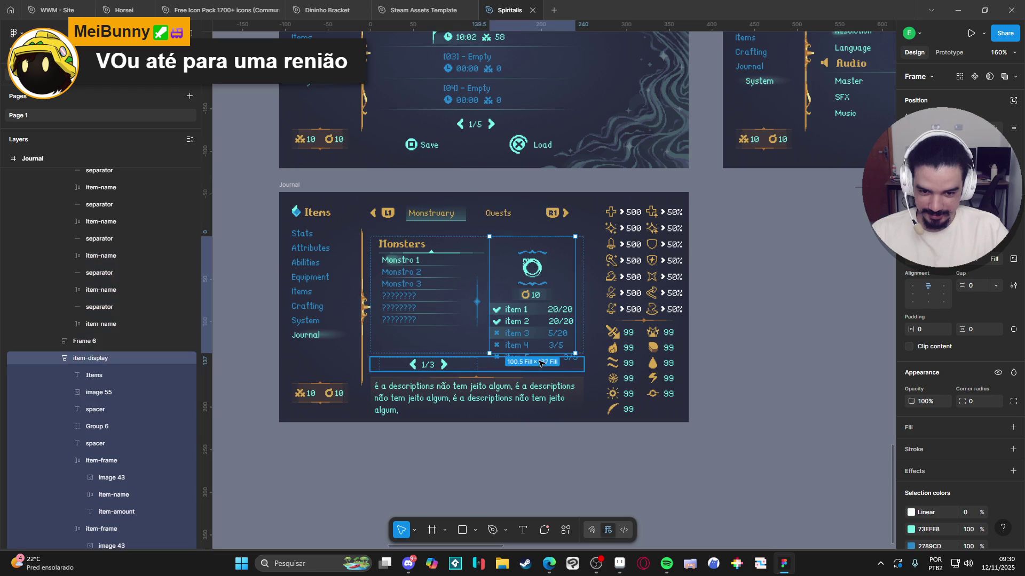
left_click(767, 384)
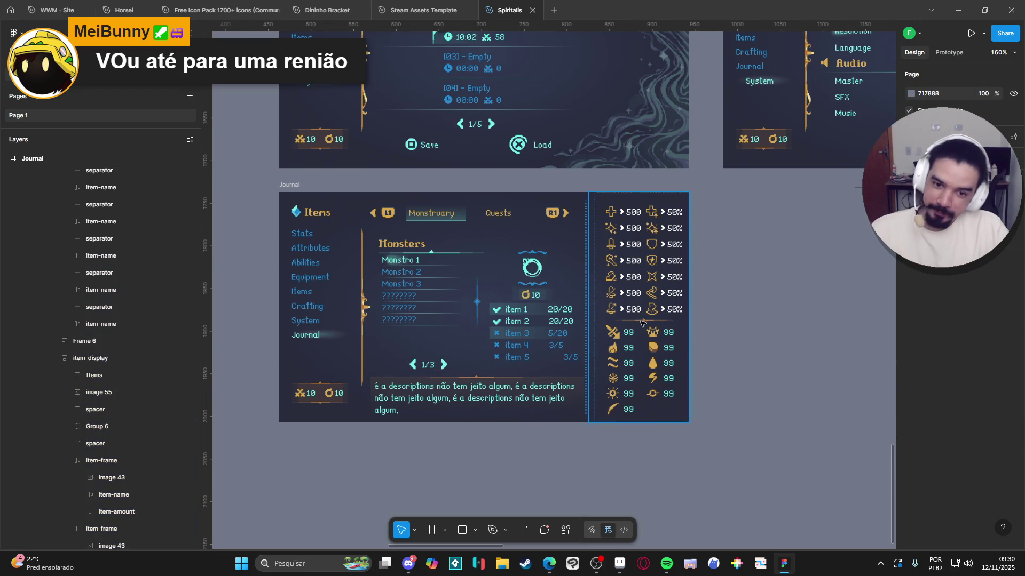
left_click_drag(570, 366, 566, 372)
scroll(566, 373, "down", 5)
scroll(541, 156, "down", 10)
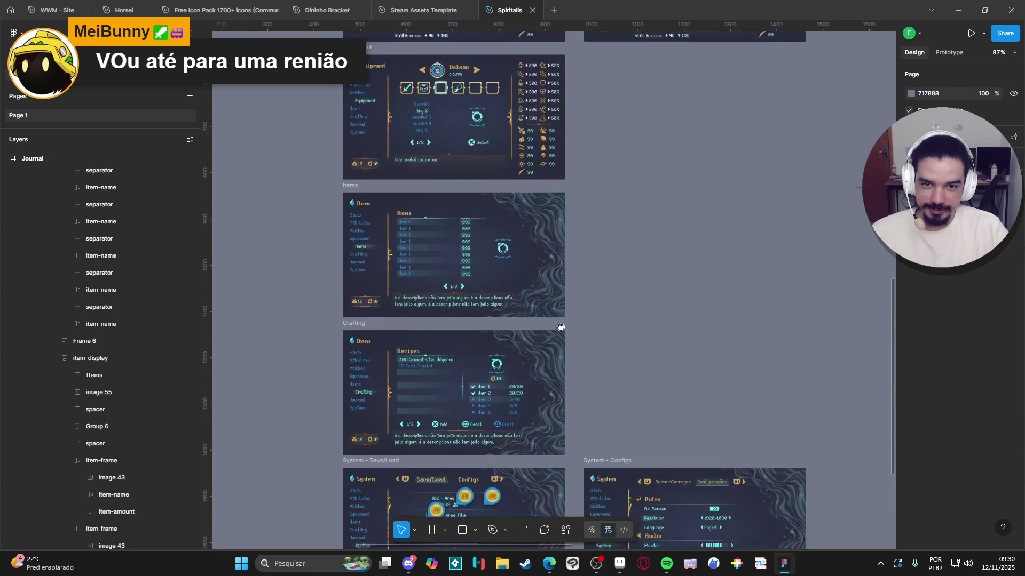
scroll(542, 156, "up", 4)
scroll(634, 261, "up", 2)
scroll(731, 295, "up", 5)
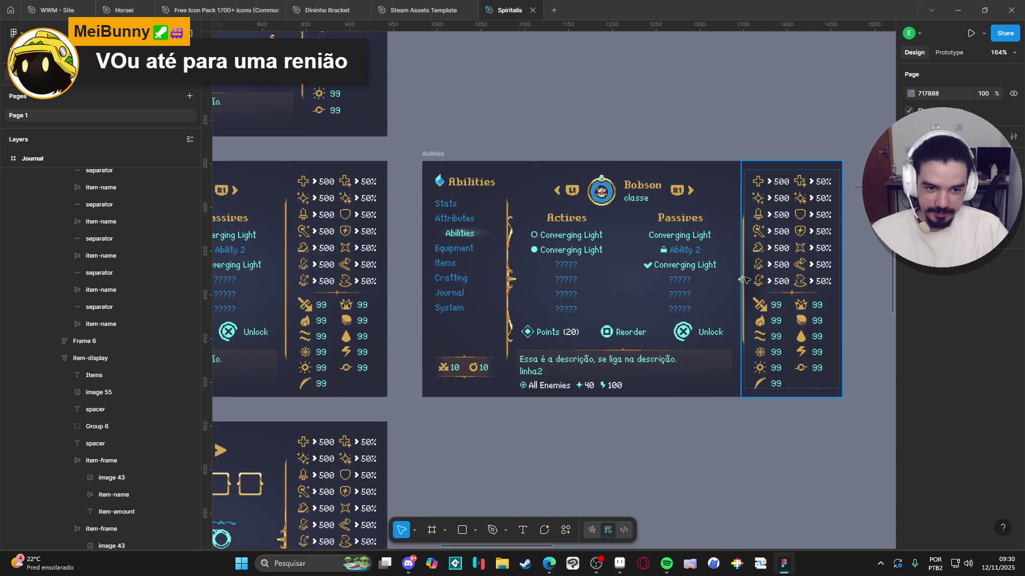
Step: Locate image 51 inside the Abilities screen's right stats frame
left_click(743, 278)
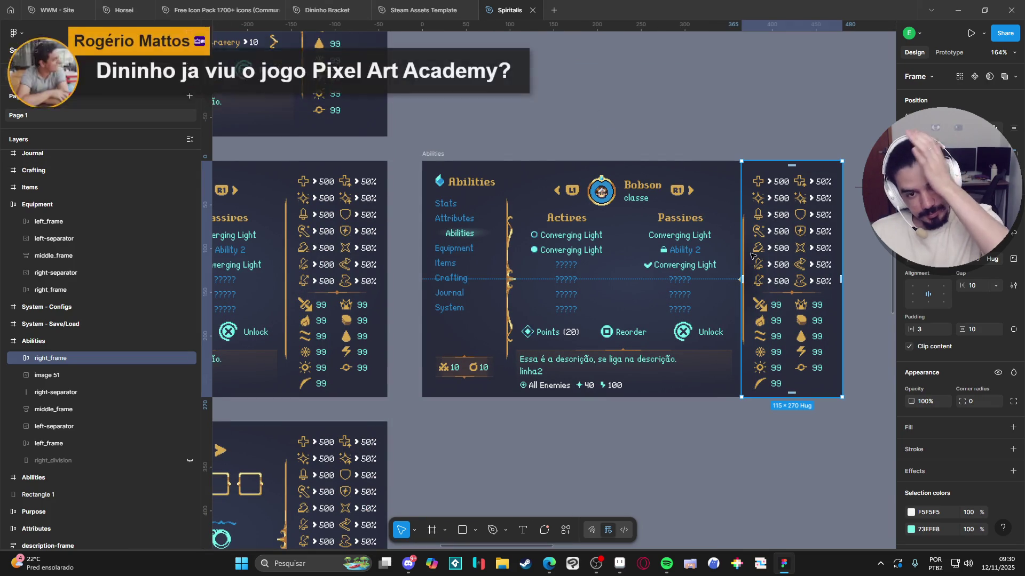
left_click_drag(664, 257, 630, 215)
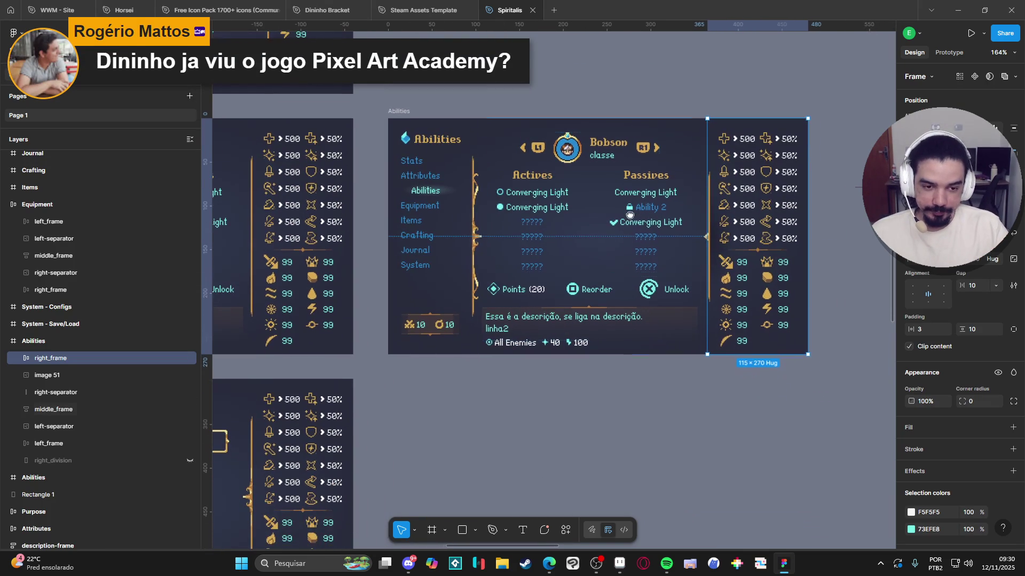
left_click(710, 236)
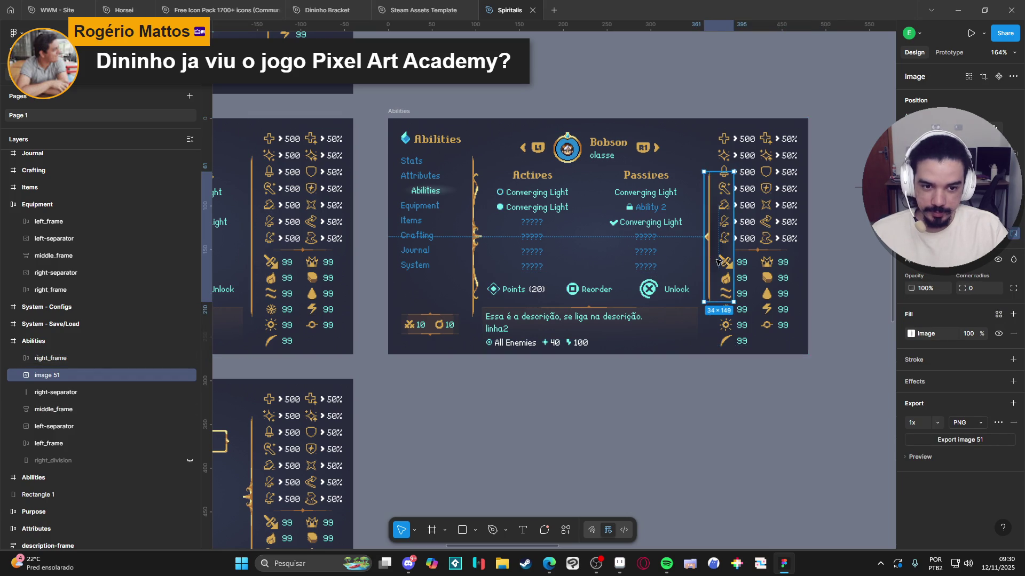
scroll(689, 284, "down", 5)
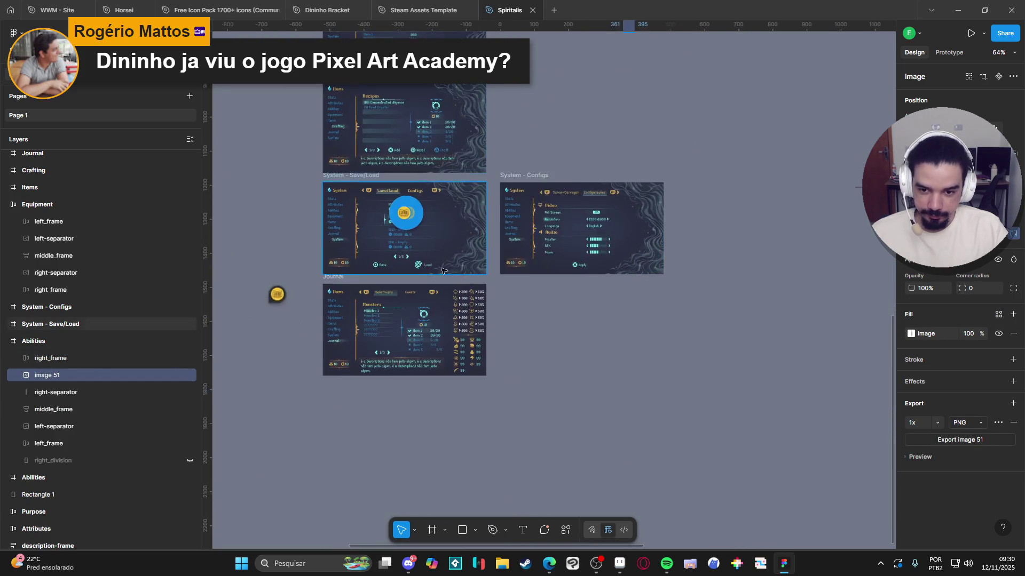
scroll(277, 280, "up", 5)
Step: Collapse right_frame and middle_frame, then drop the Journal's image 51 beneath left_frame
left_click(277, 280)
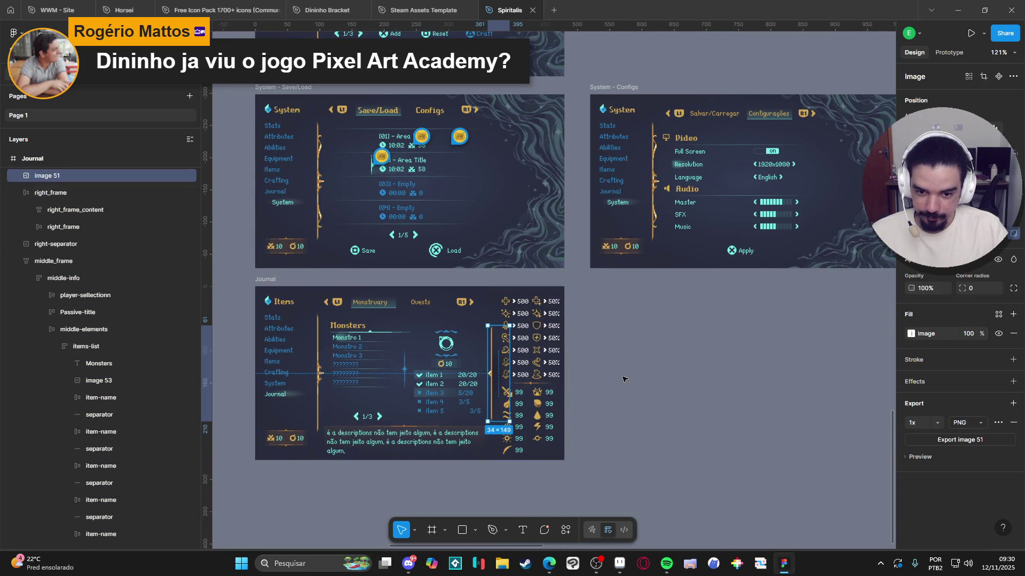
left_click(634, 399)
scroll(606, 402, "up", 4)
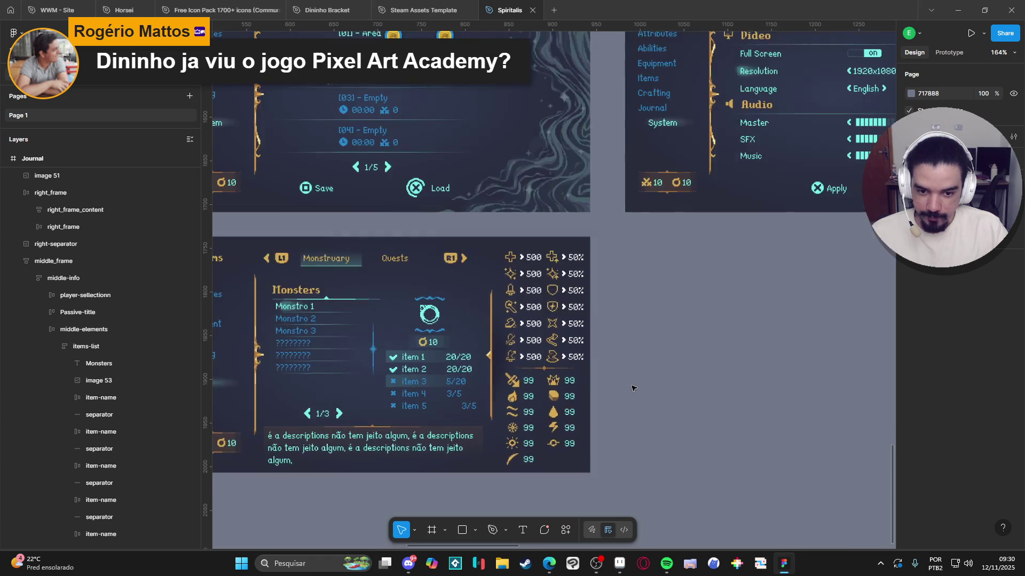
left_click(47, 175)
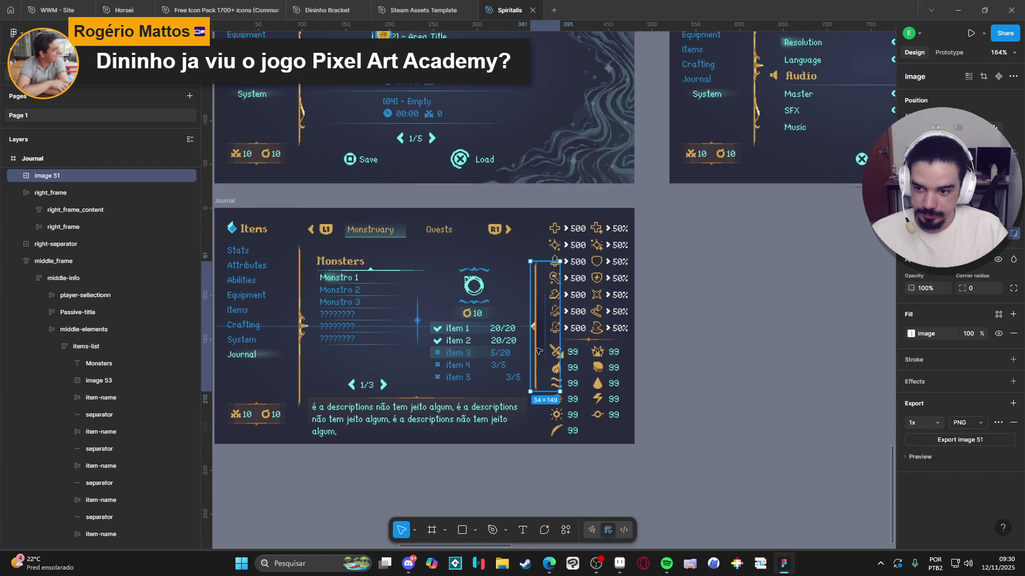
scroll(101, 235, "up", 4)
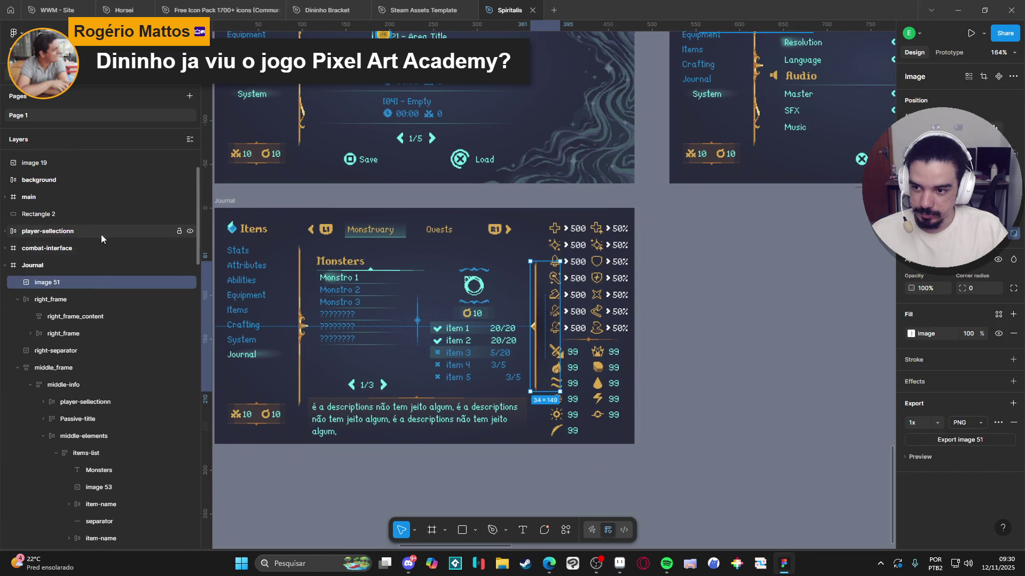
left_click(17, 299)
left_click(16, 333)
left_click_drag(82, 283, 82, 381)
left_click(722, 320)
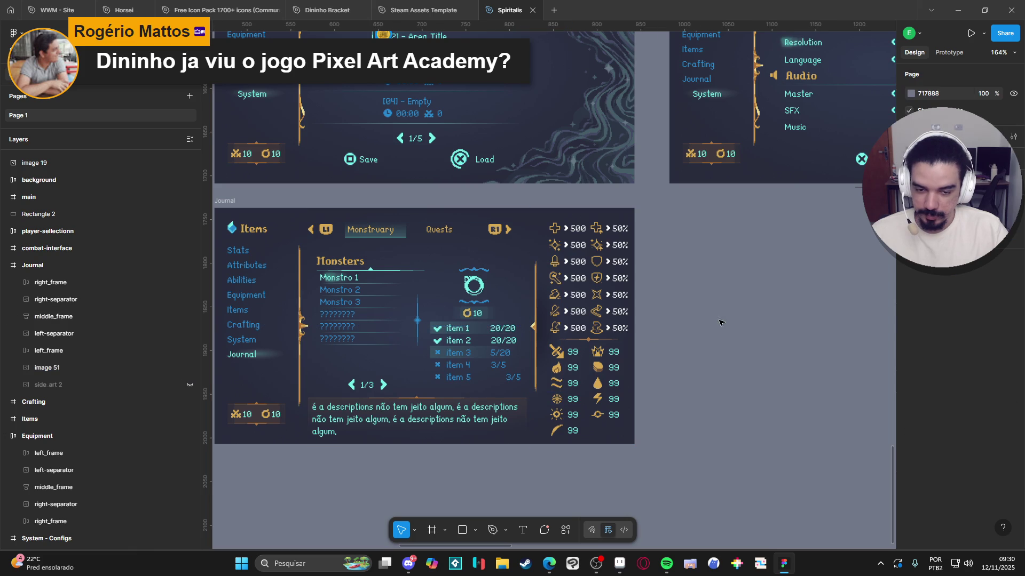
left_click_drag(673, 326, 713, 321)
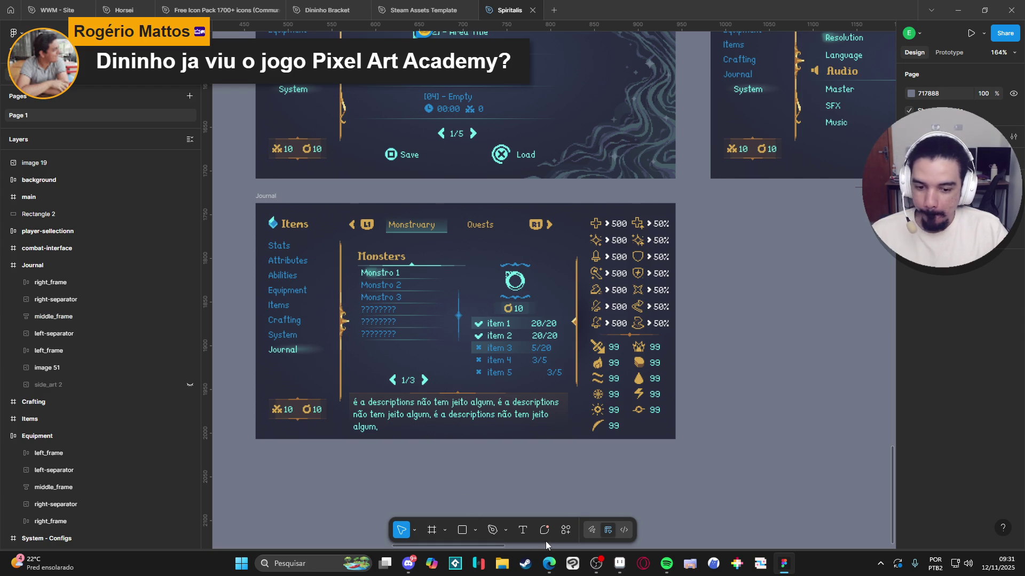
Step: Delete the three ???????? placeholder rows from the Monsters list
scroll(419, 338, "up", 5)
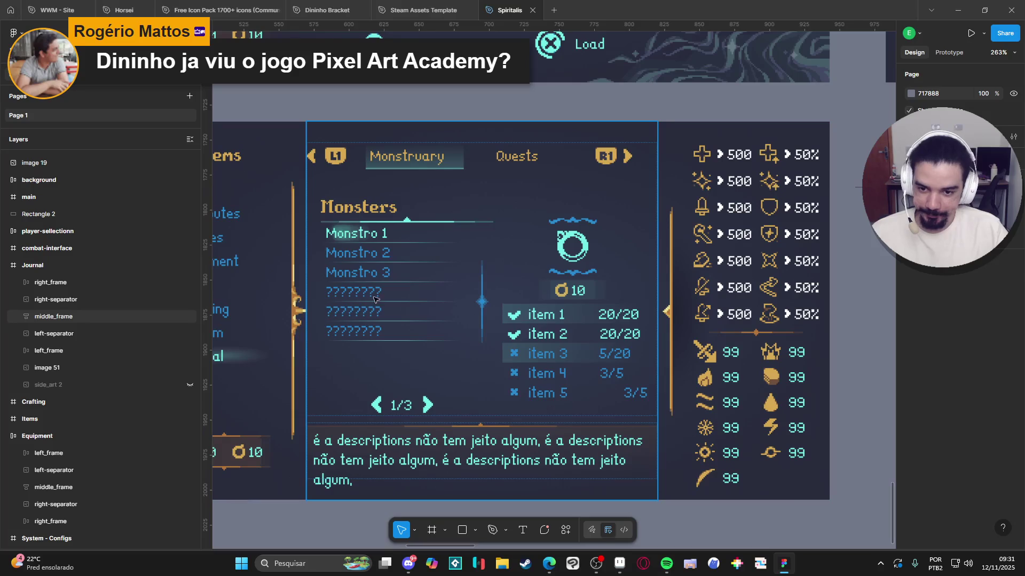
left_click(372, 295, "ctrl")
key("Delete")
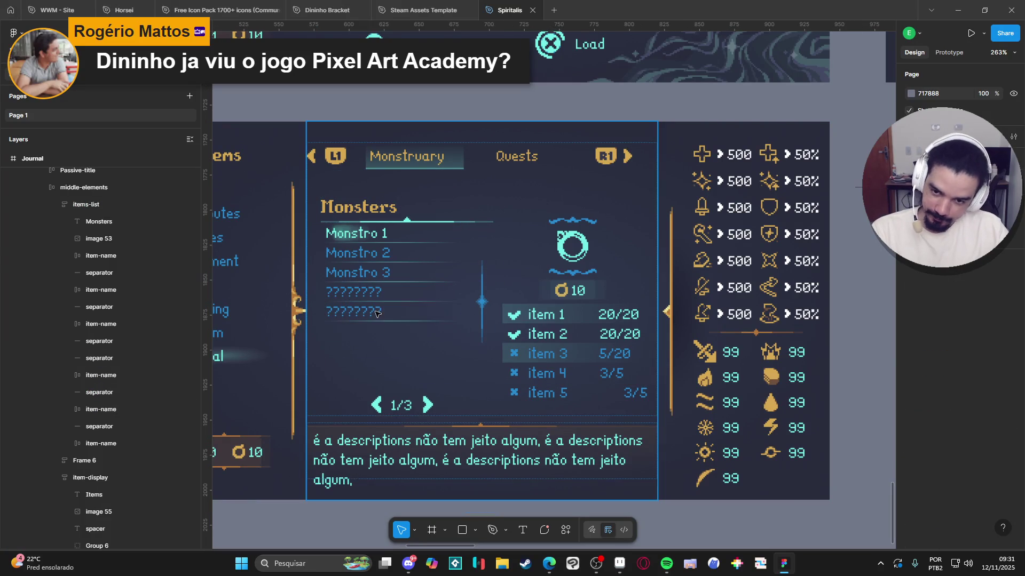
left_click(376, 300, "ctrl")
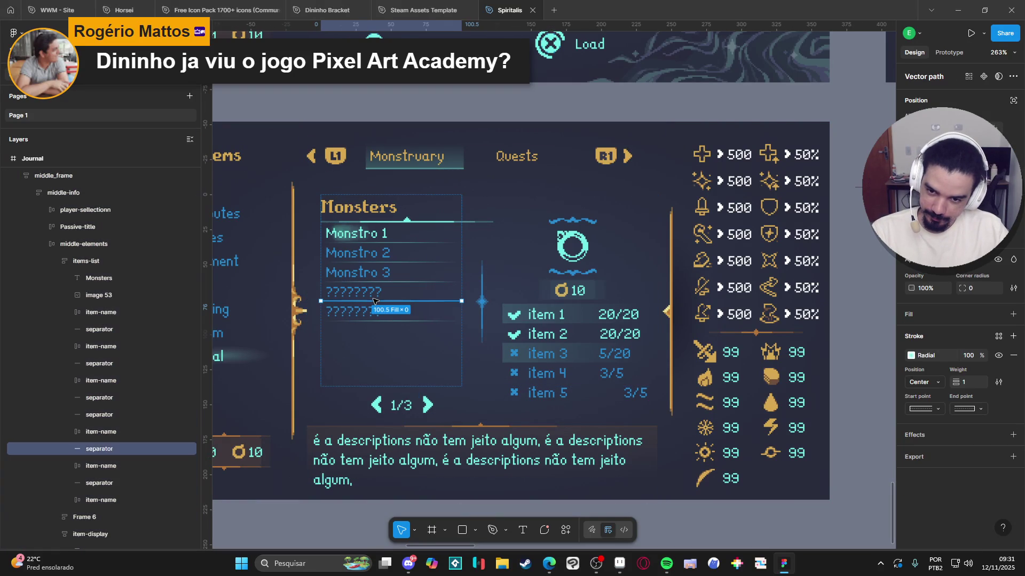
left_click(376, 297, "ctrl")
key("Delete")
left_click(368, 300)
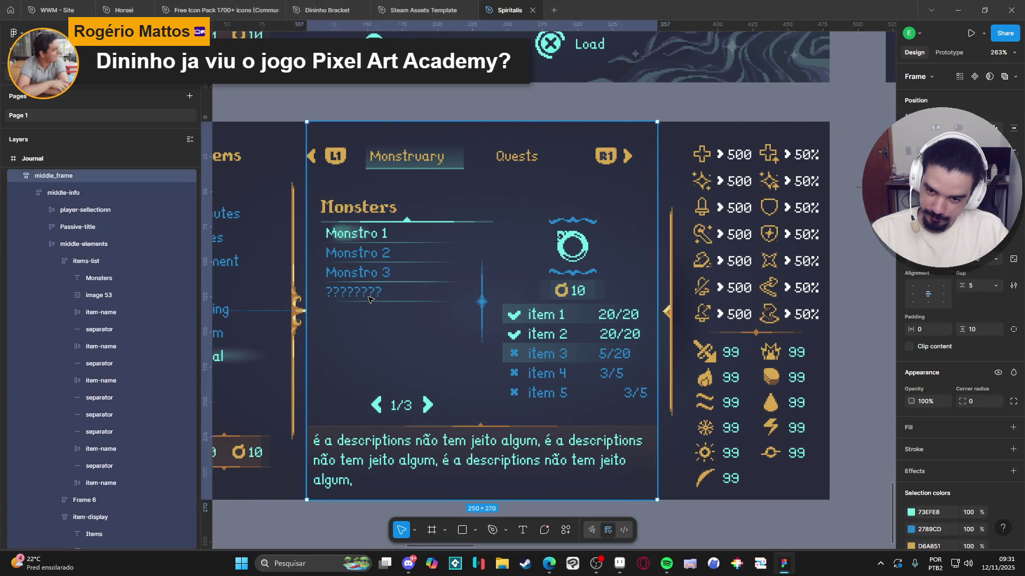
left_click(369, 300, "ctrl")
key("Delete")
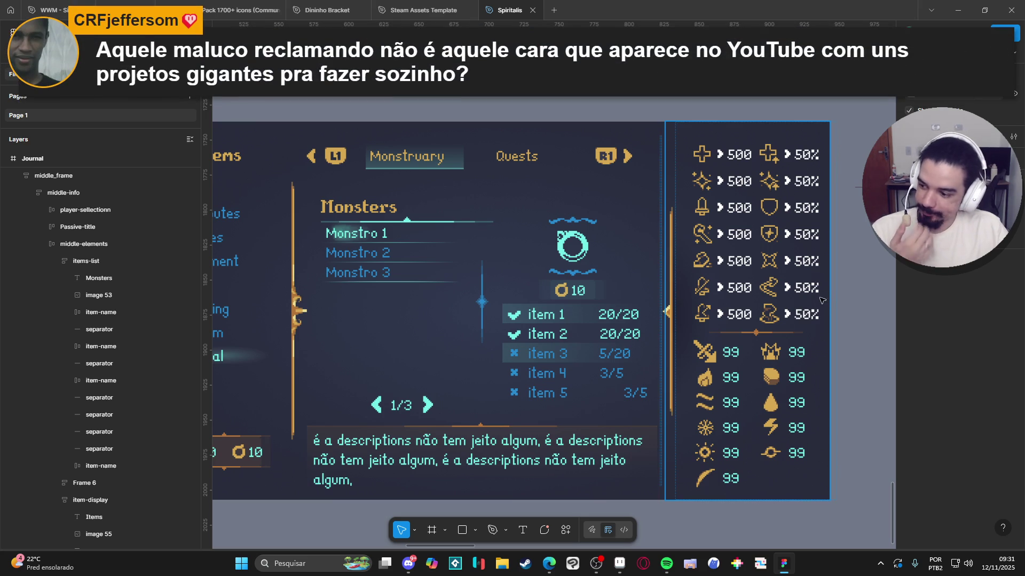
Step: Pan around the Journal mockup to review the trimmed list and select its middle frame
scroll(612, 256, "down", 2)
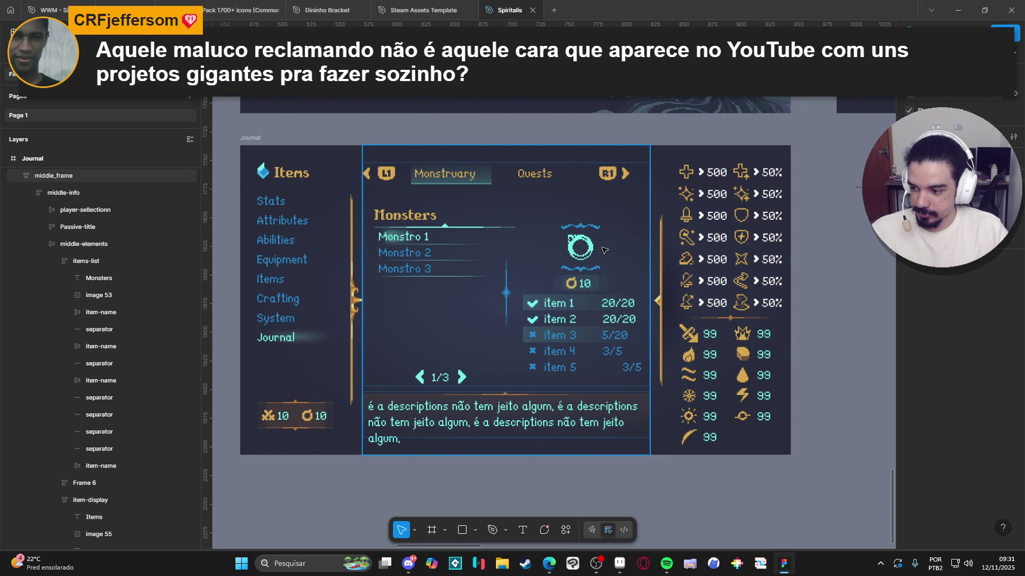
scroll(378, 297, "down", 5)
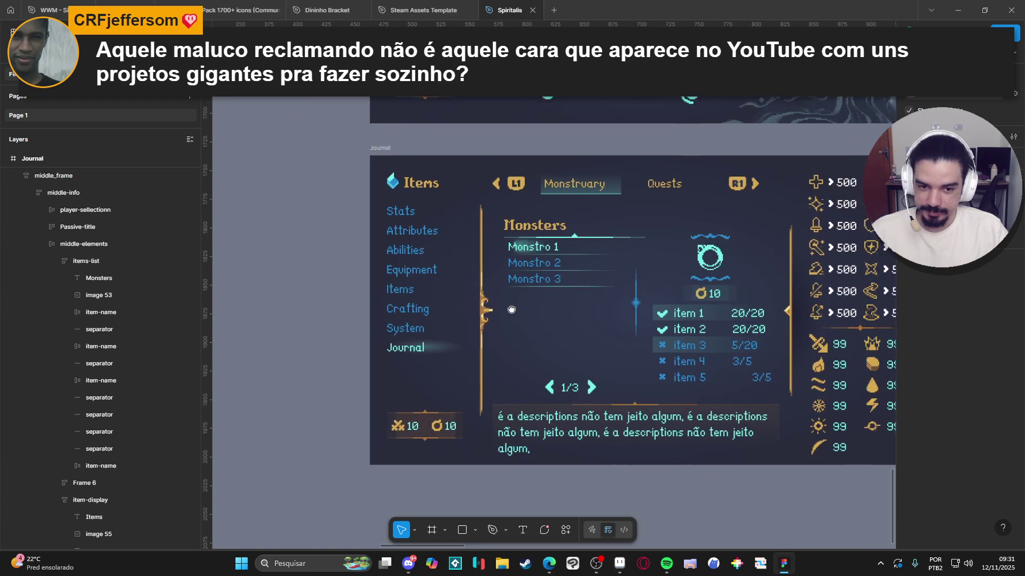
mouse_move(330, 261)
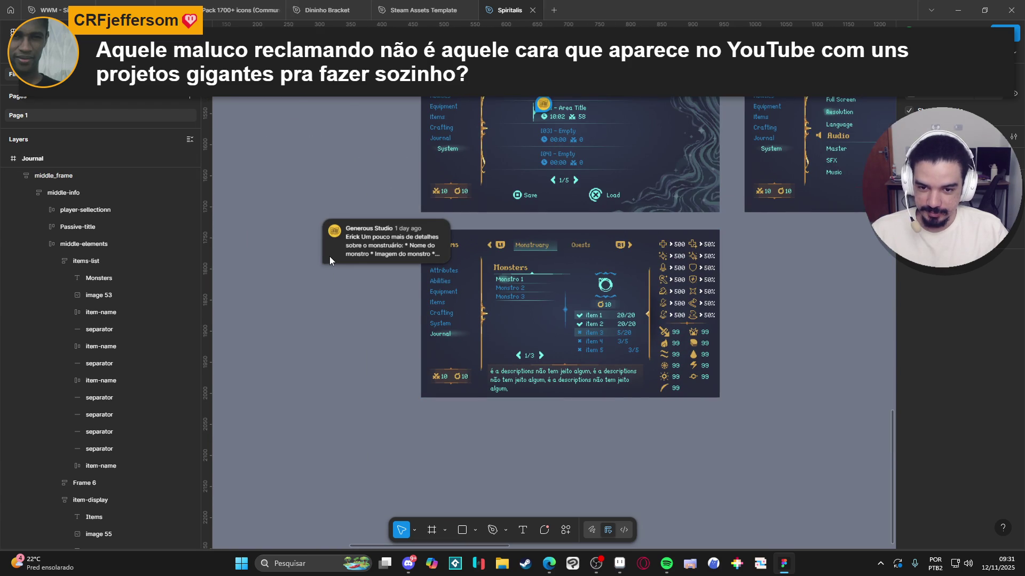
scroll(364, 263, "up", 2)
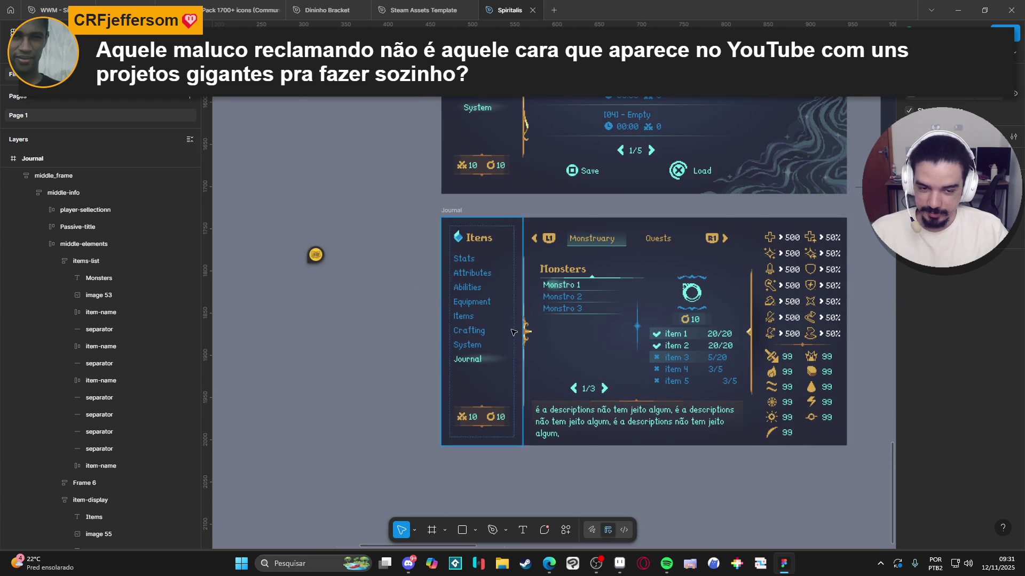
scroll(491, 315, "right", 3)
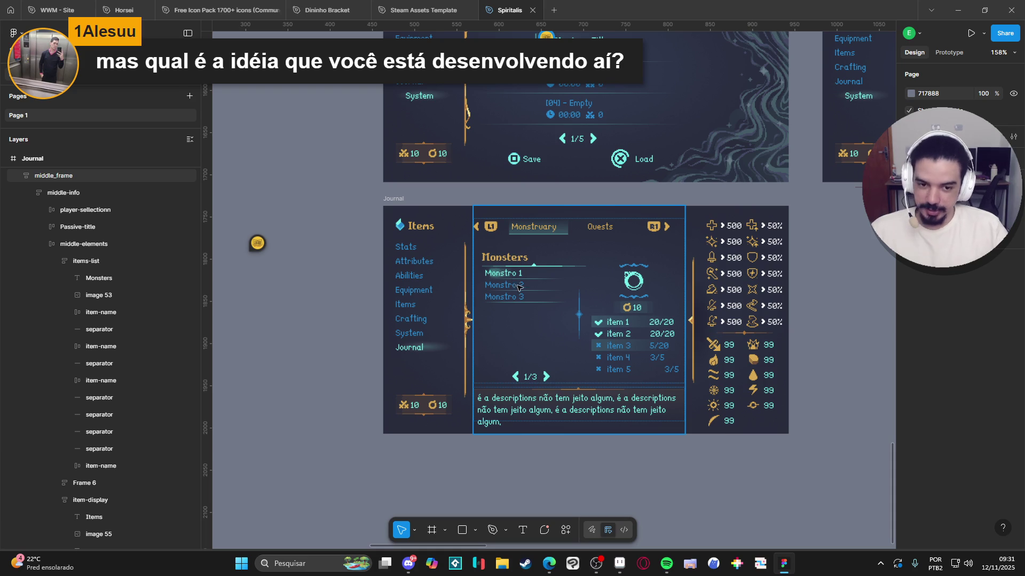
scroll(514, 281, "right", 2)
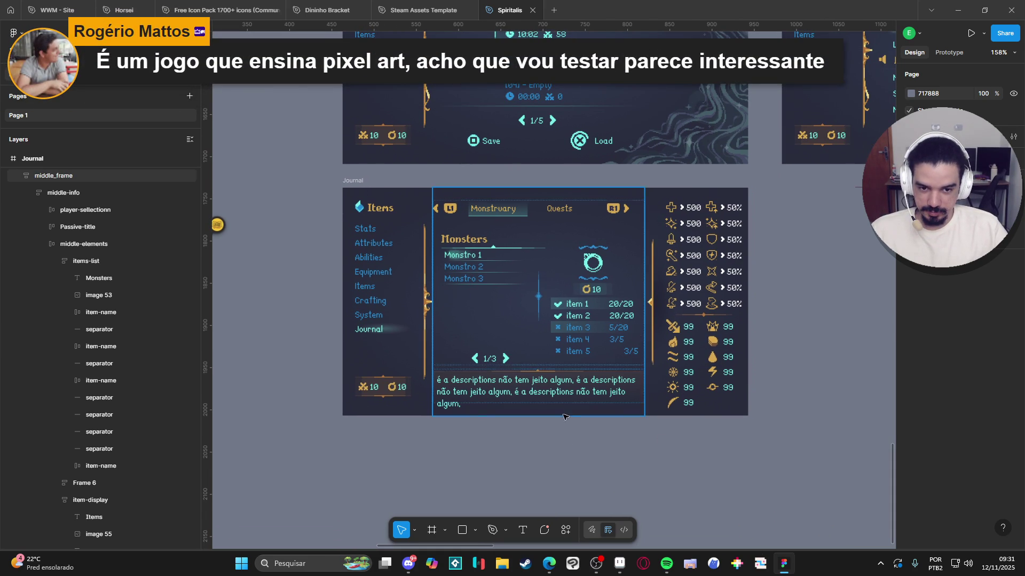
scroll(590, 453, "right", 1)
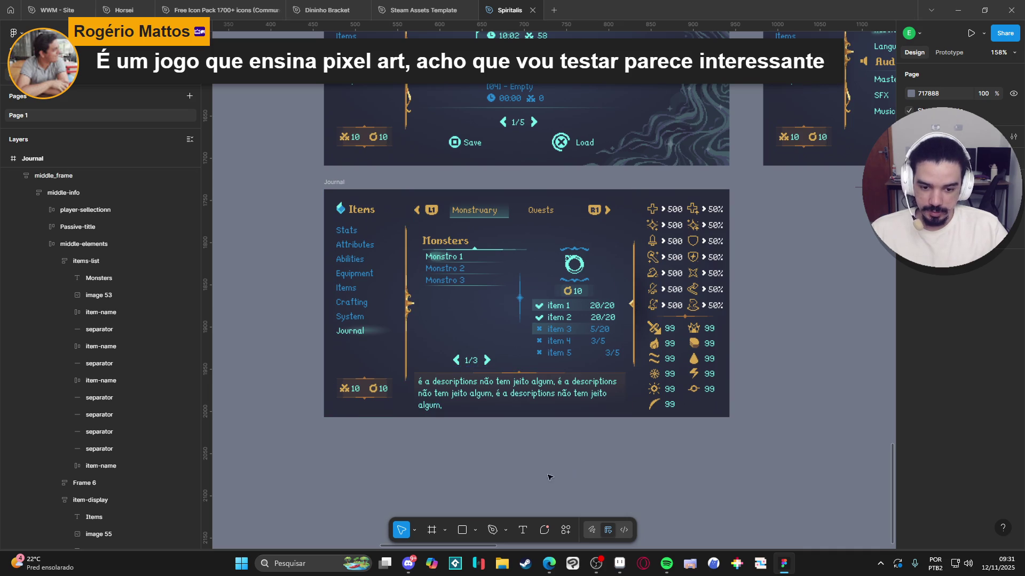
scroll(292, 271, "left", 4)
mouse_move(277, 246)
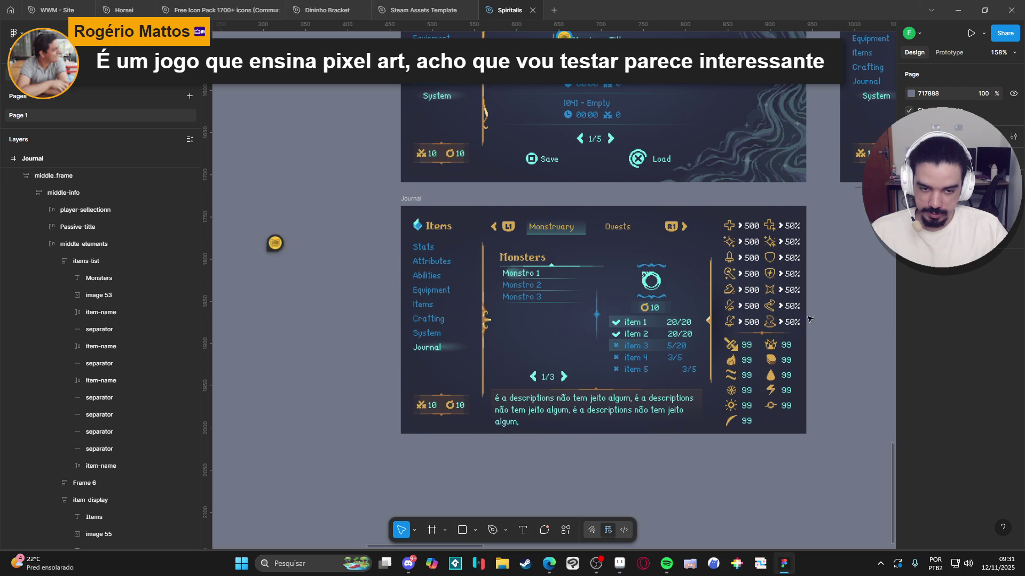
left_click(649, 291)
Step: Delete the circle icon and the item 2 row from the item-display frame
double_click(649, 290)
double_click(649, 291)
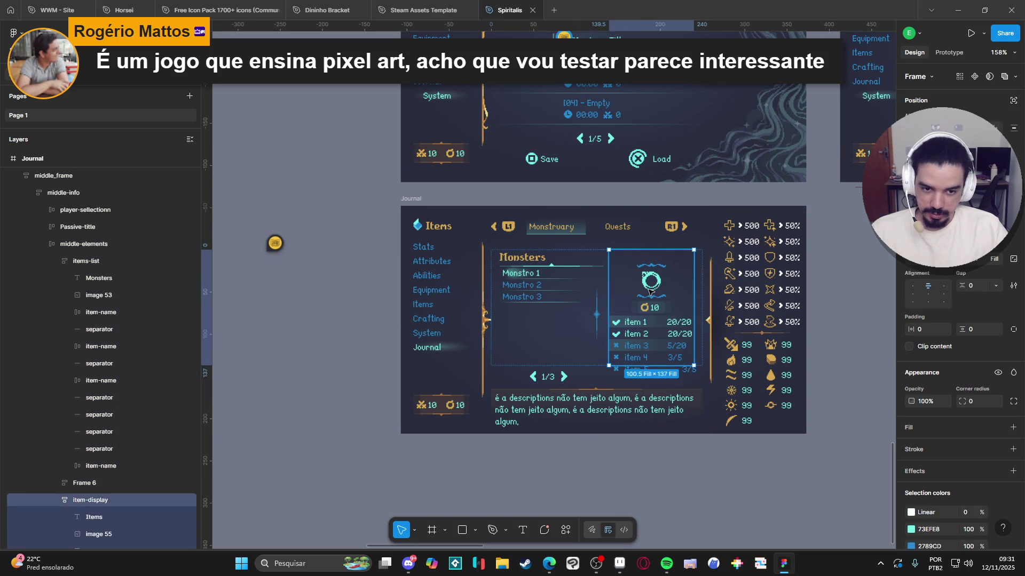
left_click(648, 293)
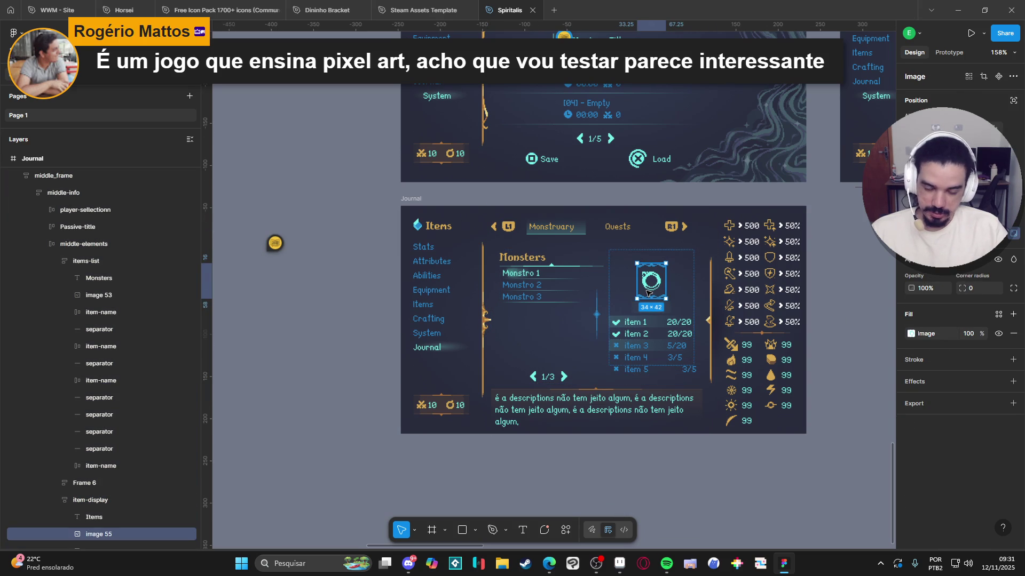
key("Delete")
left_click(643, 301)
double_click(643, 300)
double_click(643, 299)
key("Delete")
Step: Delete the item 1 and item 3 rows from the detail panel
left_click(641, 296)
double_click(642, 293)
double_click(643, 290)
left_click(617, 289)
key("shift+Return")
key("Delete")
left_click(617, 288)
key("shift+Return")
key("Delete")
Step: Delete the remaining item 4 and item 5 rows
left_click(620, 289)
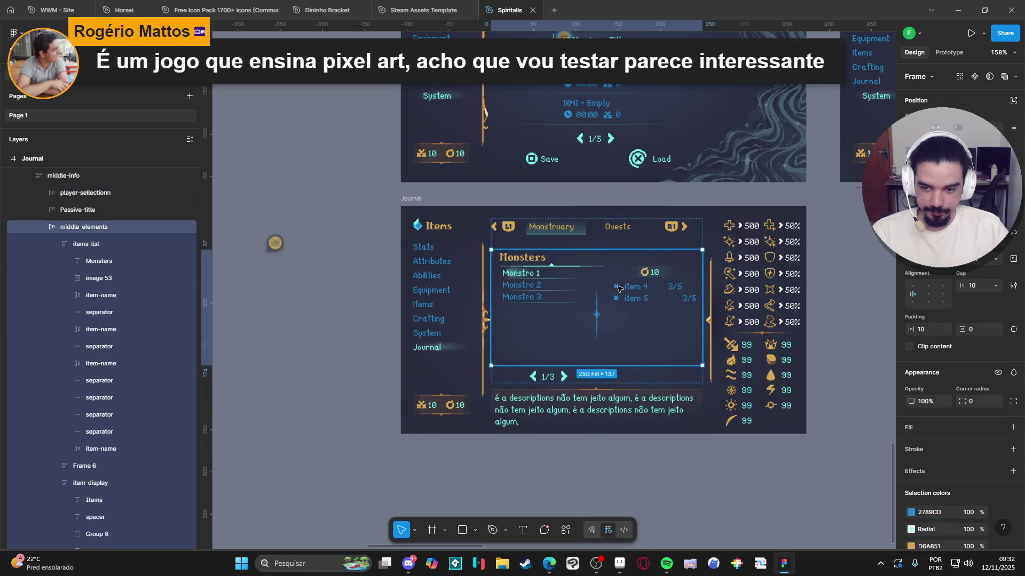
double_click(627, 292)
key("Delete")
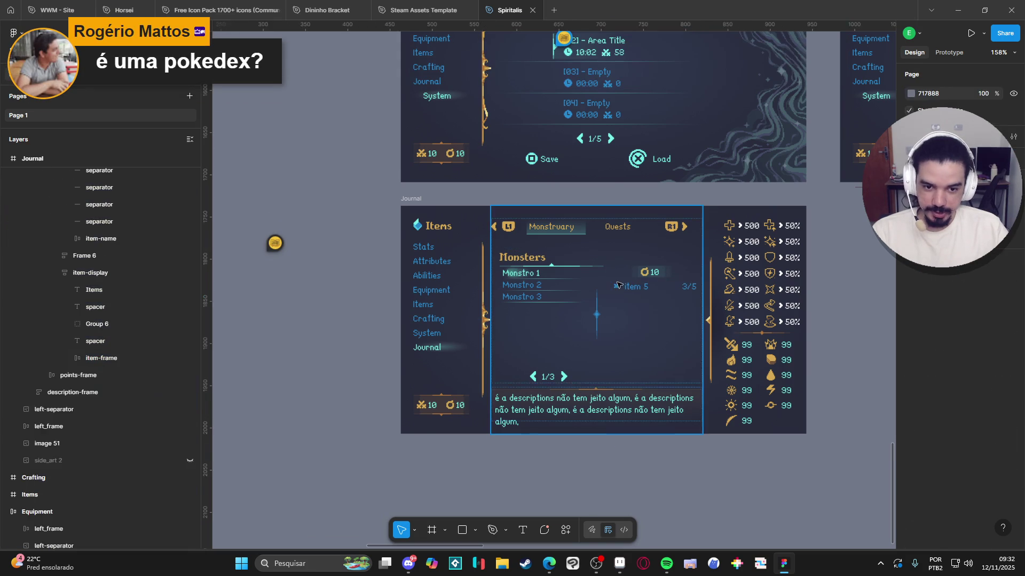
left_click(619, 289)
double_click(620, 290)
double_click(620, 289)
key("shift+Return")
key("shift+Return")
key("shift+Return")
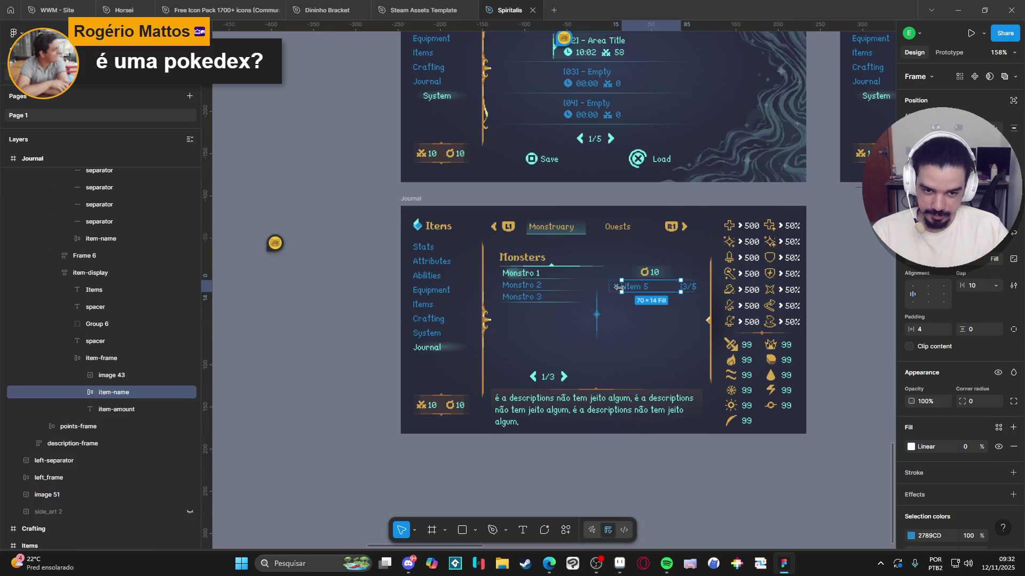
left_click(619, 291)
key("Delete")
Step: Delete the 10-point counter beside Monstro 1 and select the now-empty item-display panel
left_click(650, 274)
key("Delete")
left_click(644, 319)
left_click(643, 319)
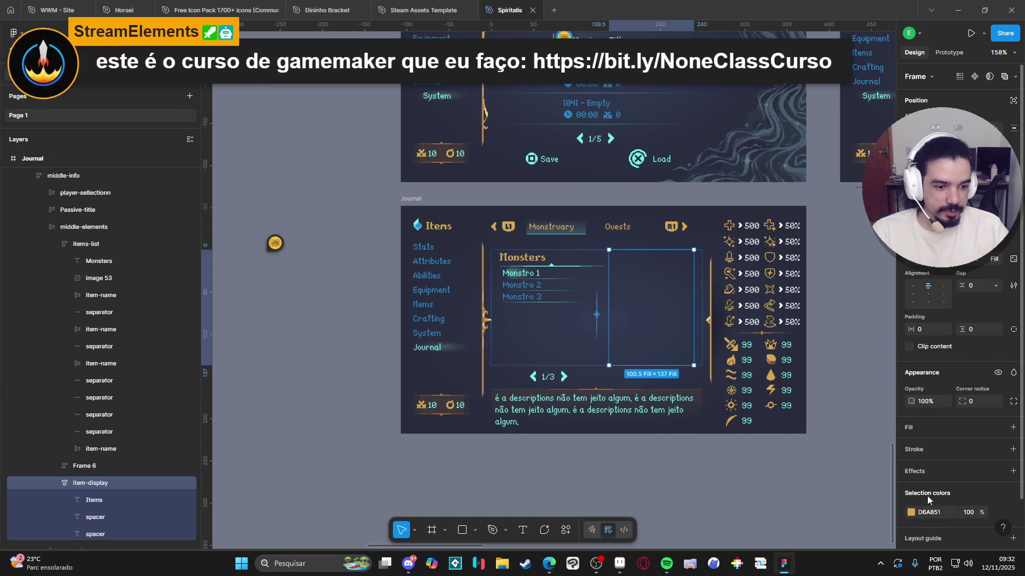
Step: Add a 73EFE8 stroke at 6% opacity to the empty item-display panel
left_click(1012, 450)
left_click(911, 468)
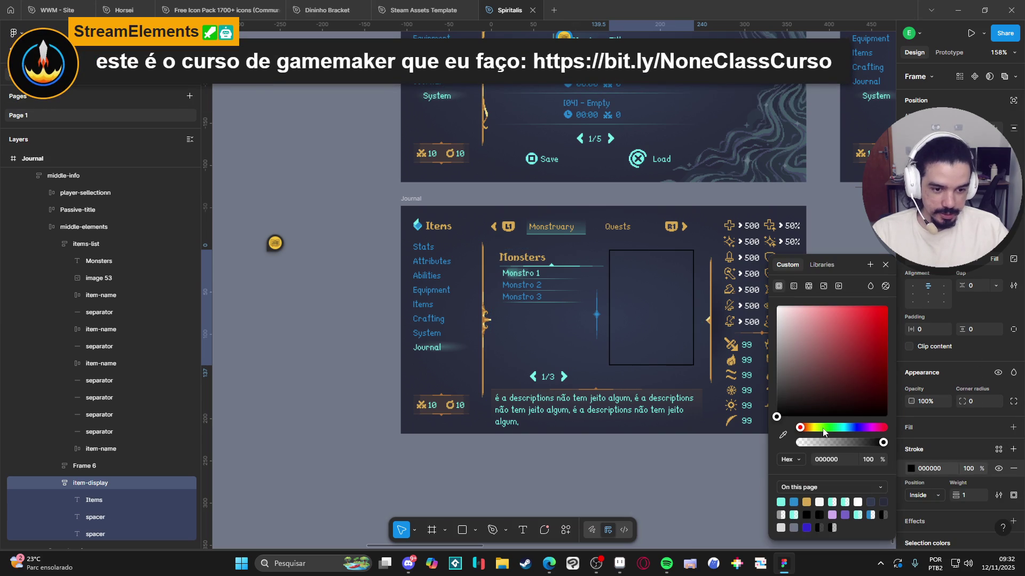
left_click(842, 428)
left_click(781, 502)
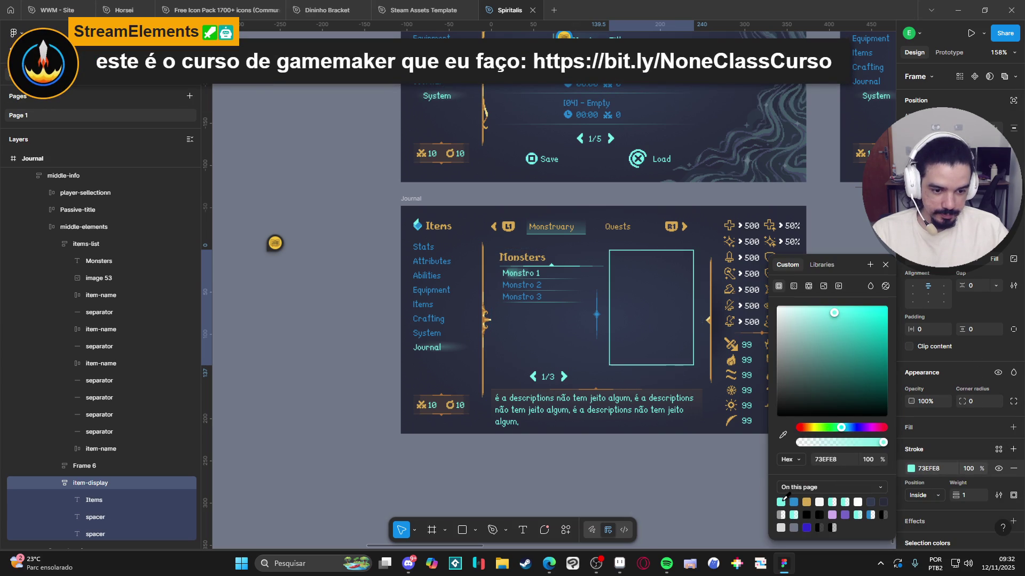
left_click(806, 443)
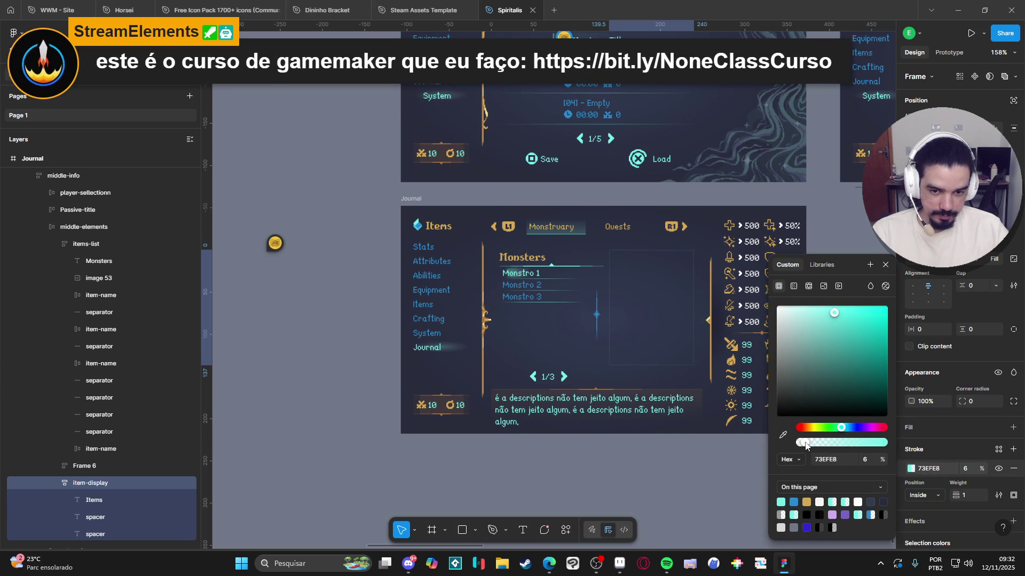
left_click(710, 469)
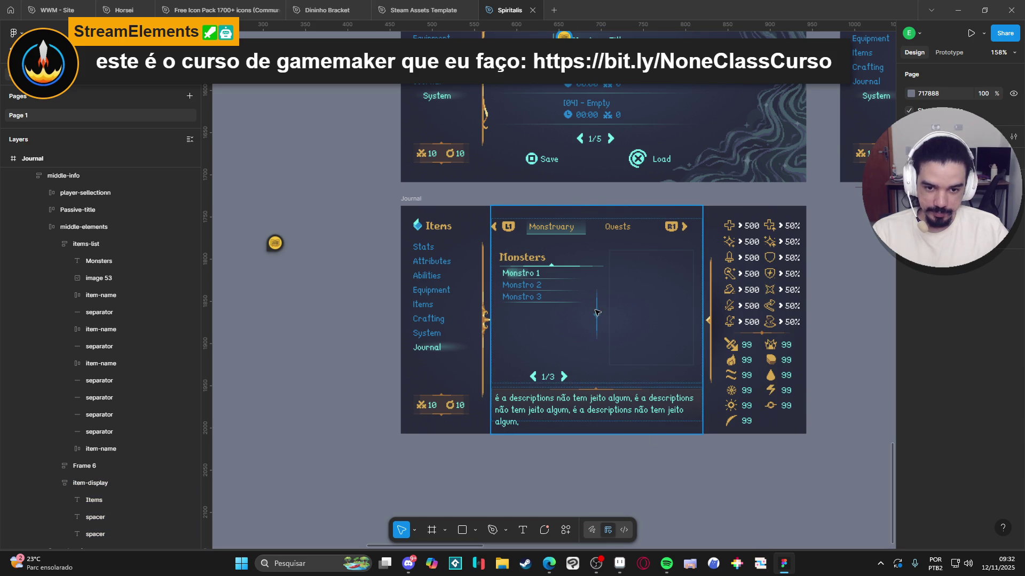
left_click(590, 268)
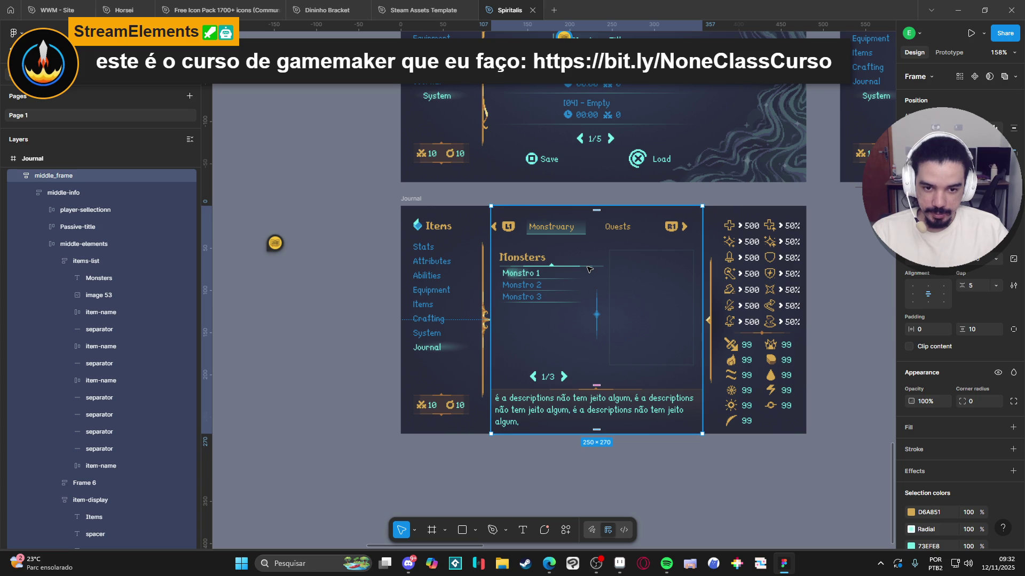
left_click_drag(802, 458, 792, 454)
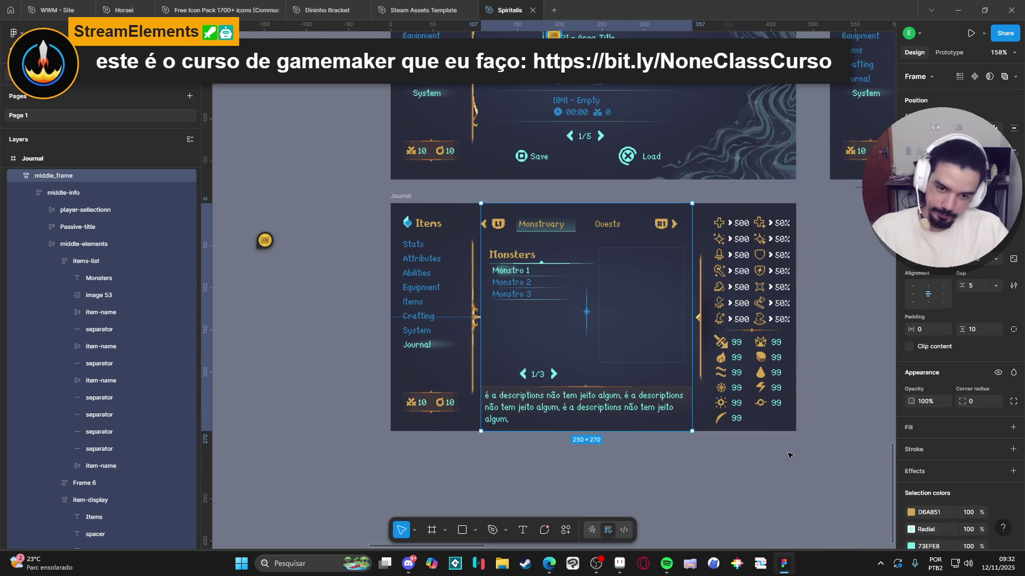
scroll(788, 452, "up", 5, "ctrl")
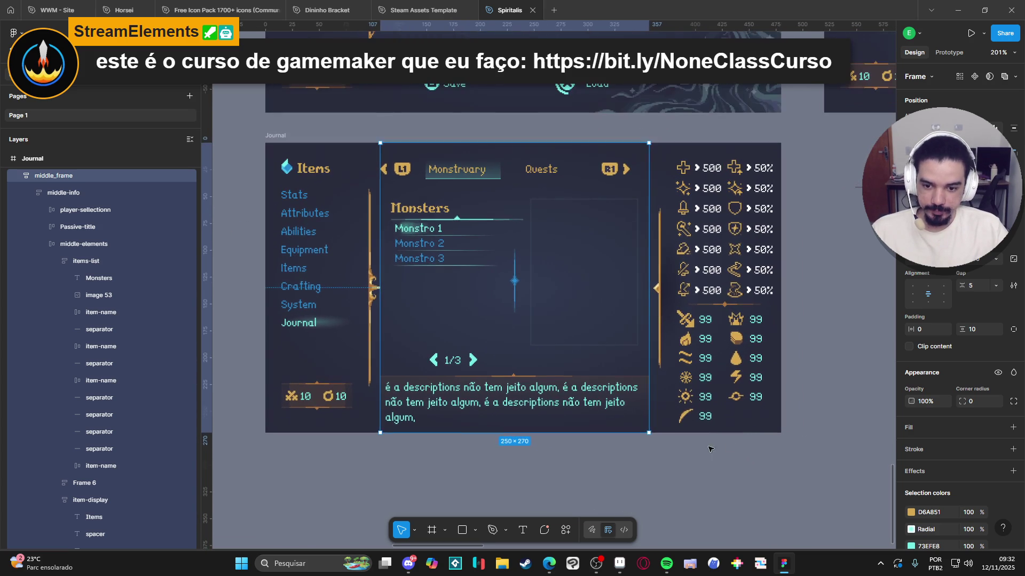
left_click(722, 469)
Step: Delete the Monstro 3 and Monstro 2 rows from the Monsters list
scroll(683, 471, "up", 1, "ctrl")
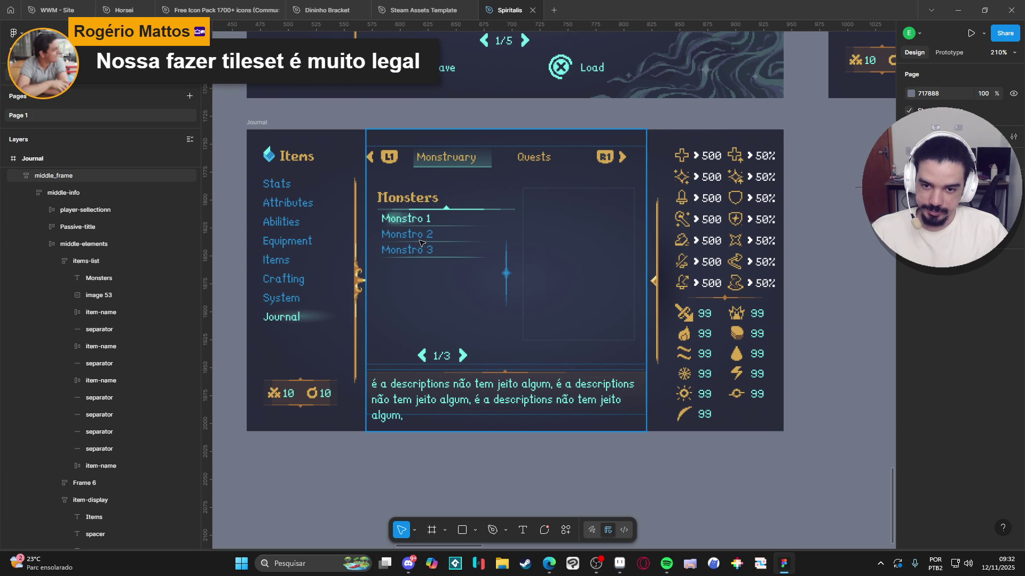
left_click(431, 252)
double_click(431, 251)
double_click(432, 252)
key("Delete")
left_click(429, 236)
double_click(429, 236)
double_click(429, 236)
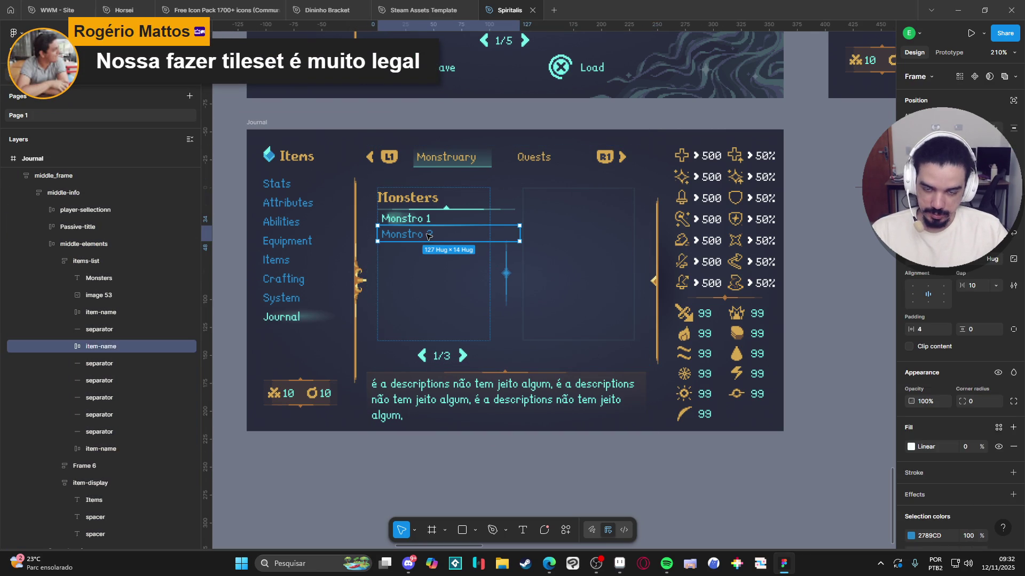
key("Delete")
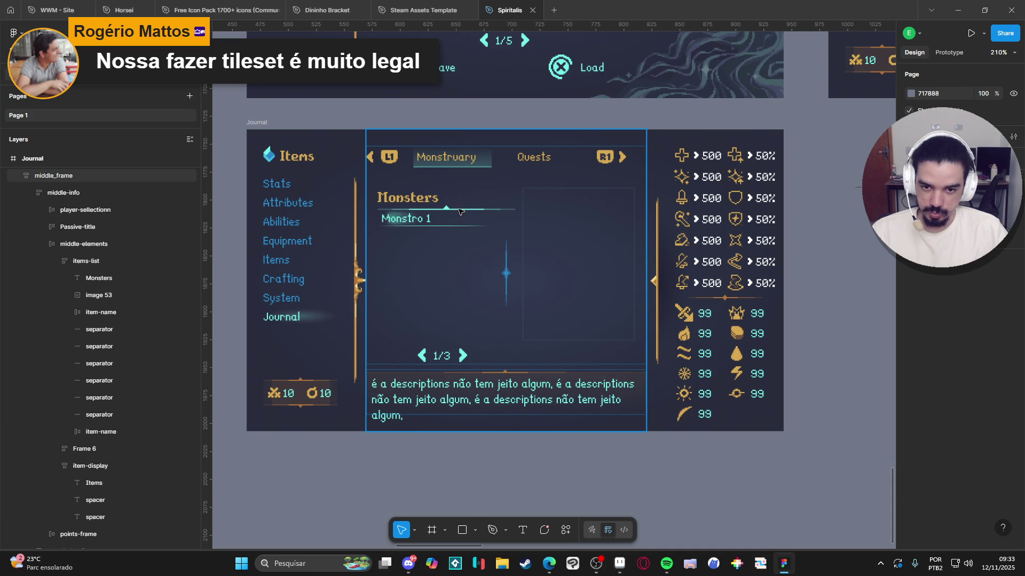
Step: Make the Monstro 1 row fill its container's width
left_click(460, 213)
double_click(470, 215)
double_click(483, 216)
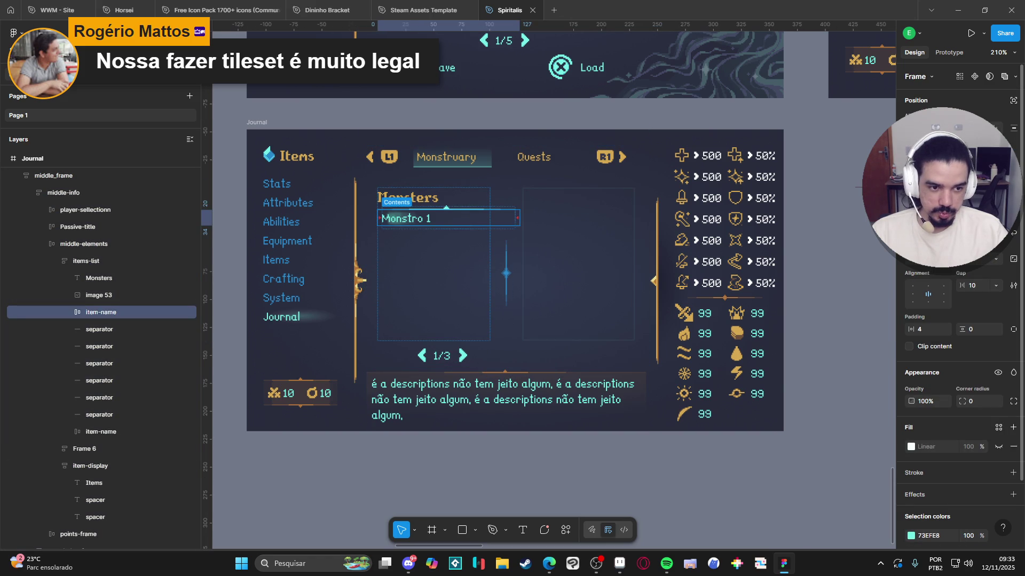
left_click(942, 259)
left_click(934, 273)
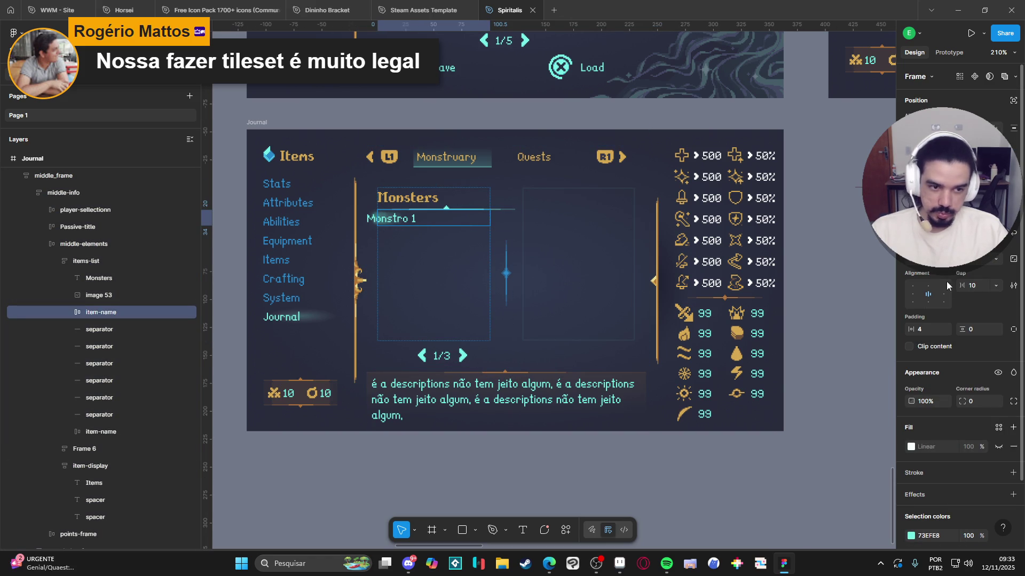
left_click(457, 206)
left_click(939, 234)
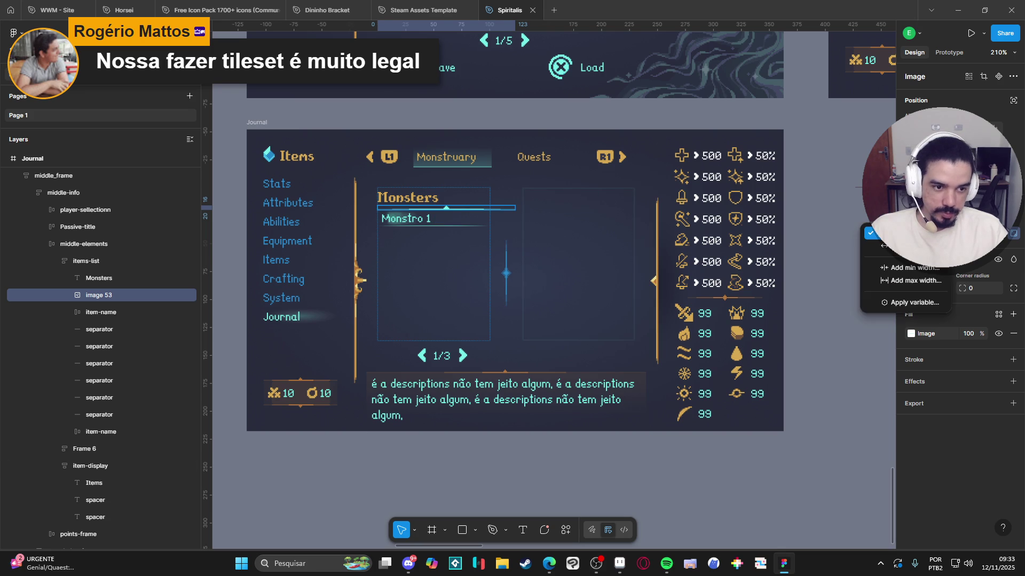
key("Escape")
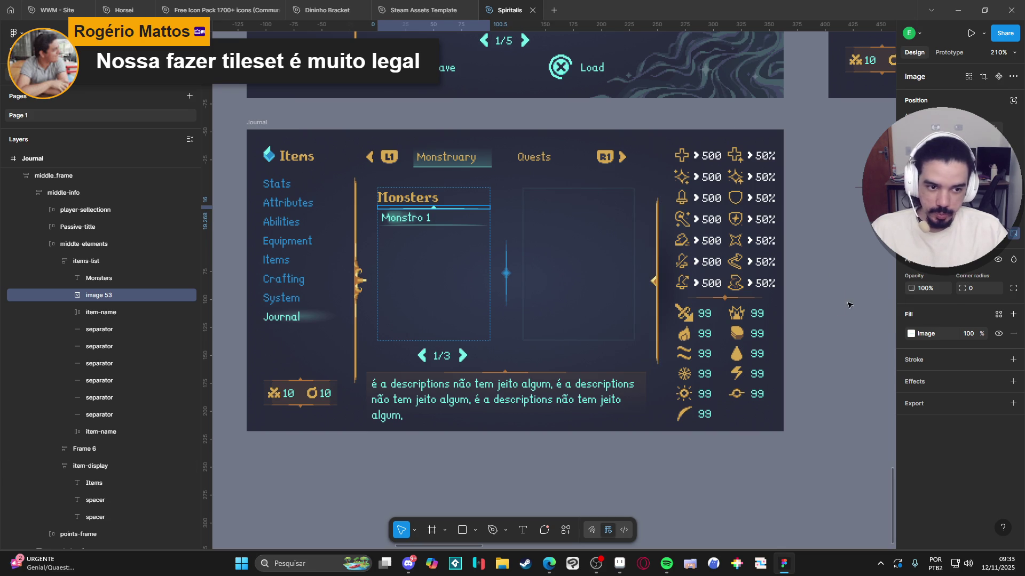
left_click(803, 296)
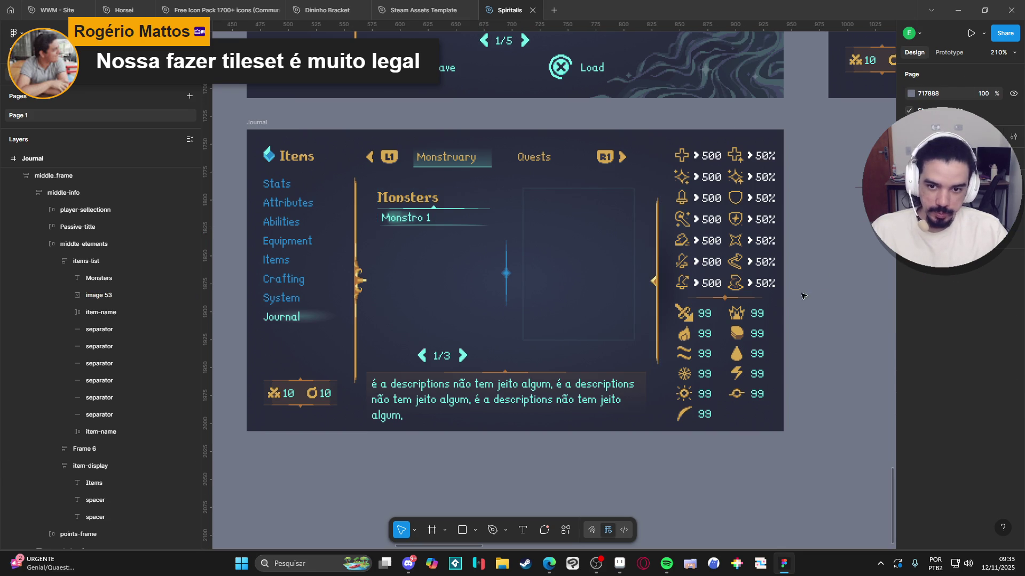
Step: Resize the Monstro 1 row frame to 17 px tall
double_click(426, 225)
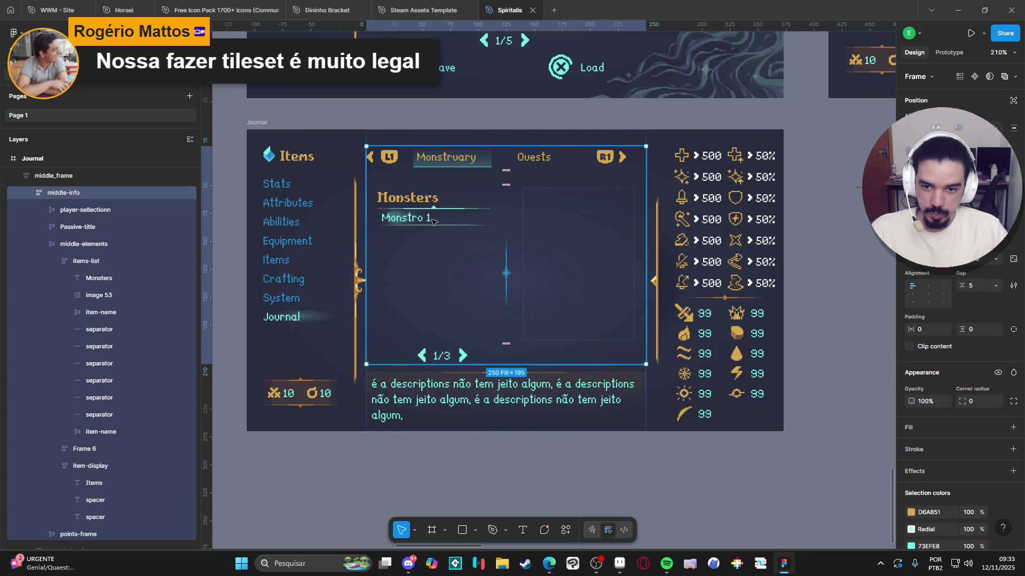
double_click(433, 223)
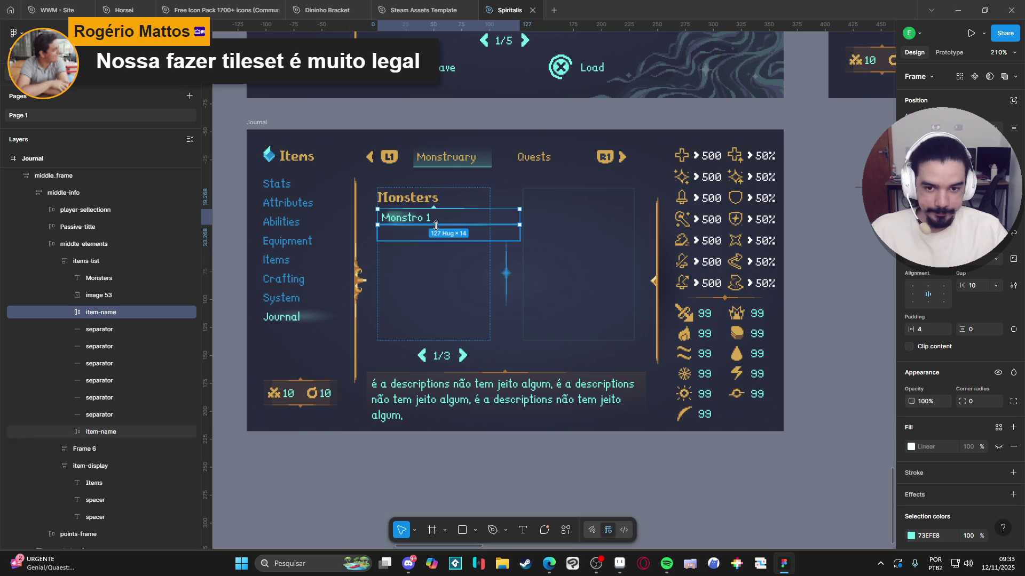
left_click_drag(447, 225, 448, 227)
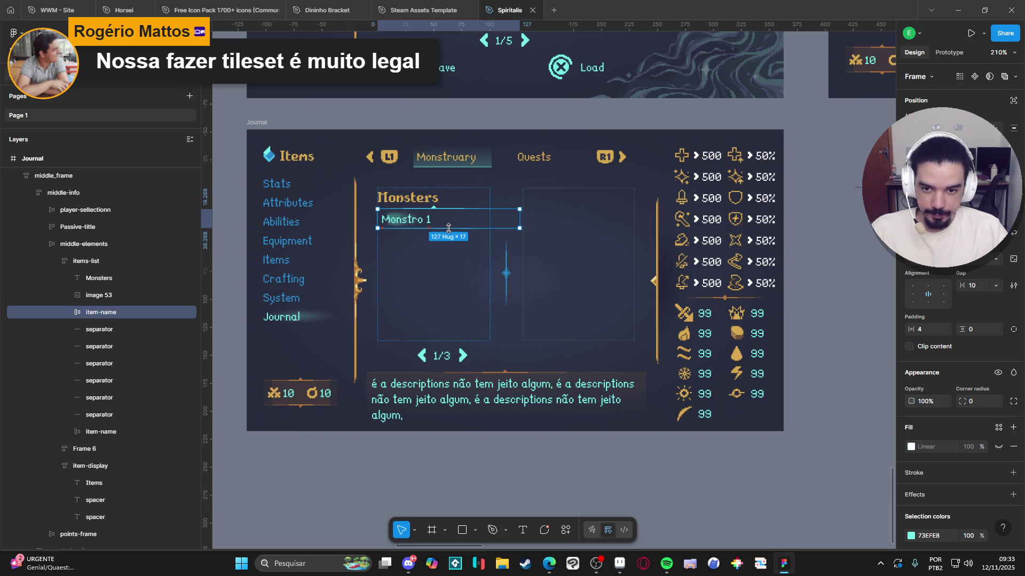
left_click(832, 295)
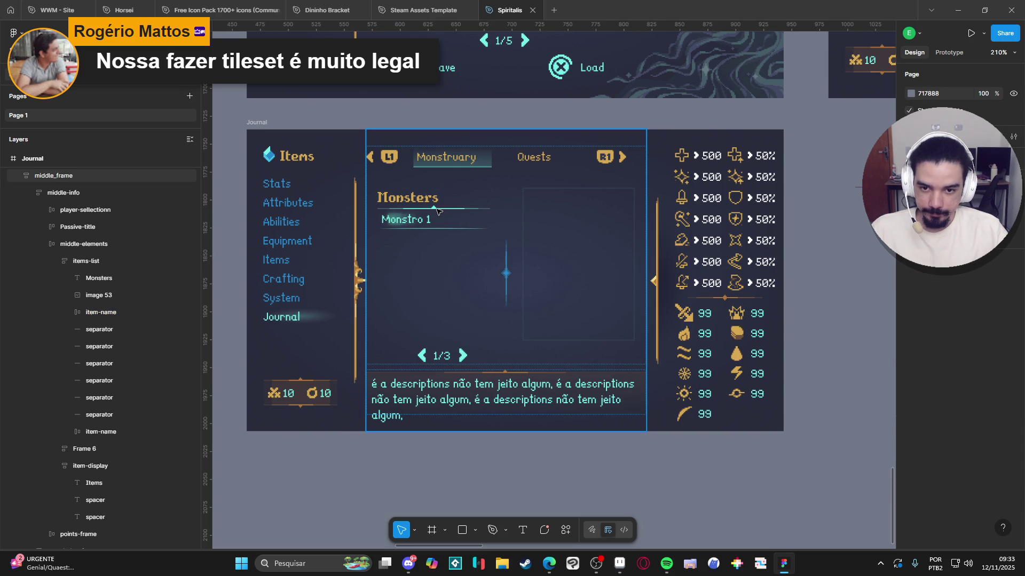
double_click(439, 211)
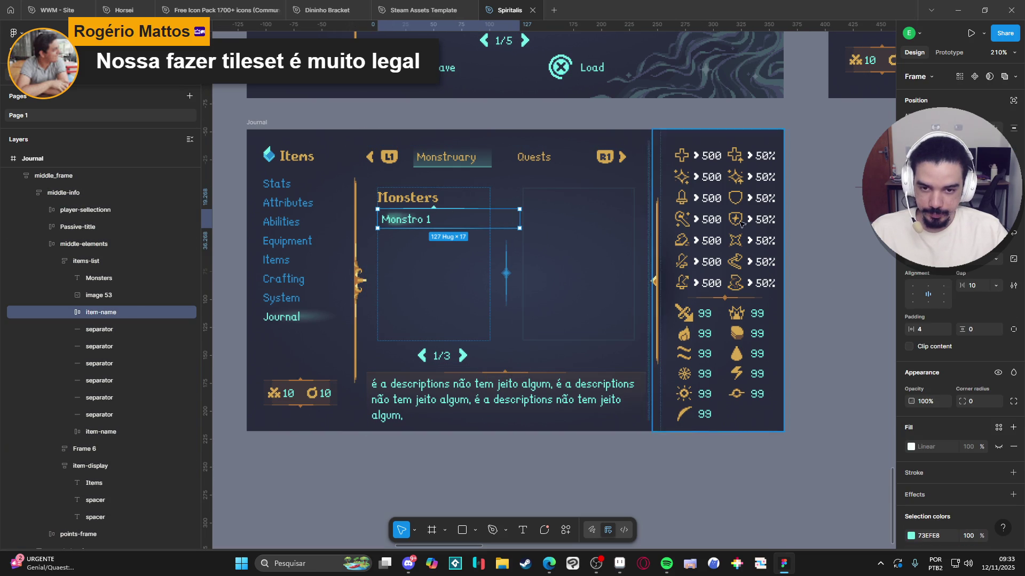
left_click(820, 219)
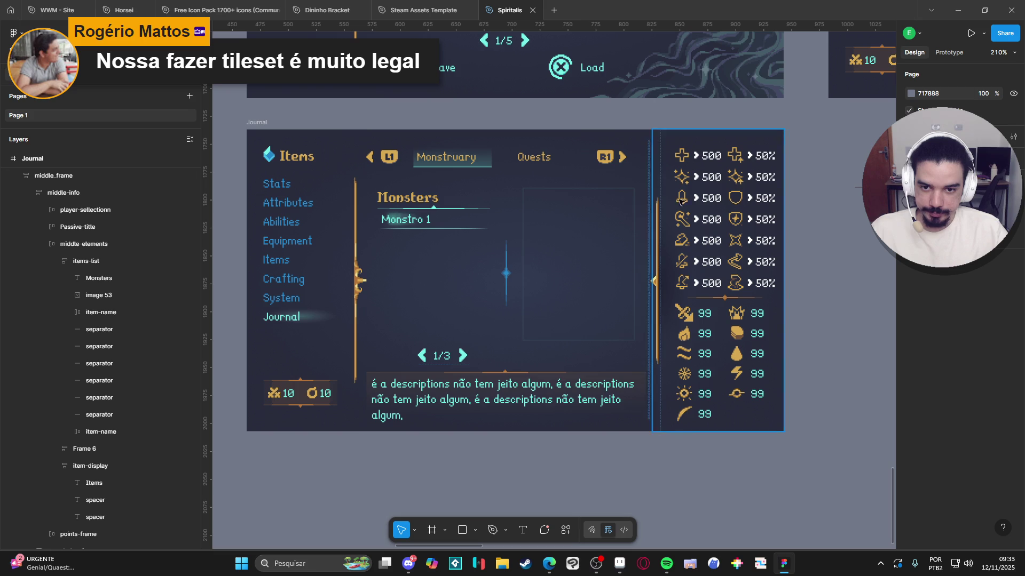
Step: Duplicate the separator line and place the copy below the Monstro 1 entry
left_click(434, 209)
left_click(433, 209)
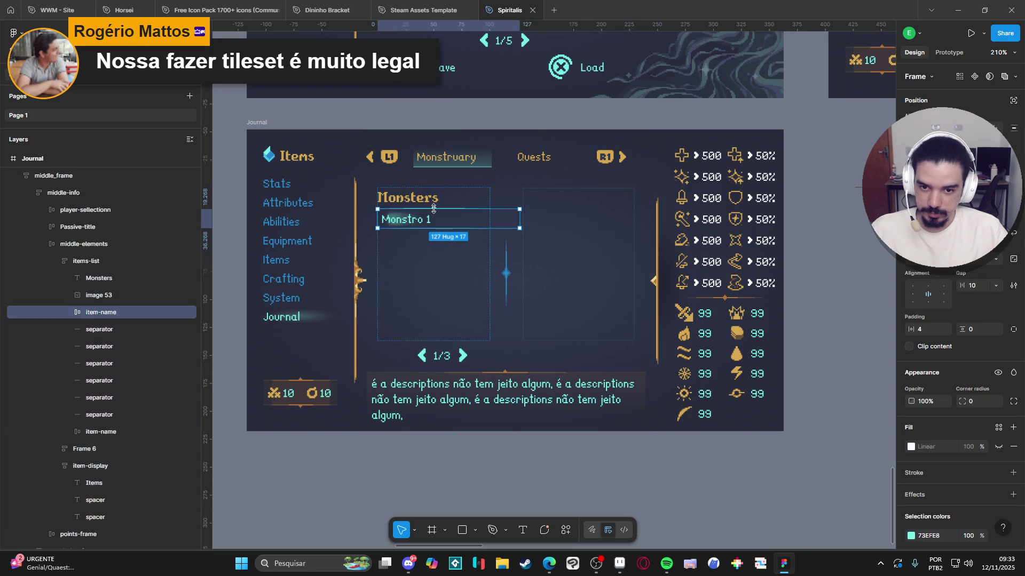
scroll(438, 205, "up", 3)
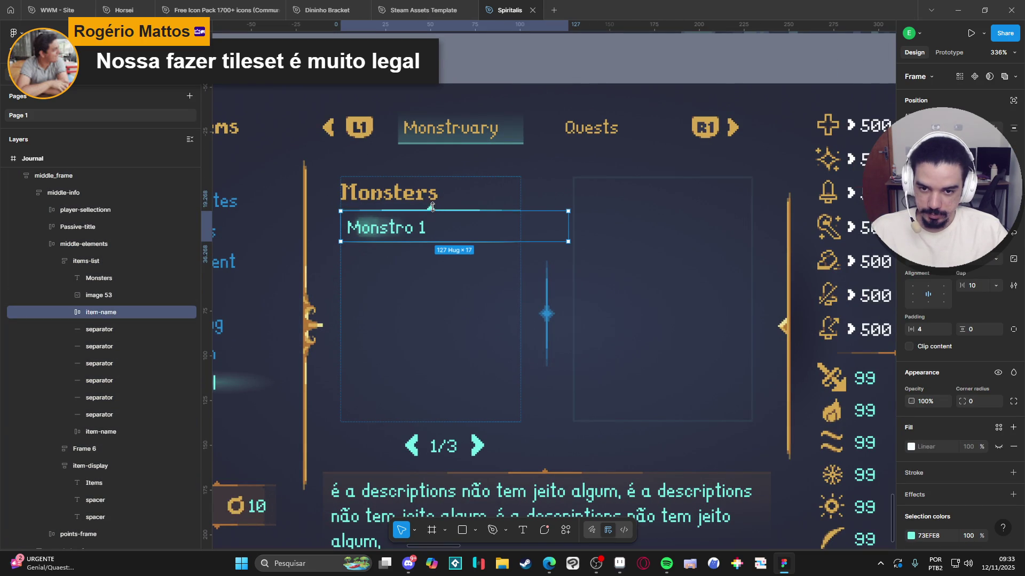
left_click(433, 207)
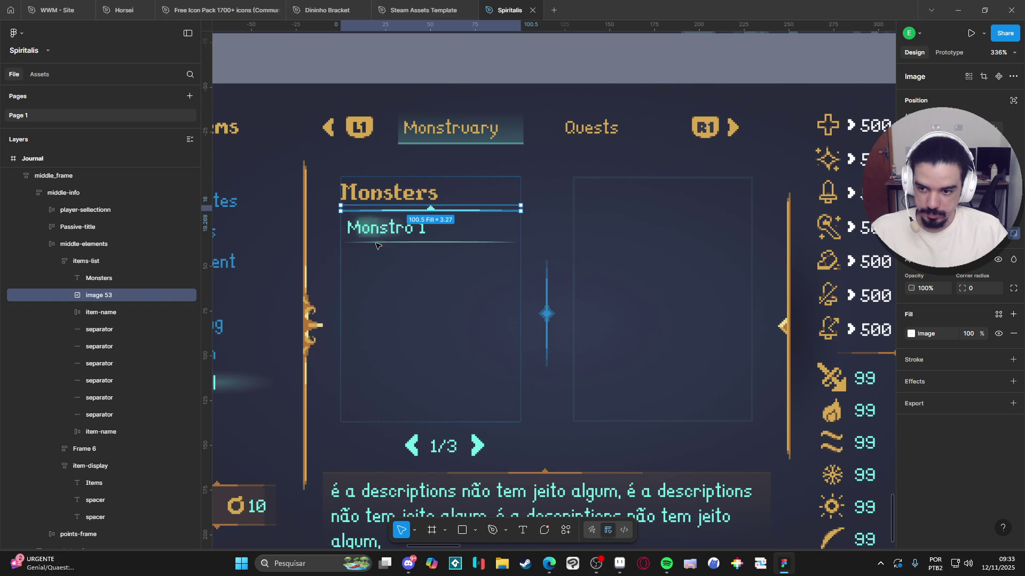
key("ctrl+d")
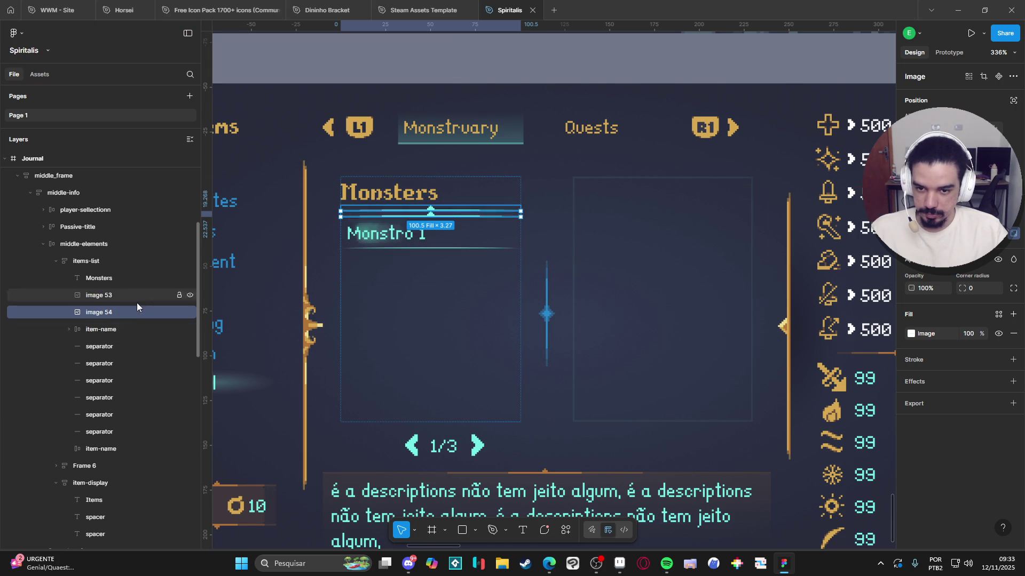
left_click_drag(105, 312, 110, 340)
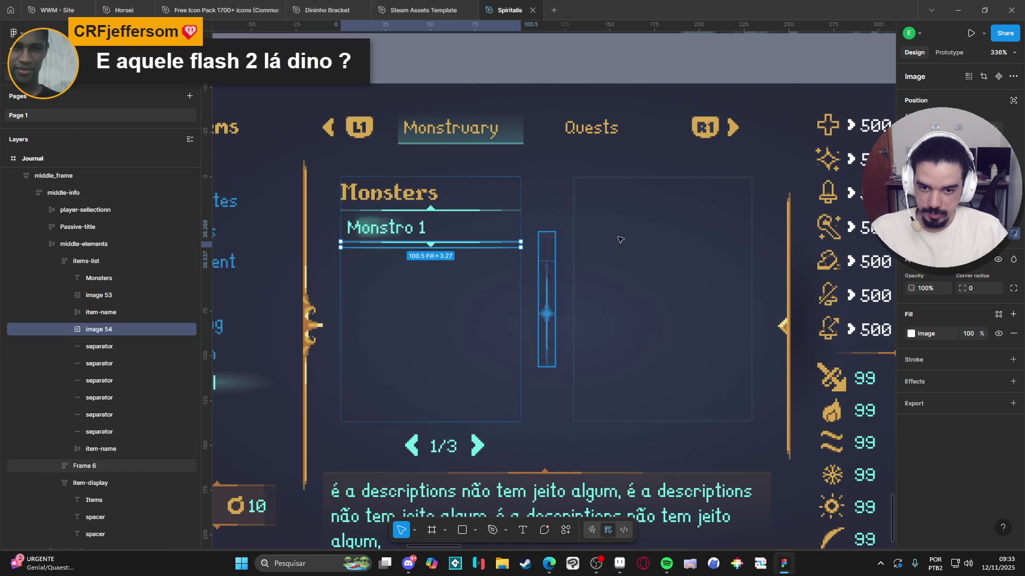
scroll(716, 79, "right", 2)
left_click(716, 79)
scroll(419, 273, "down", 3)
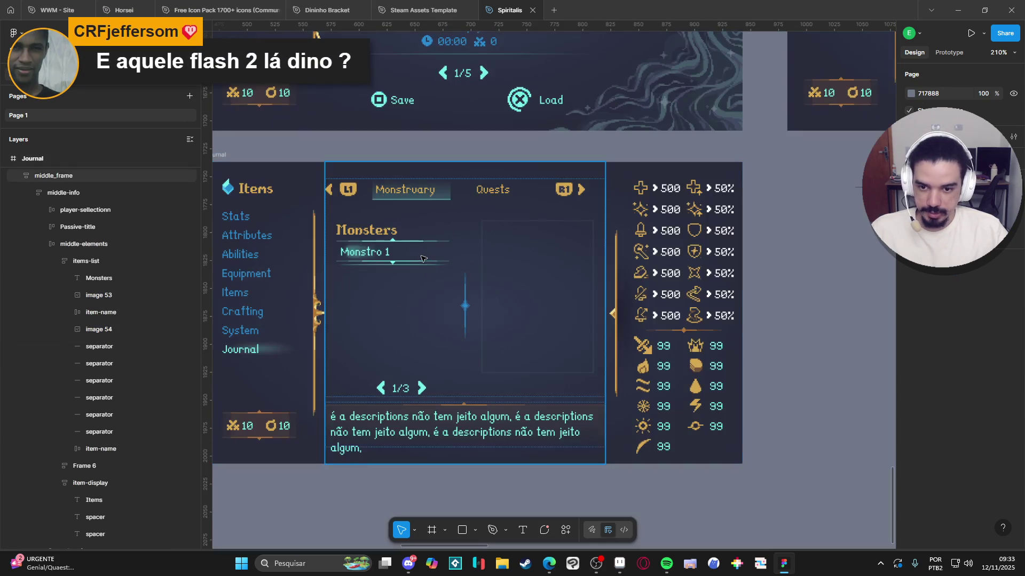
left_click_drag(376, 260, 389, 258)
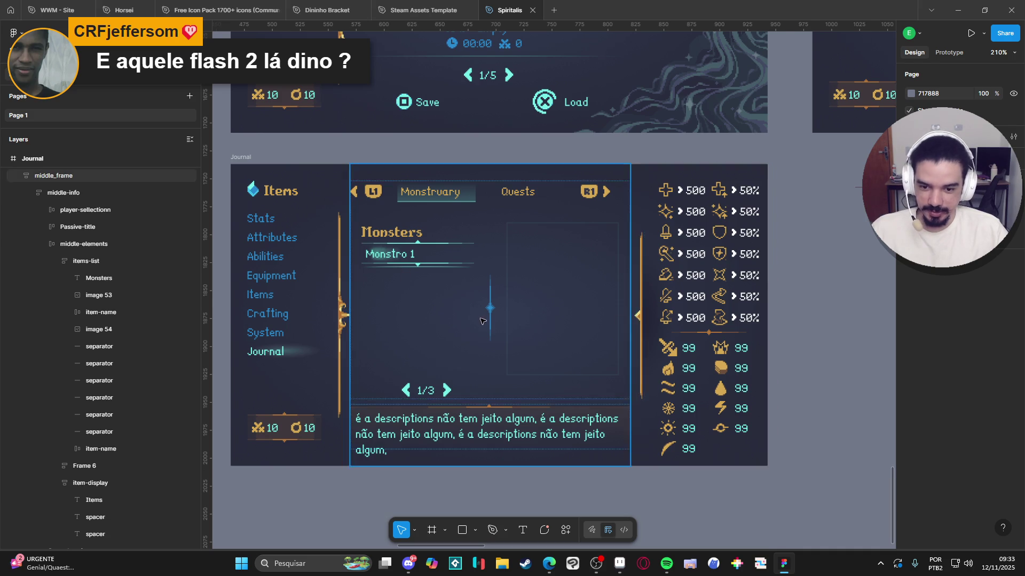
scroll(404, 315, "right", 2)
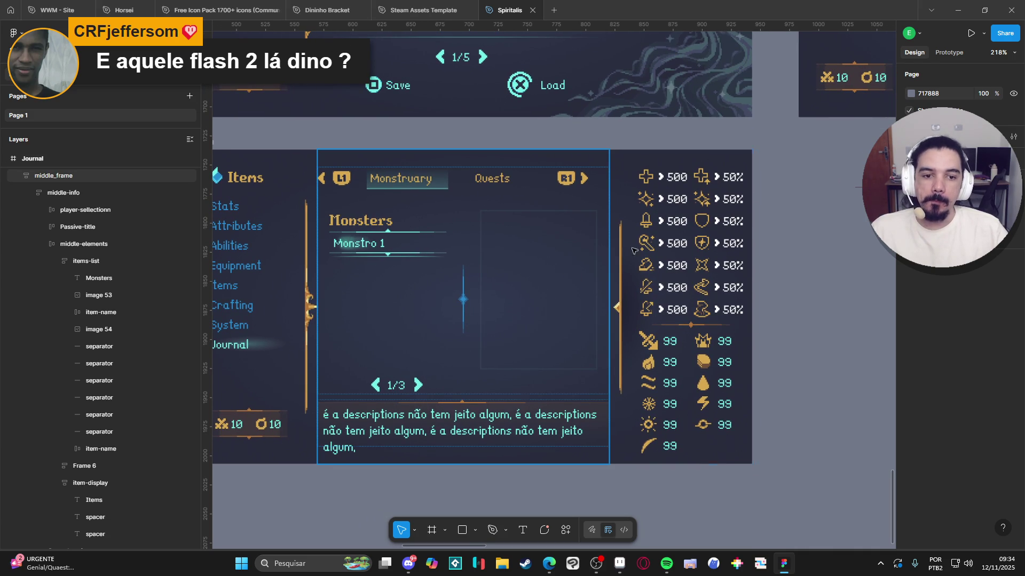
scroll(337, 411, "left", 2)
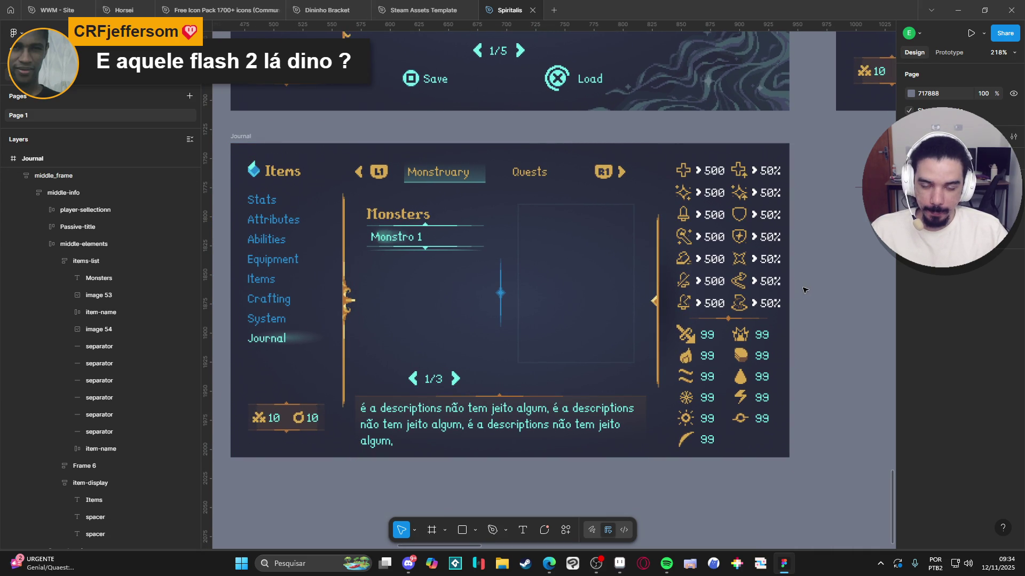
left_click(456, 257)
double_click(463, 255)
double_click(462, 255)
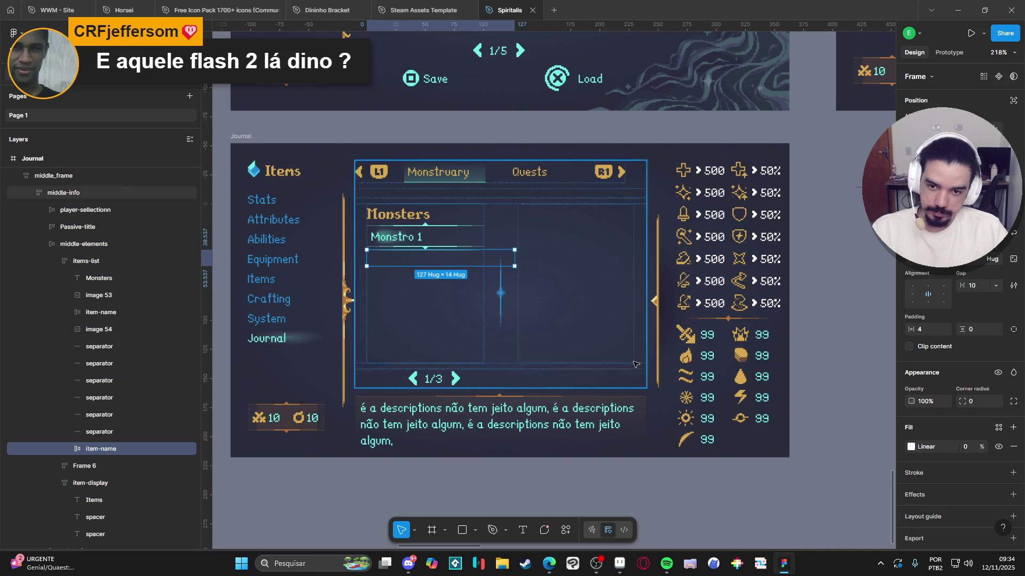
key("Delete")
key("ctrl+z")
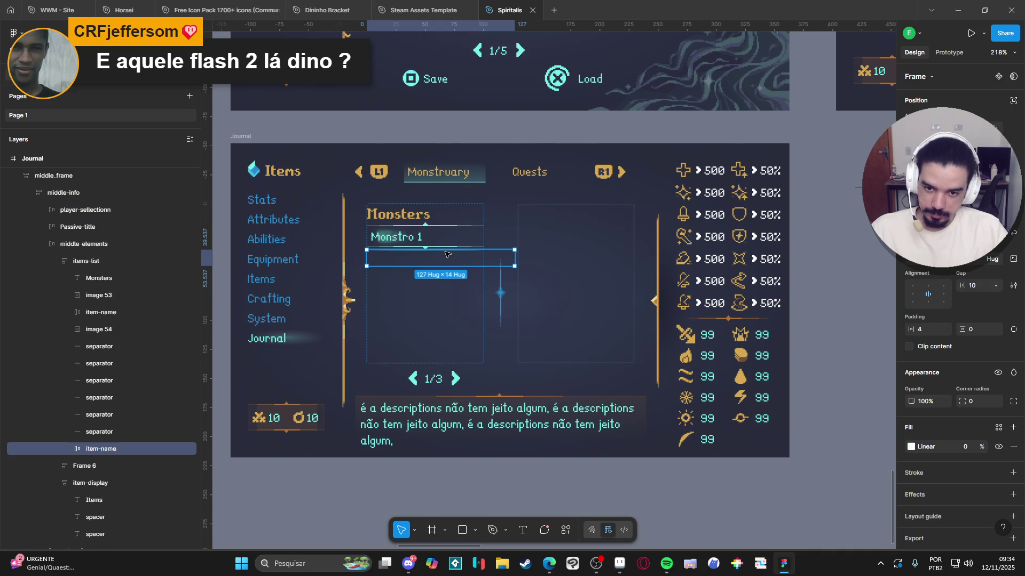
Step: Delete each of the six leftover separator layers from the items-list
left_click(114, 434)
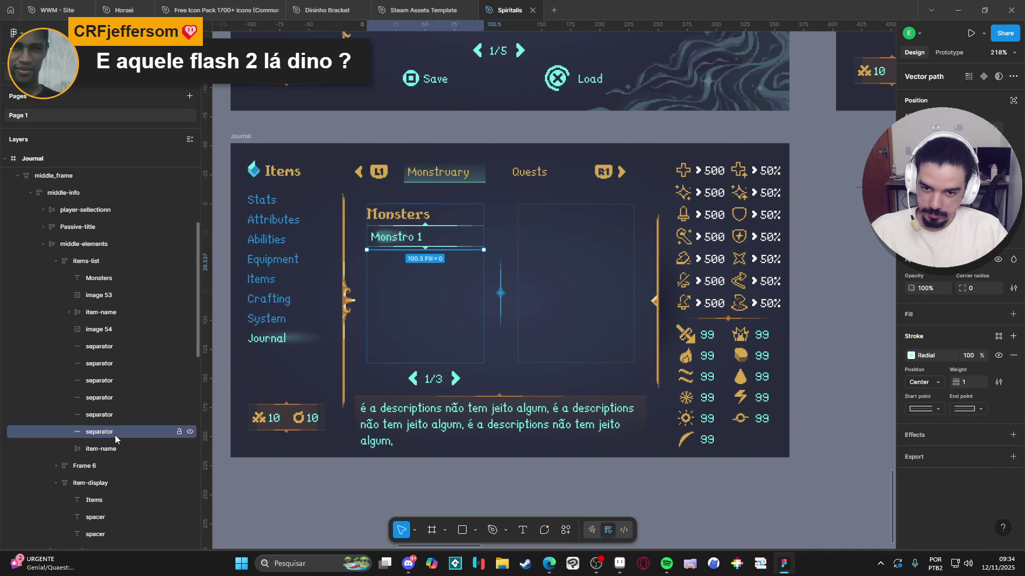
left_click(104, 415, "shift")
key("Delete")
left_click(106, 397)
key("Delete")
left_click(113, 379)
key("Delete")
left_click(116, 368)
key("Delete")
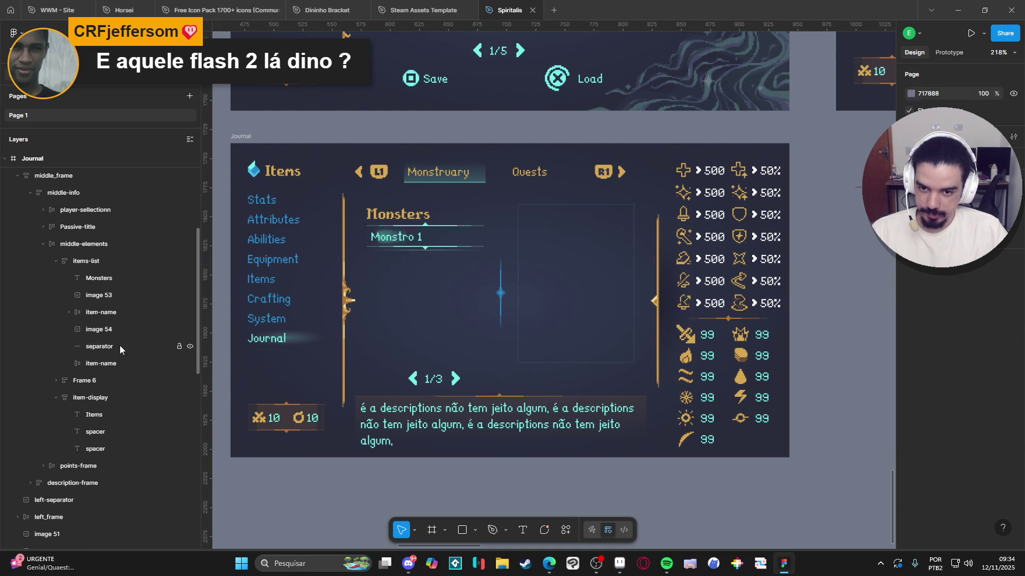
left_click(120, 346)
key("Delete")
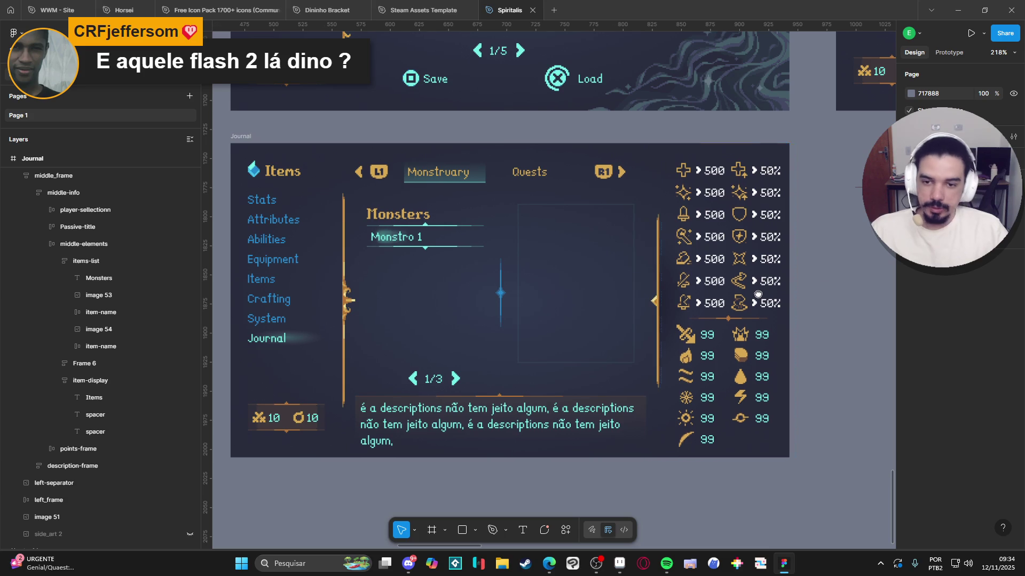
scroll(667, 261, "right", 1)
left_click(508, 241)
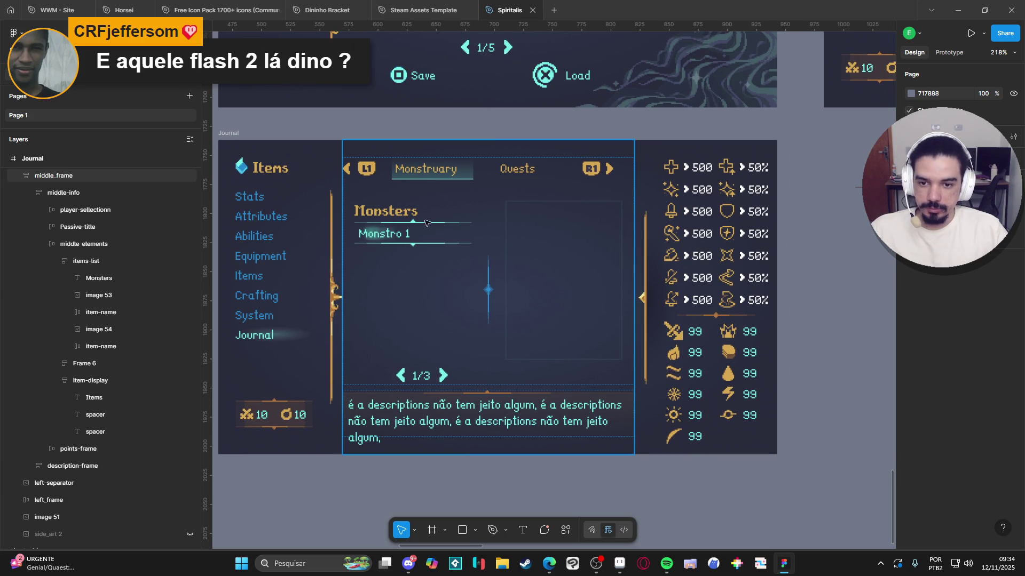
Step: Drill into the Monsters list and check the Monstro 1 entry's item-name, image 53 and image 54 layers
left_click(390, 212)
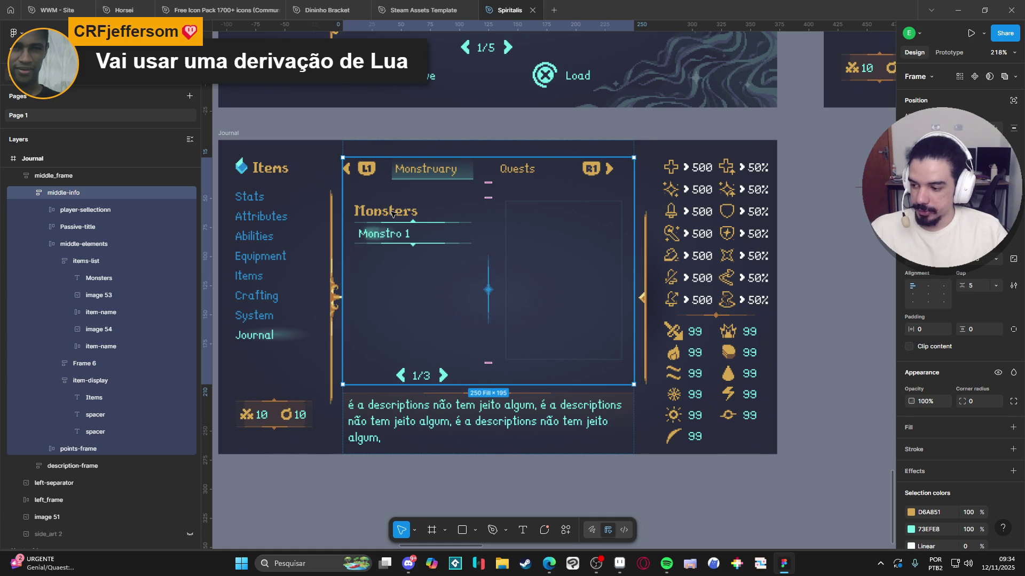
left_click(816, 230)
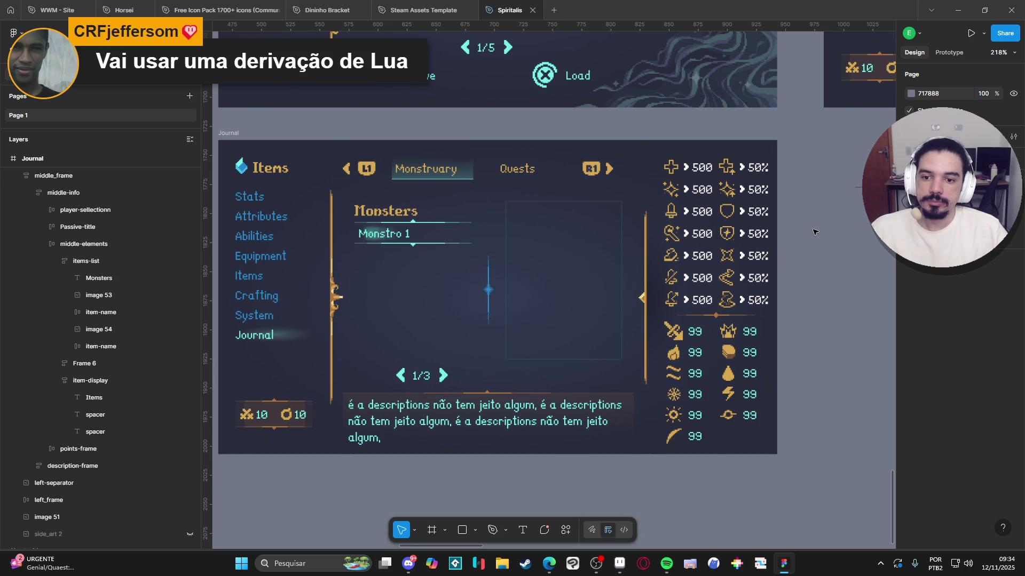
left_click(377, 237)
double_click(377, 237)
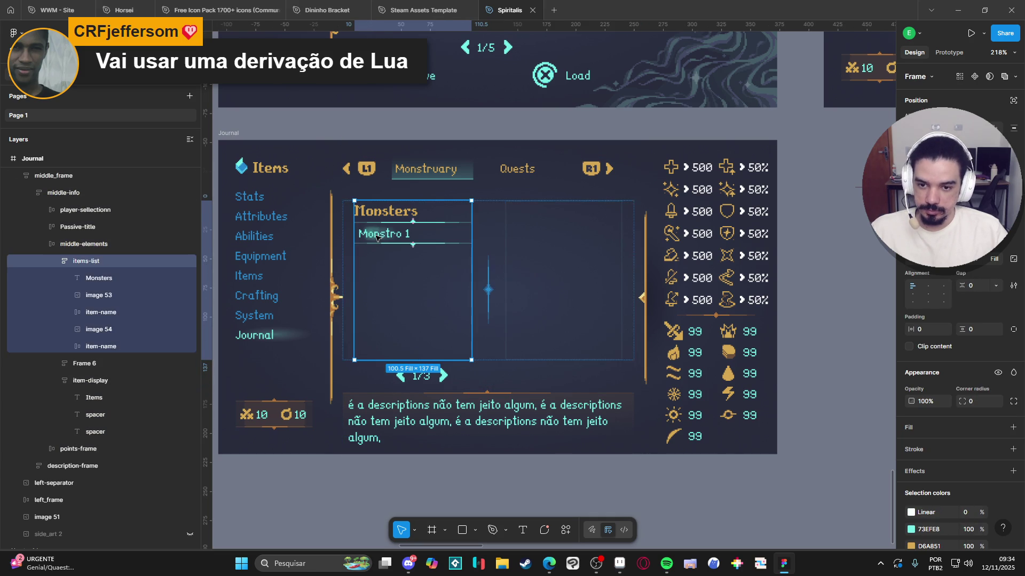
double_click(377, 237)
left_click(91, 330)
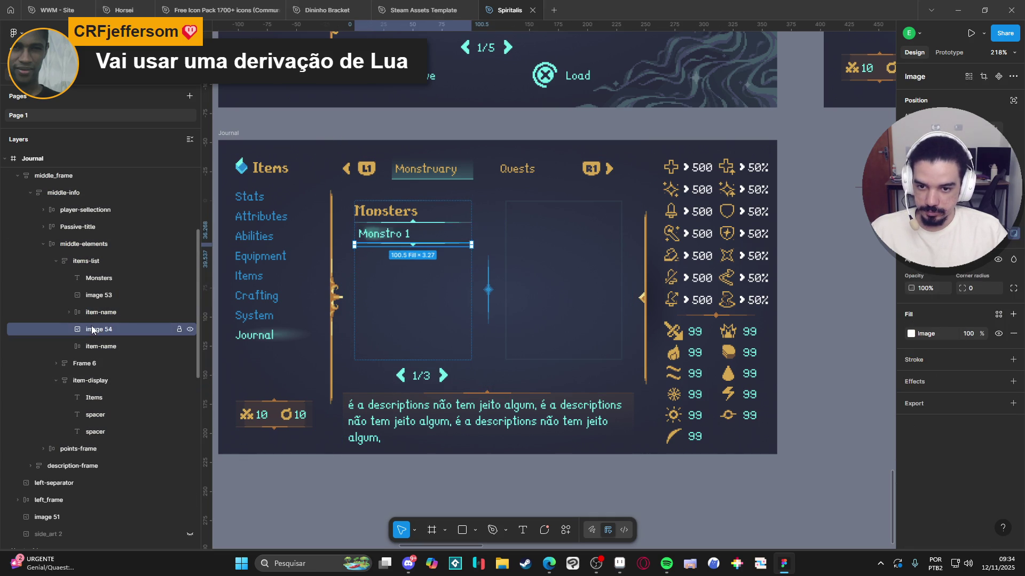
left_click(104, 313)
left_click(97, 326)
left_click(98, 313)
left_click(99, 296)
left_click(94, 332)
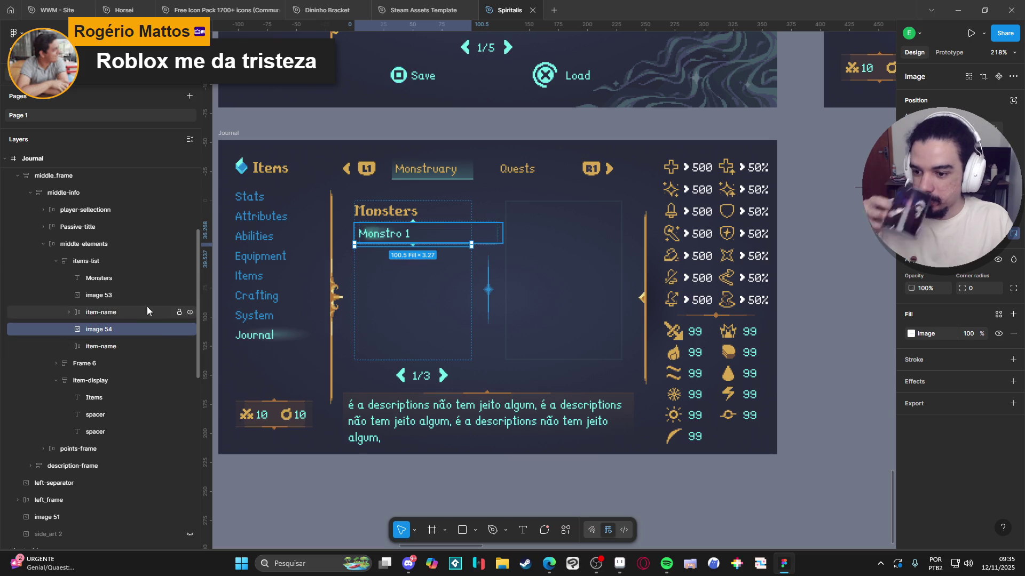
Step: Delete the empty item-name entry below Monstro 1 and select the items-list frame
left_click(134, 347)
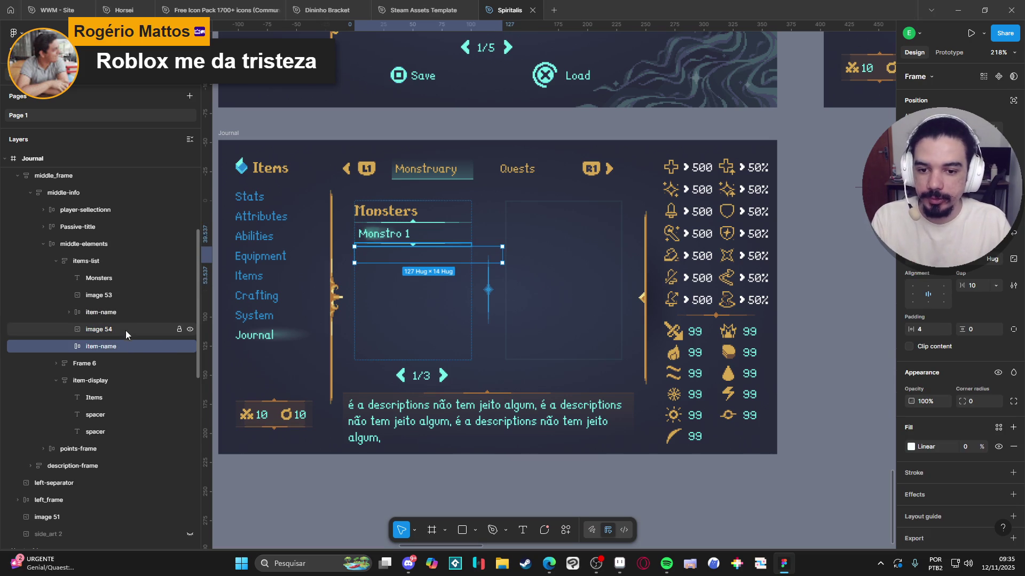
key("Delete")
left_click(436, 285)
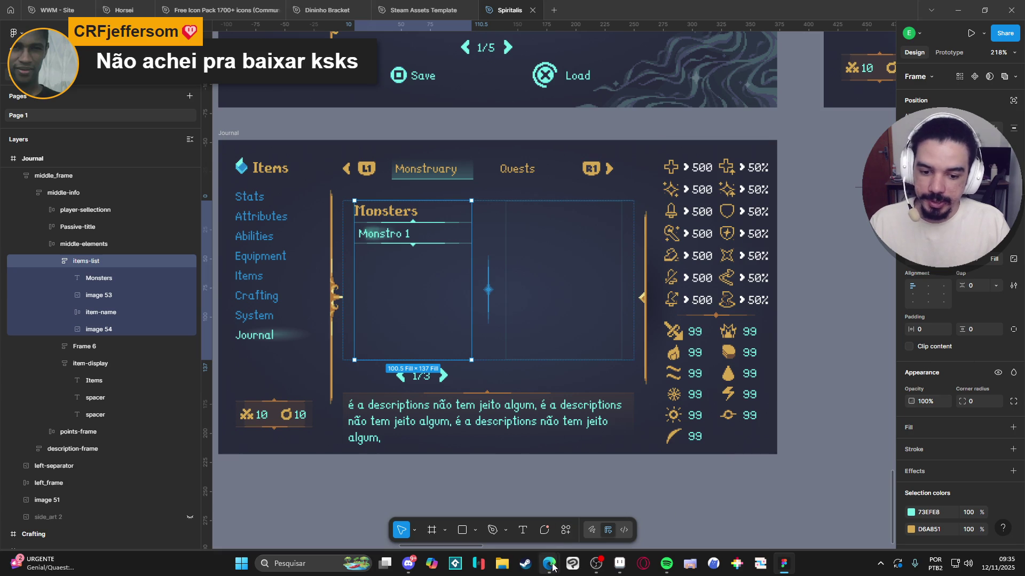
Step: Open the x.com link about Rive Scripting shared in Discord's general channel
left_click(407, 565)
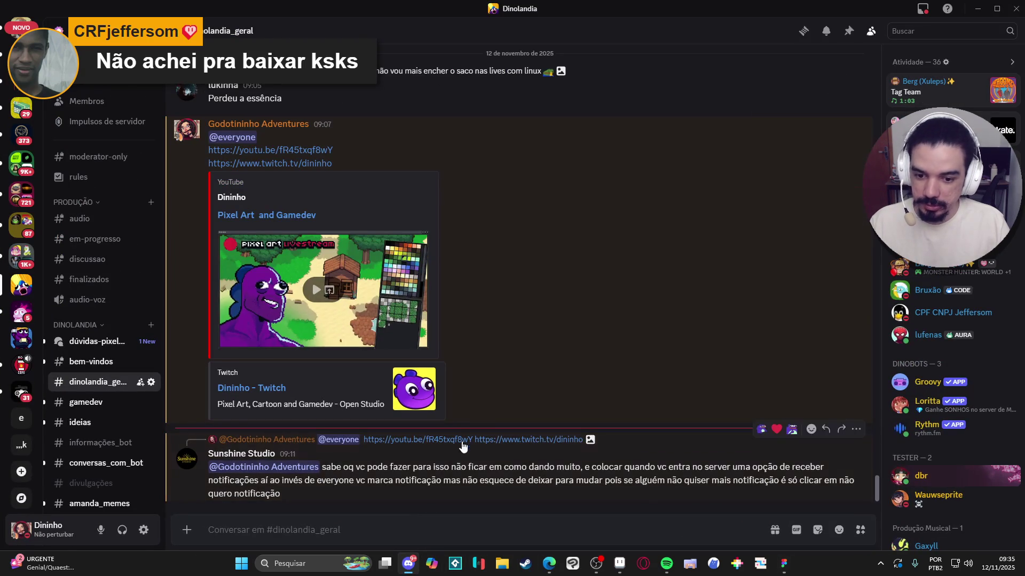
scroll(524, 383, "up", 8)
scroll(524, 386, "up", 10)
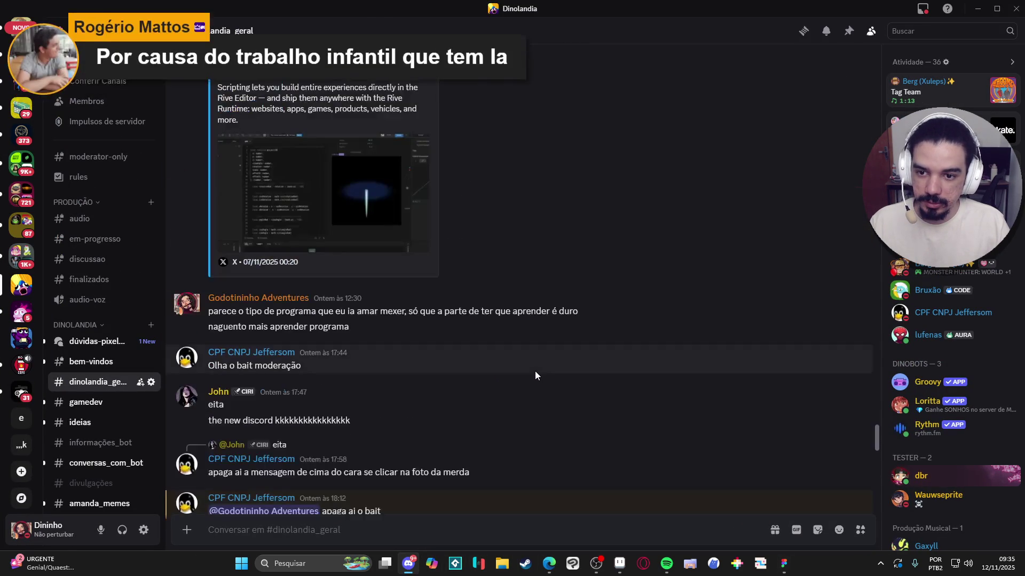
left_click(395, 235)
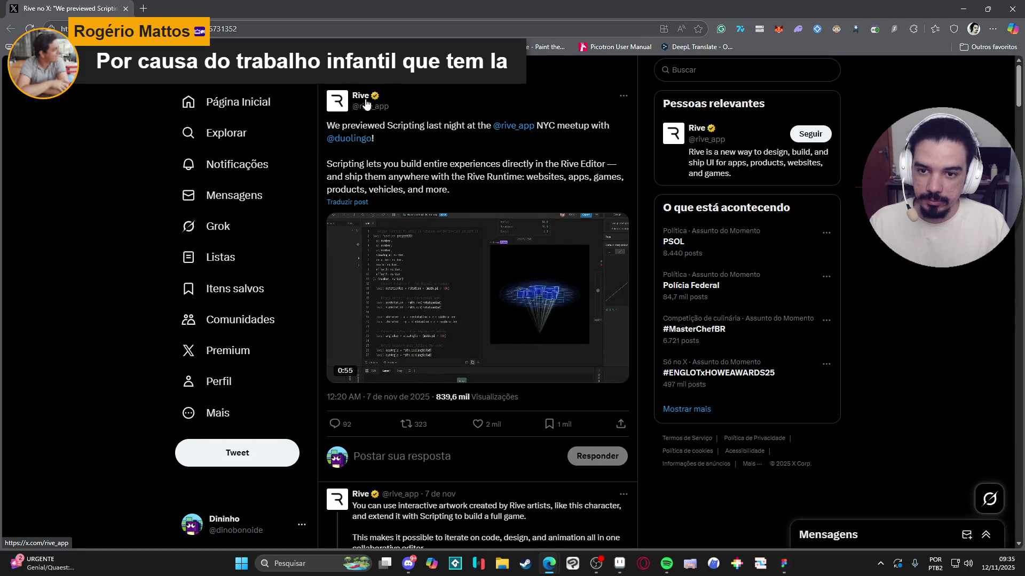
Step: Go from Rive's X profile to rive.app and browse its downloads page
left_click(361, 96)
left_click(434, 300)
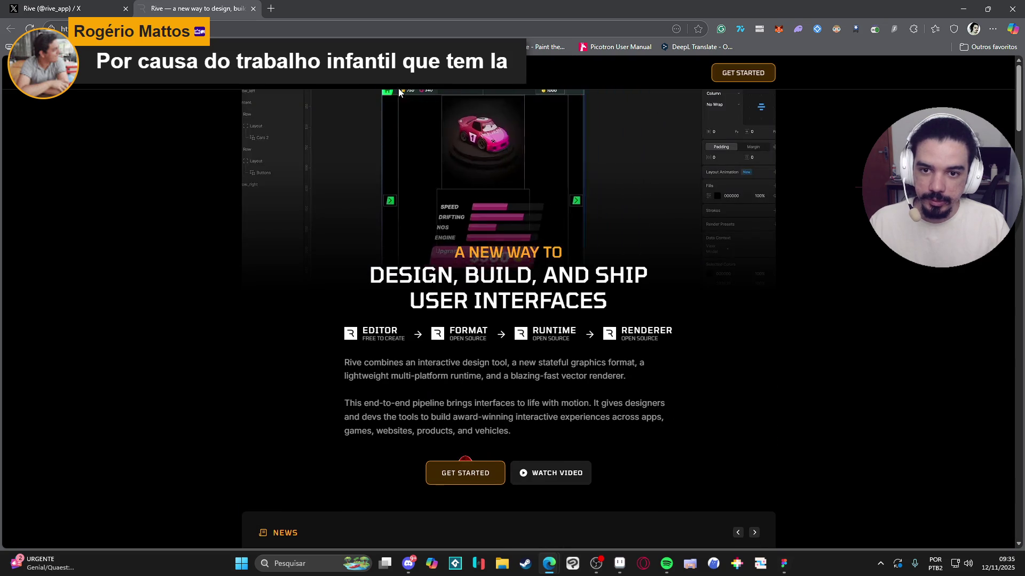
left_click(466, 460)
scroll(258, 238, "down", 3)
scroll(521, 222, "up", 3)
scroll(262, 274, "down", 7)
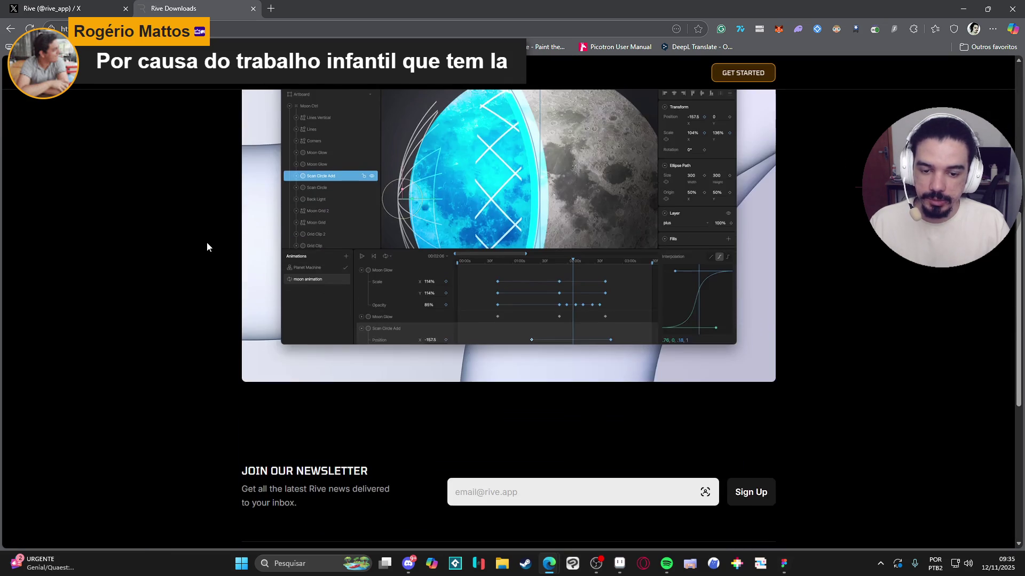
scroll(208, 241, "up", 4)
scroll(215, 232, "down", 10)
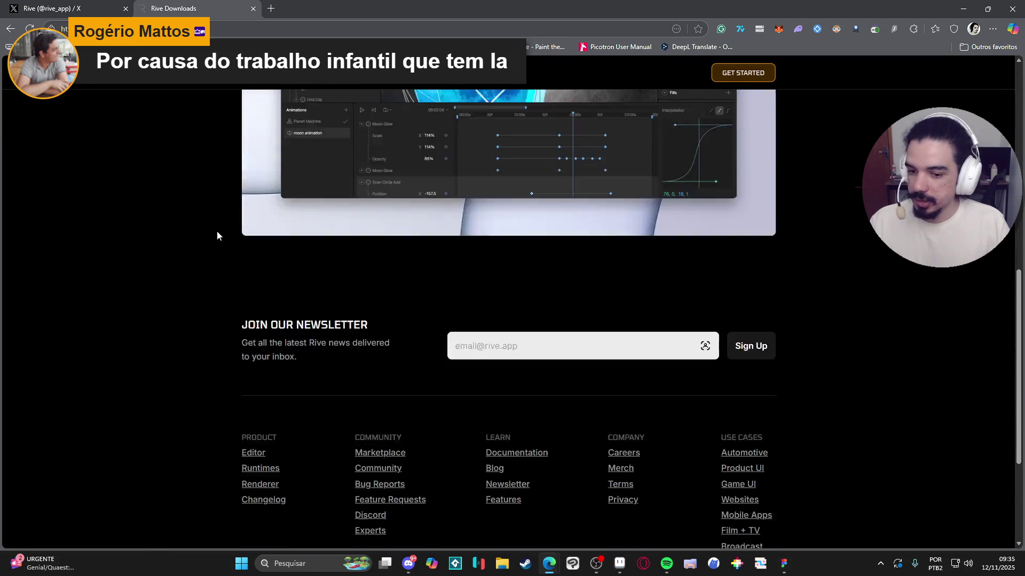
scroll(229, 223, "up", 10)
Step: Return to the Rive home page, then switch back to the Rive profile feed on X
left_click(10, 29)
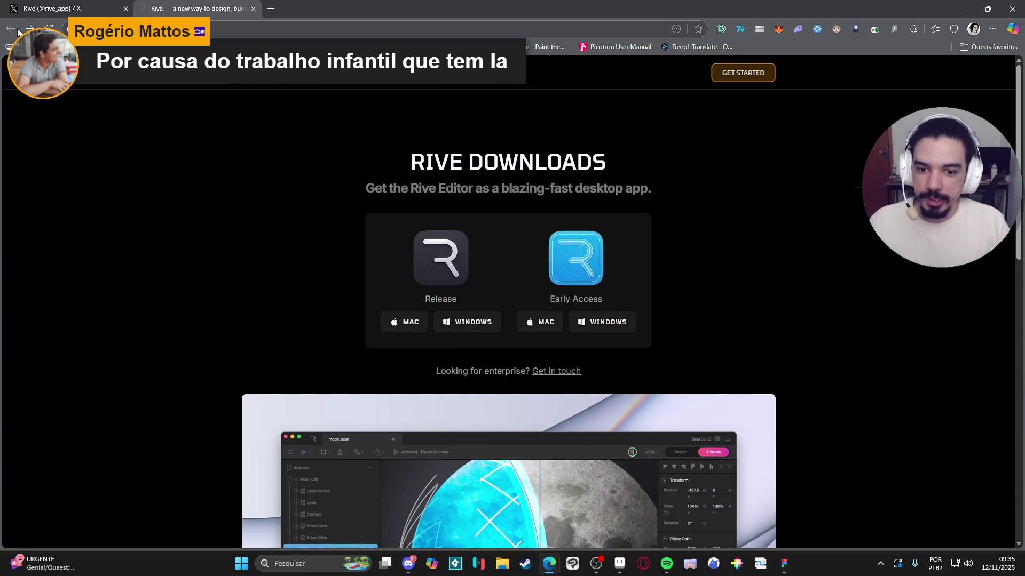
scroll(288, 205, "down", 8)
scroll(183, 206, "down", 4)
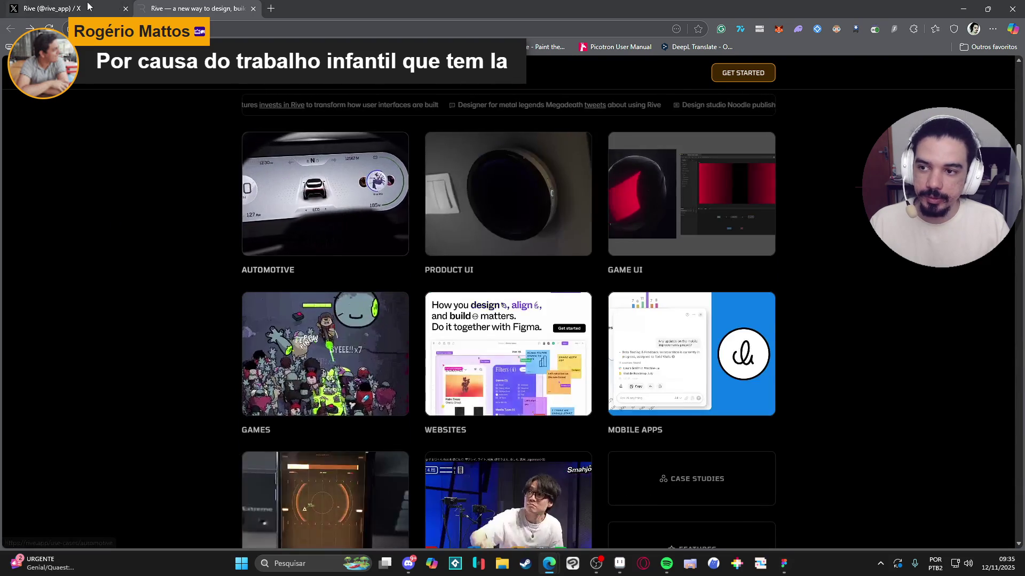
key("ctrl+shift+Tab")
scroll(513, 237, "down", 8)
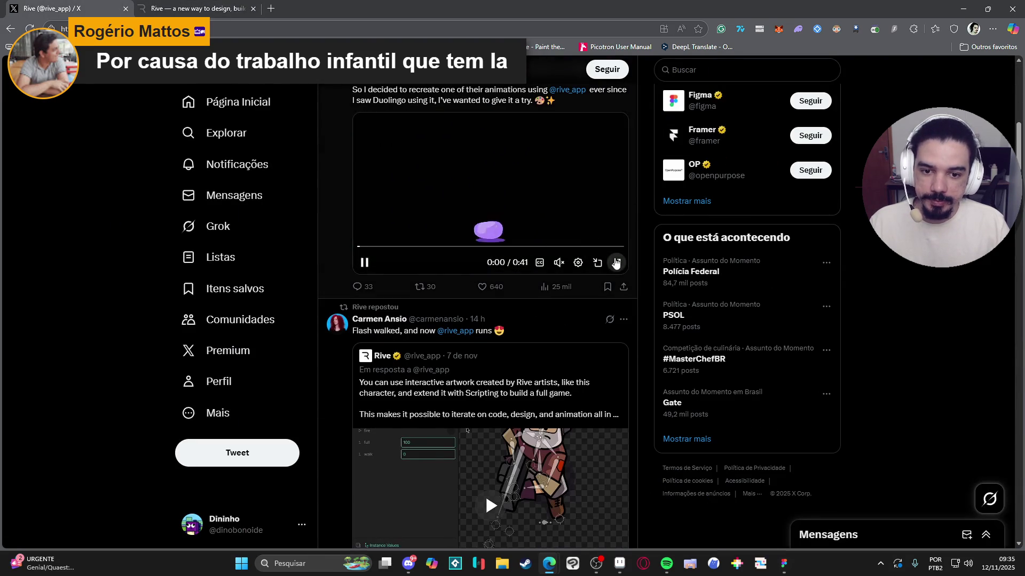
Step: Watch the first Rive demo videos fullscreen with the sound muted
left_click(617, 263)
left_click(956, 567)
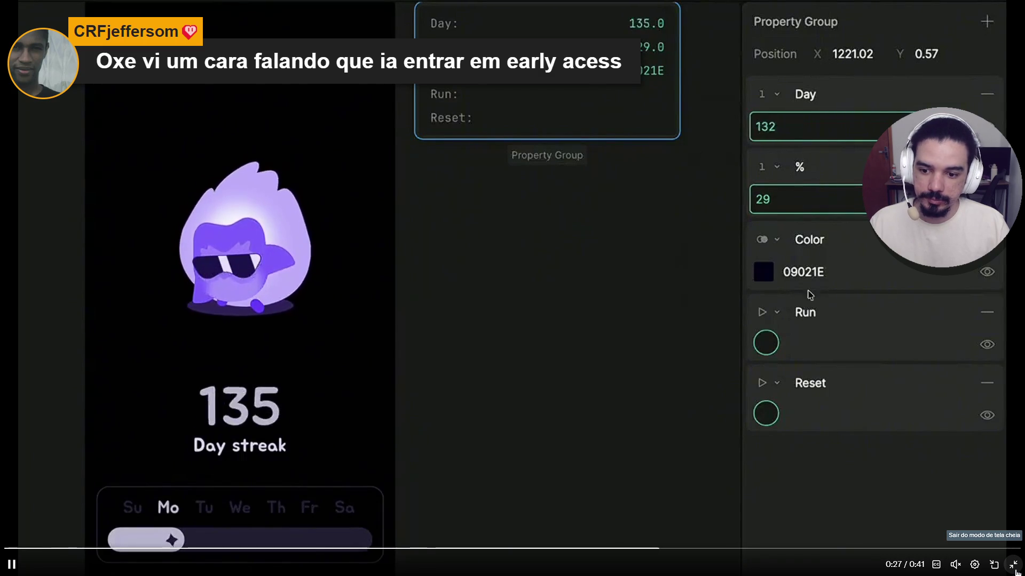
left_click(1013, 570)
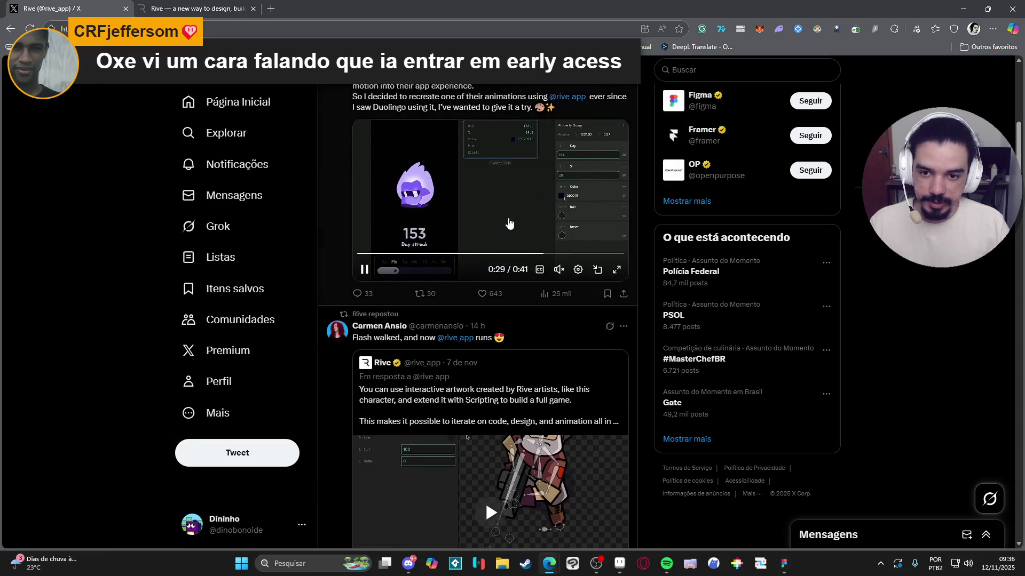
left_click(620, 315)
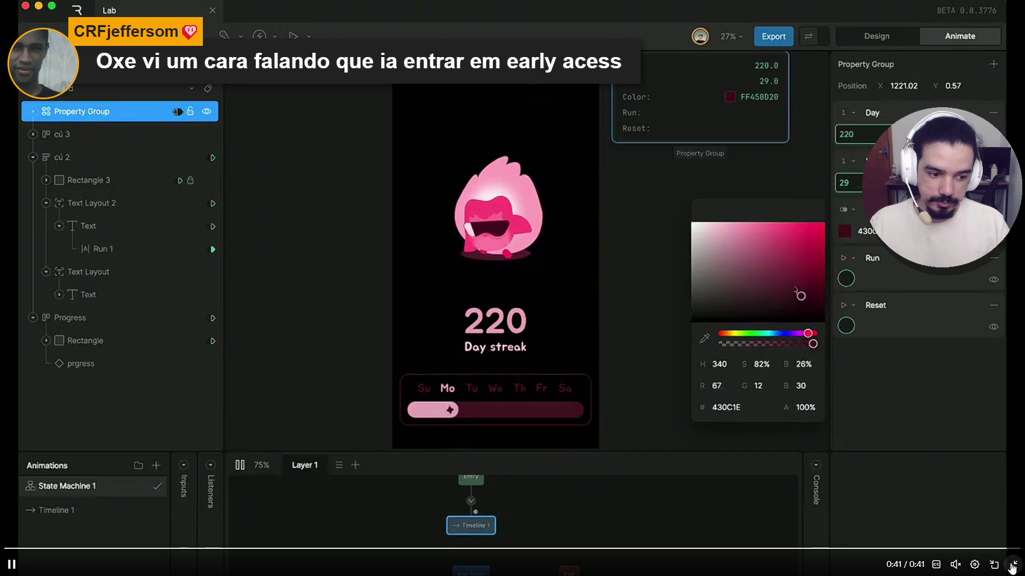
key("Escape")
Step: Scroll through the feed and watch the scripting demo video fullscreen
scroll(480, 320, "down", 4)
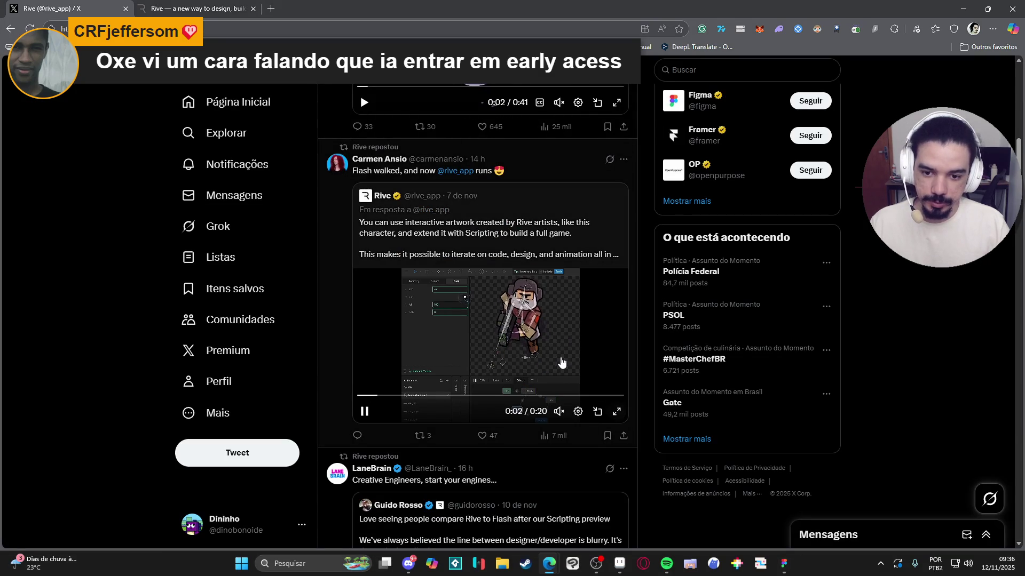
scroll(609, 396, "down", 4)
scroll(560, 362, "up", 5)
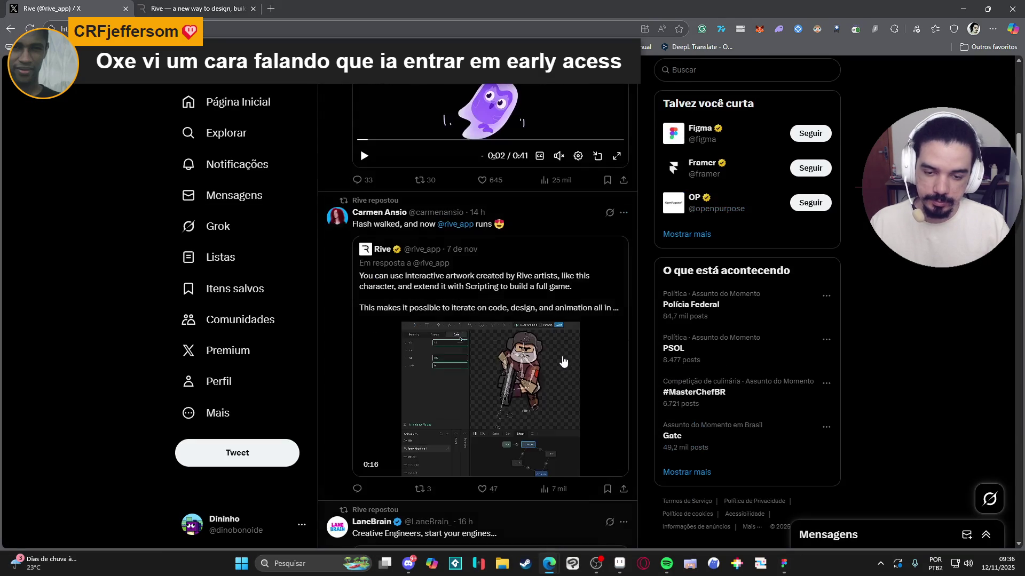
scroll(578, 353, "down", 12)
scroll(578, 353, "up", 4)
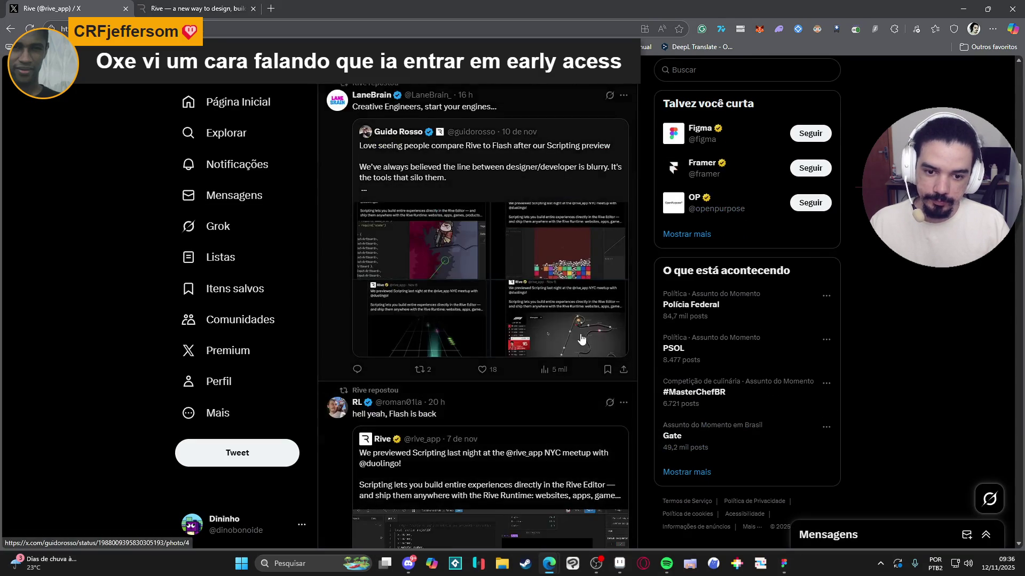
scroll(564, 369, "down", 5)
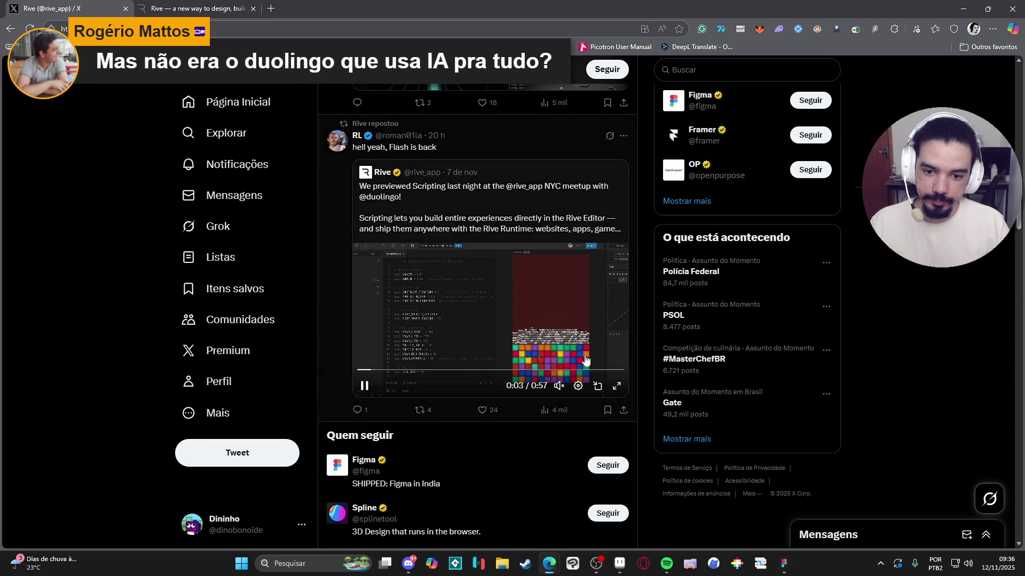
left_click(610, 386)
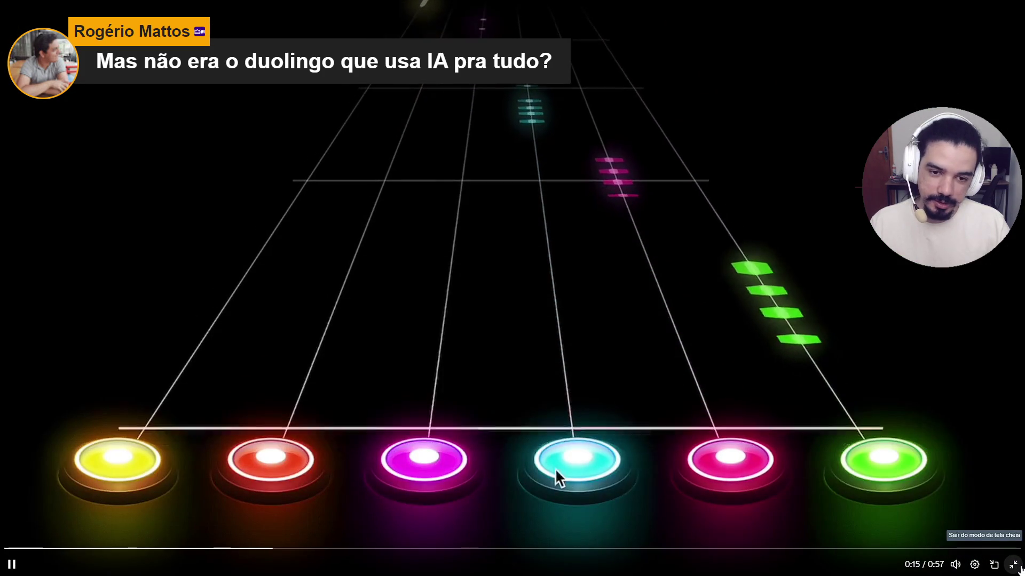
left_click(1013, 565)
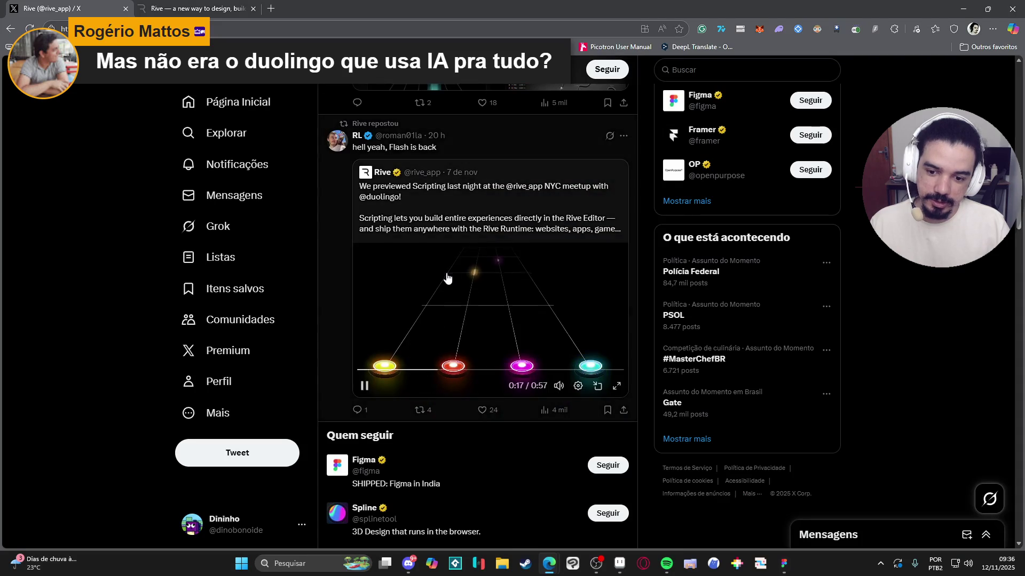
Step: Scroll back up to the Rive profile header and start a Windows search
scroll(462, 271, "up", 5)
scroll(462, 269, "up", 5)
scroll(469, 261, "up", 10)
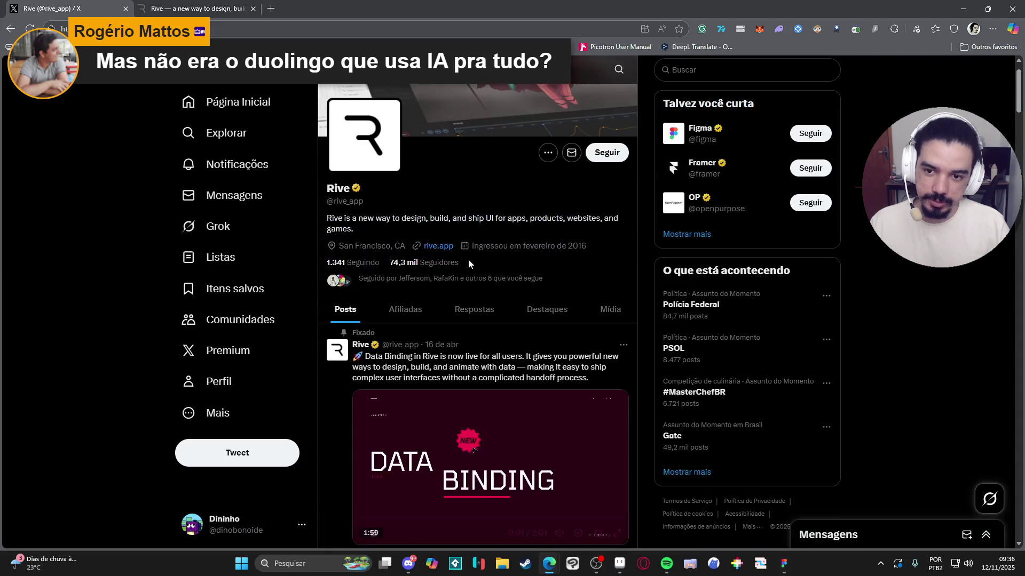
left_click(289, 565)
Step: Launch Rive, open the recent Untitled file maximized, and create a blank artboard
type("rive")
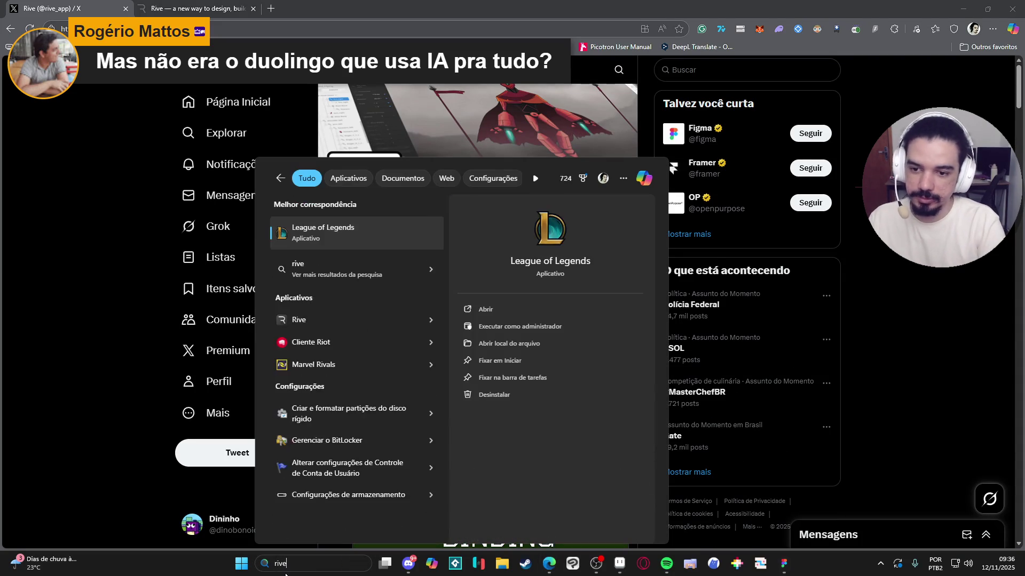
key("Return")
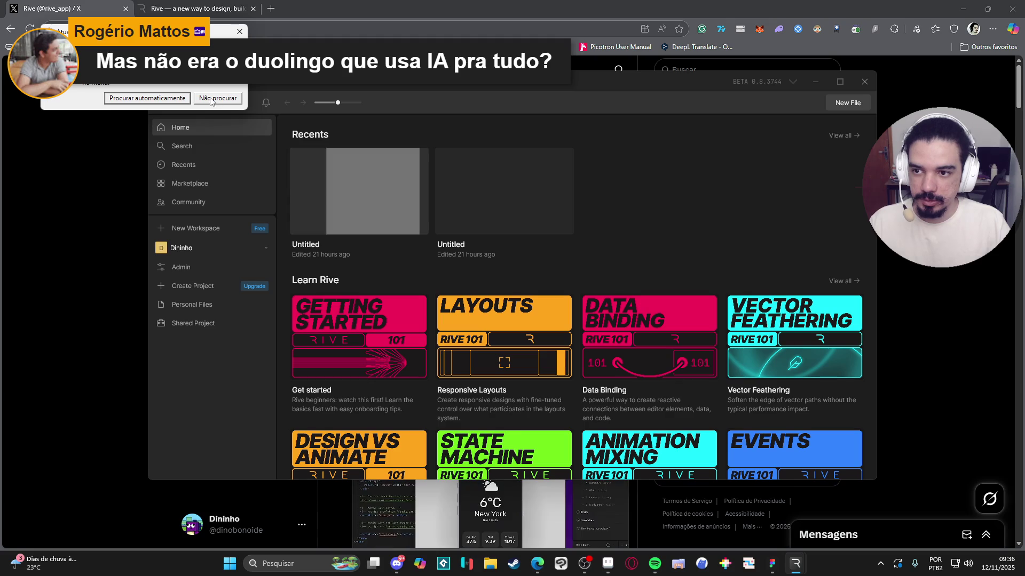
left_click(212, 99)
left_click(343, 188)
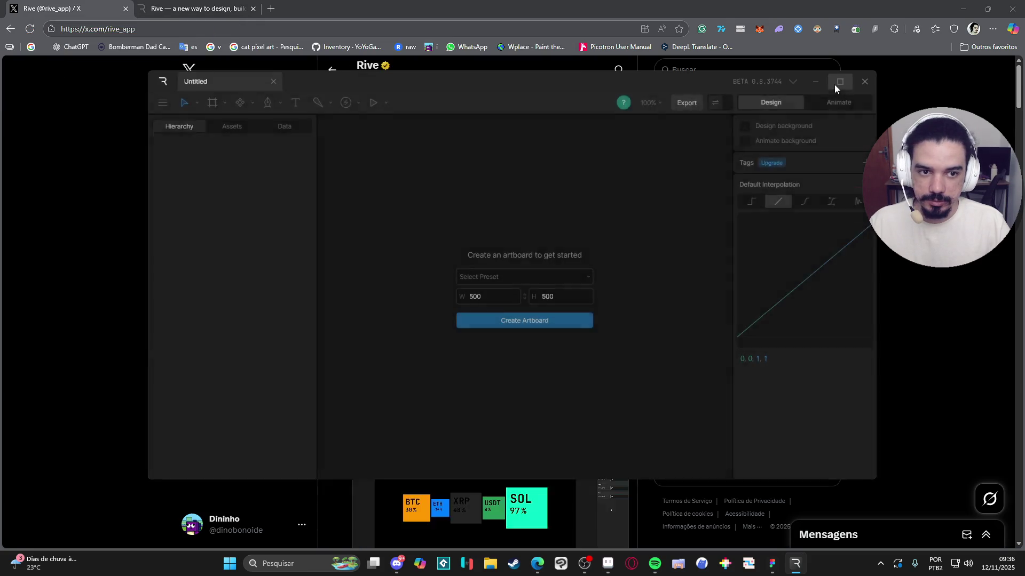
left_click(837, 82)
left_click(534, 320)
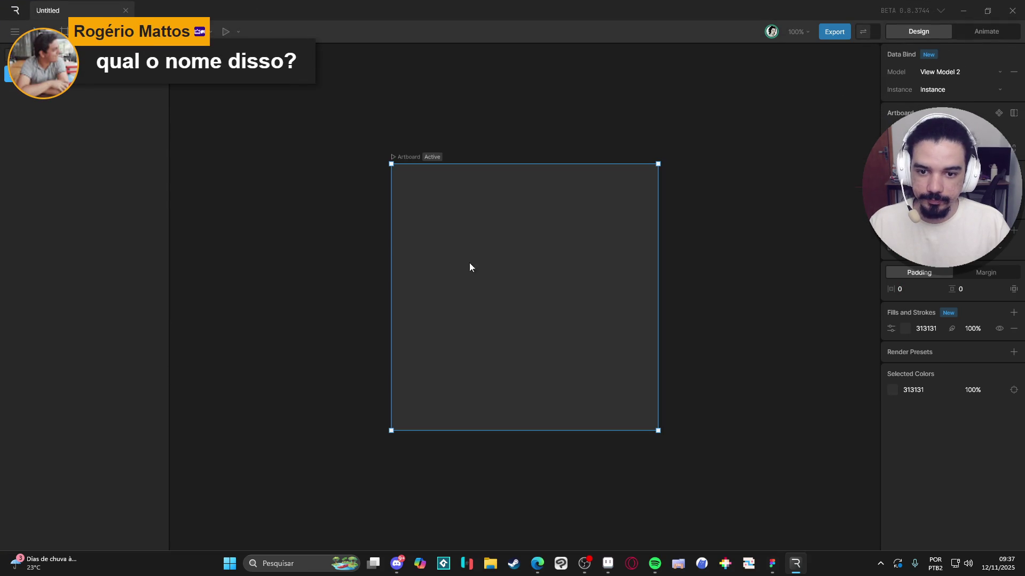
Step: Move the artboard toward the top-left of the canvas and deselect it
left_click_drag(468, 267, 320, 256)
left_click(511, 206)
right_click(598, 153)
left_click(590, 245)
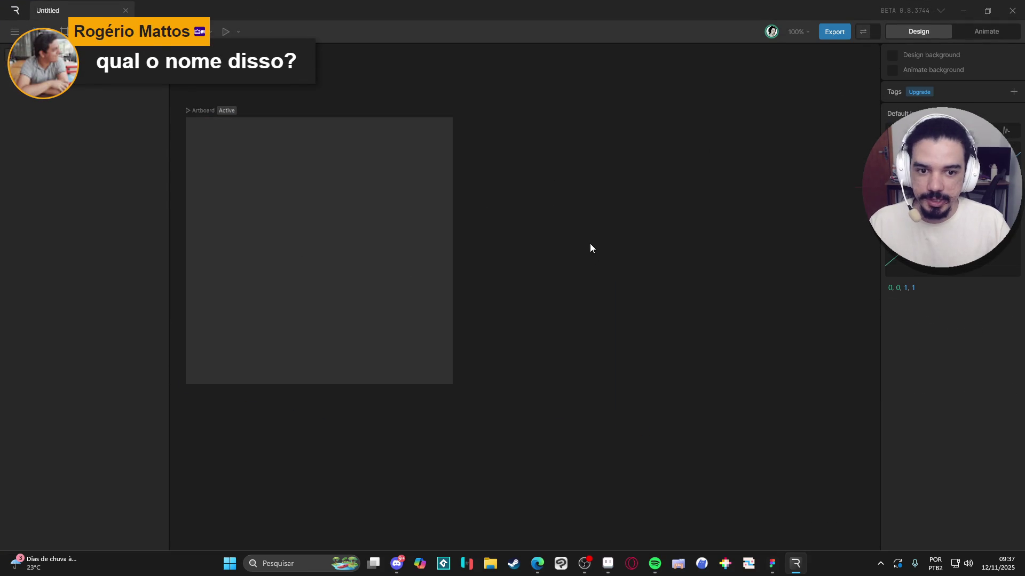
Step: Draw a layout filling the artboard, set it to Row, and widen it to 445
left_click(65, 31)
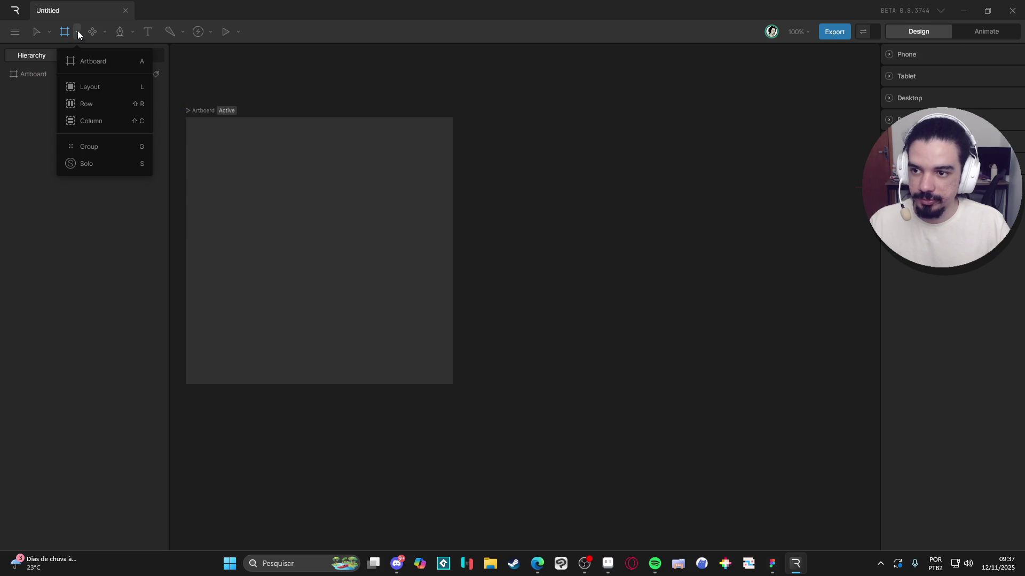
left_click(89, 87)
mouse_move(204, 130)
left_mouse_down()
mouse_move(325, 263)
mouse_move(435, 364)
left_mouse_up()
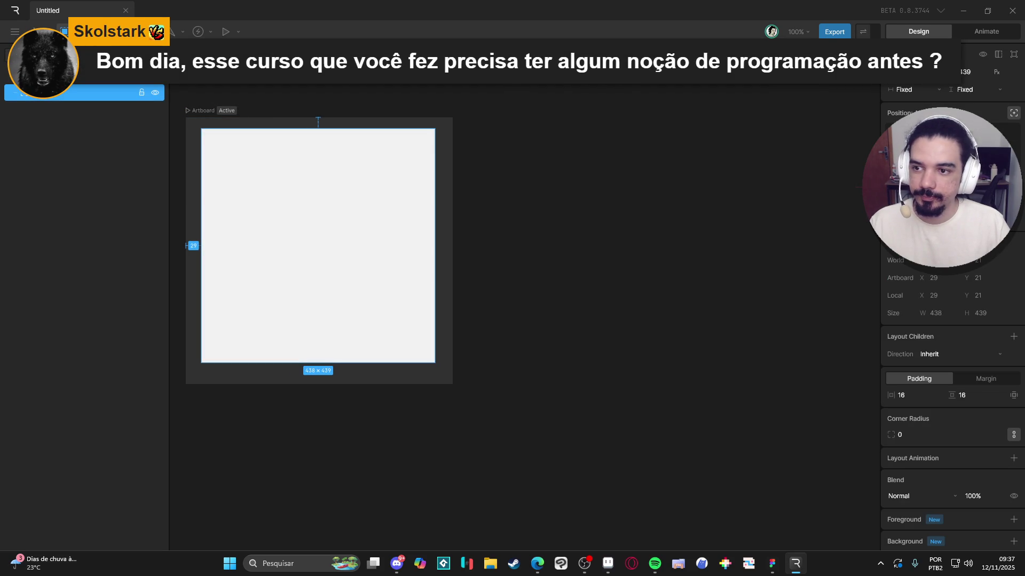
left_click(64, 32)
left_click(113, 104)
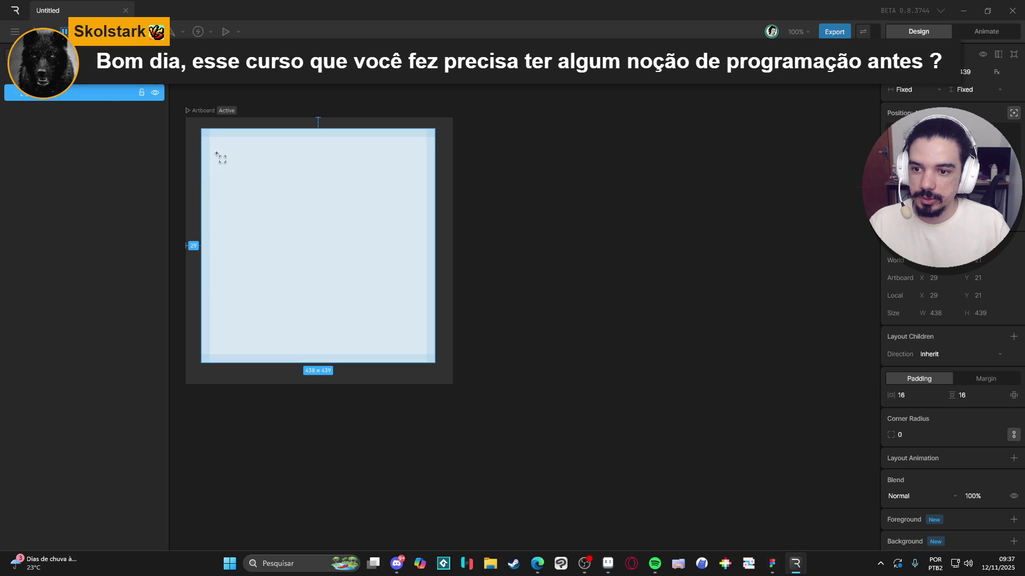
mouse_move(382, 263)
left_mouse_down()
mouse_move(465, 277)
mouse_move(438, 270)
left_mouse_up()
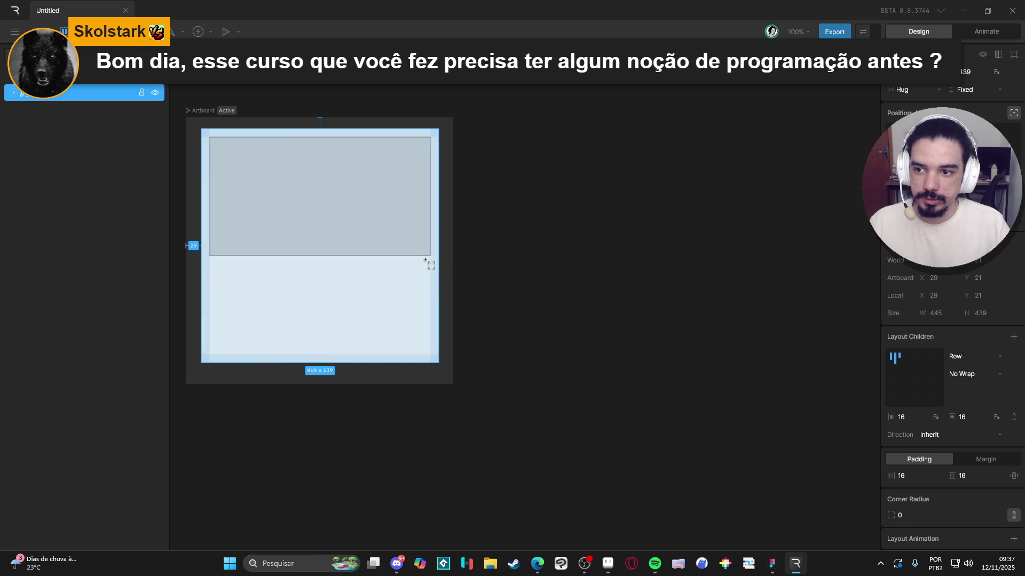
Step: Drag the grey child layout out of the row layout onto the artboard
left_click(14, 92)
left_click(55, 109)
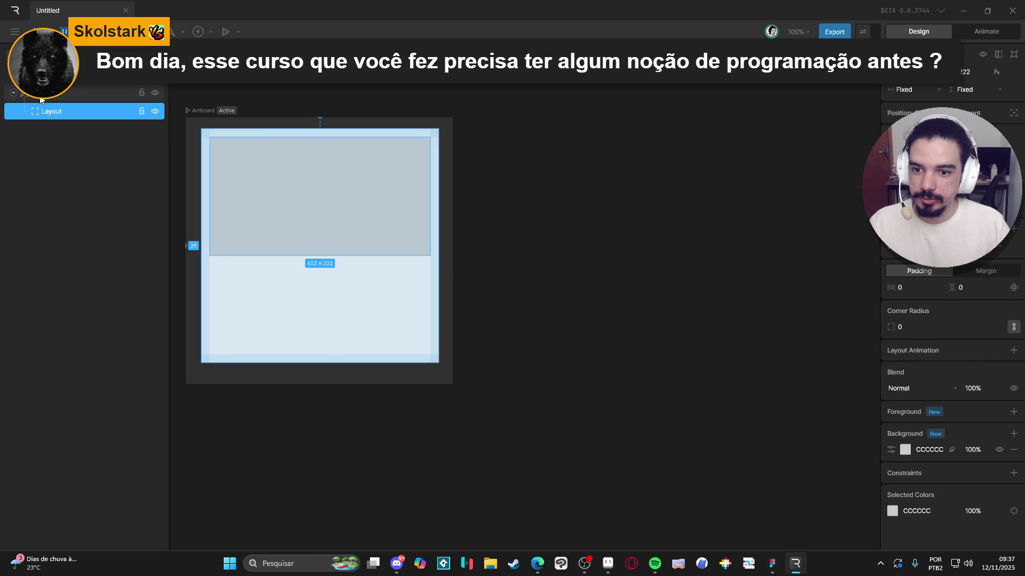
left_click(40, 98)
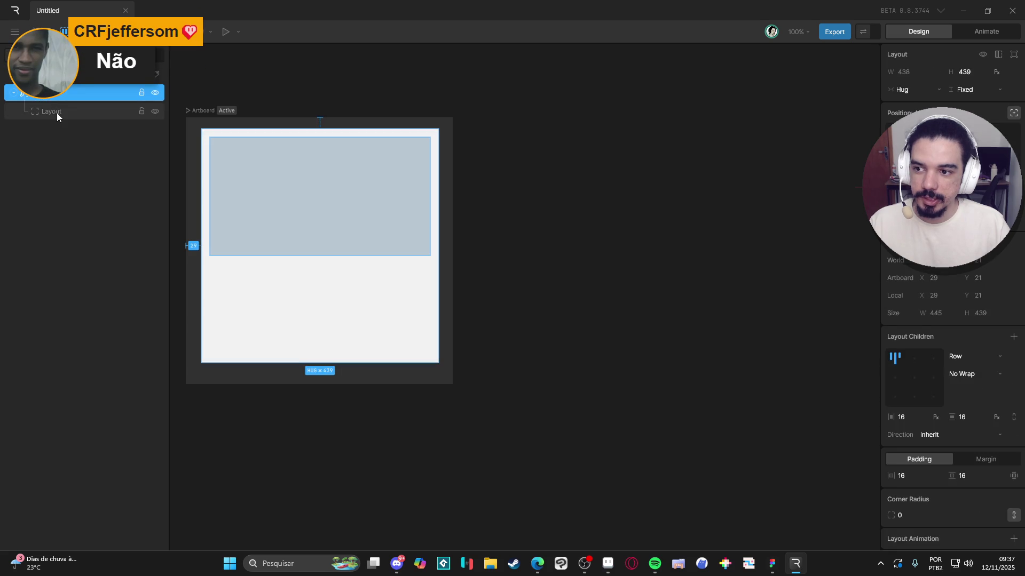
left_click(56, 114)
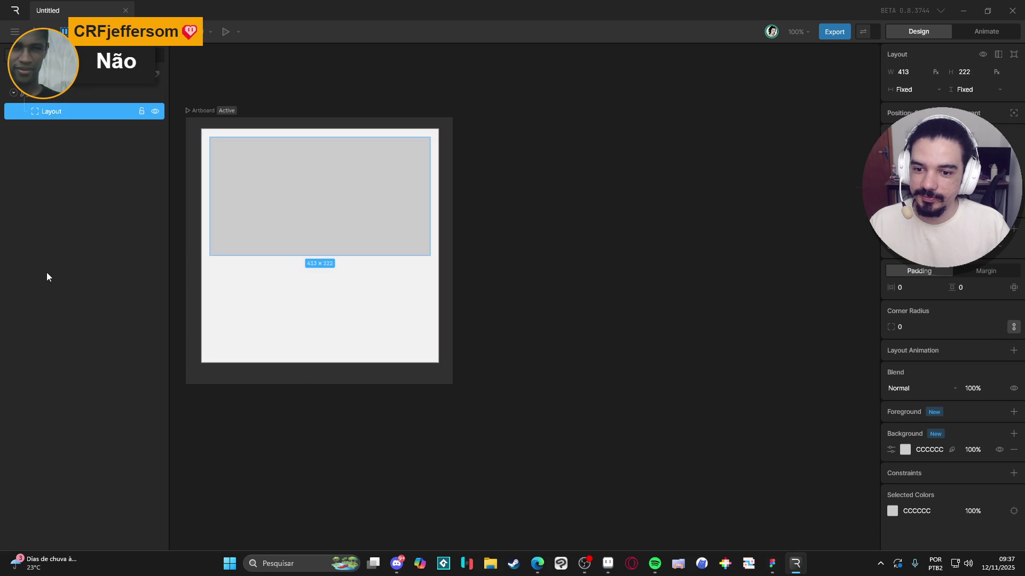
left_click_drag(55, 111, 54, 88)
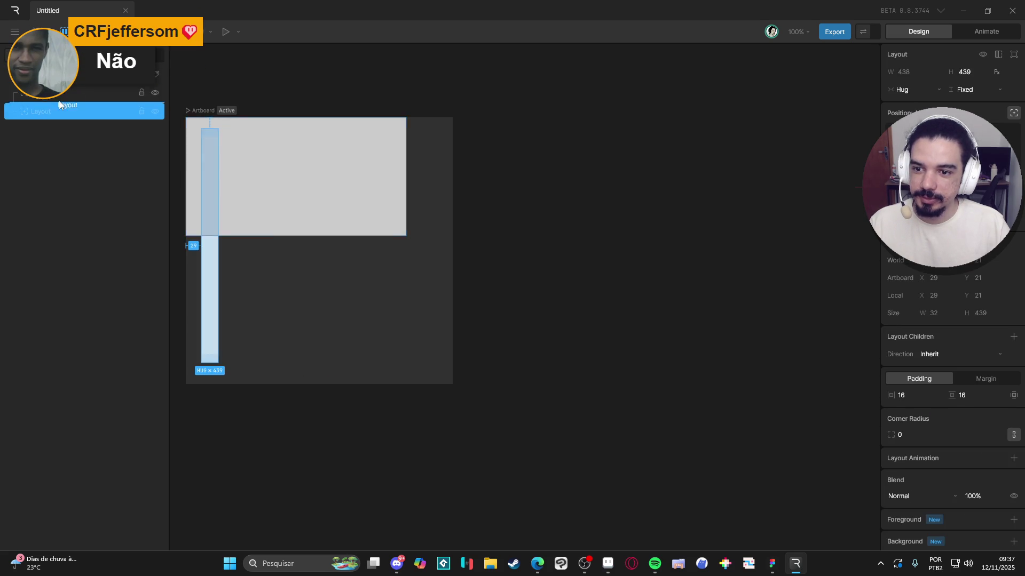
left_click(21, 97)
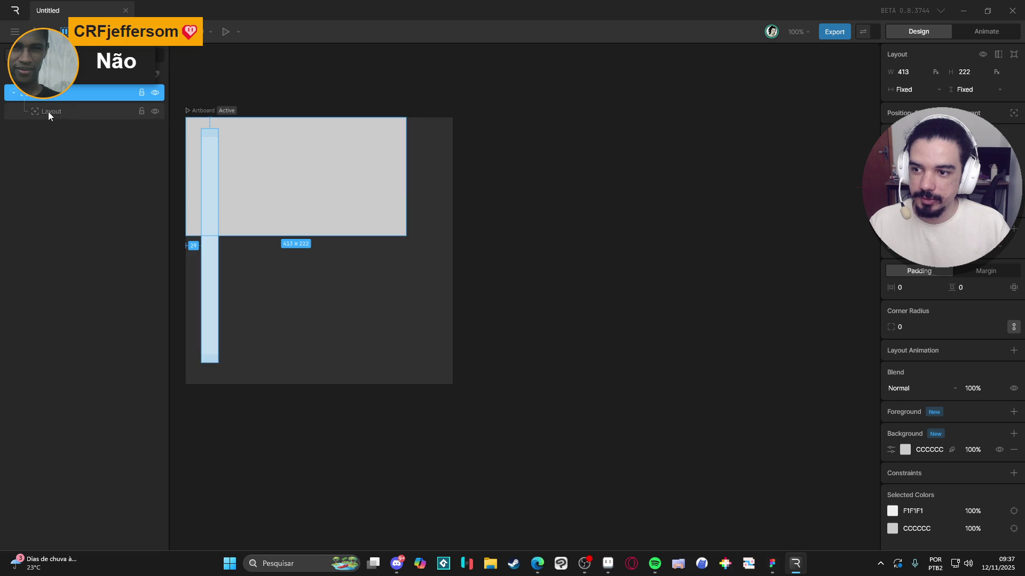
left_click(48, 111)
Step: Set the white column's width from Hug to Fixed, then delete the layouts
right_click(43, 112)
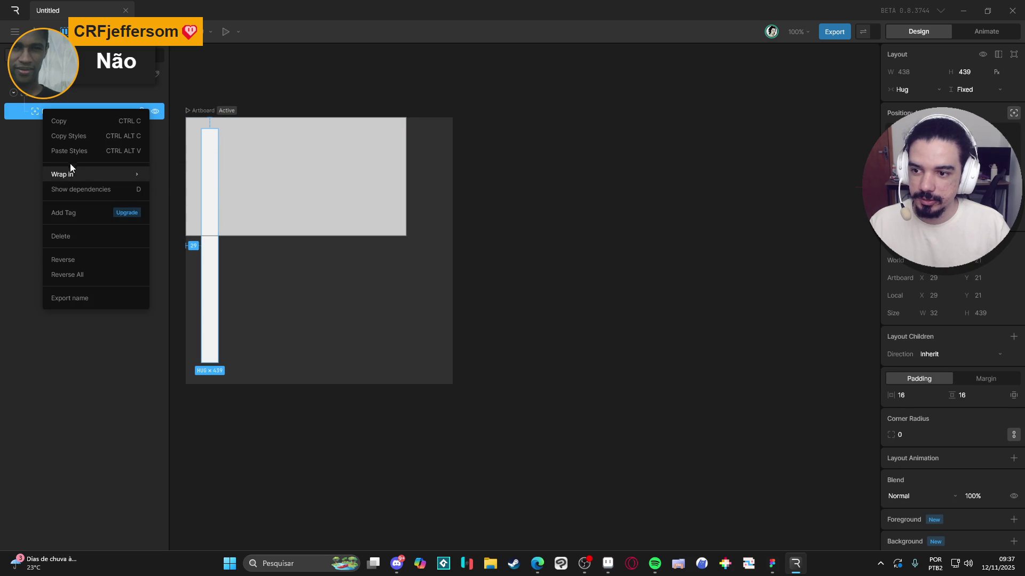
left_click(29, 130)
left_click(59, 115)
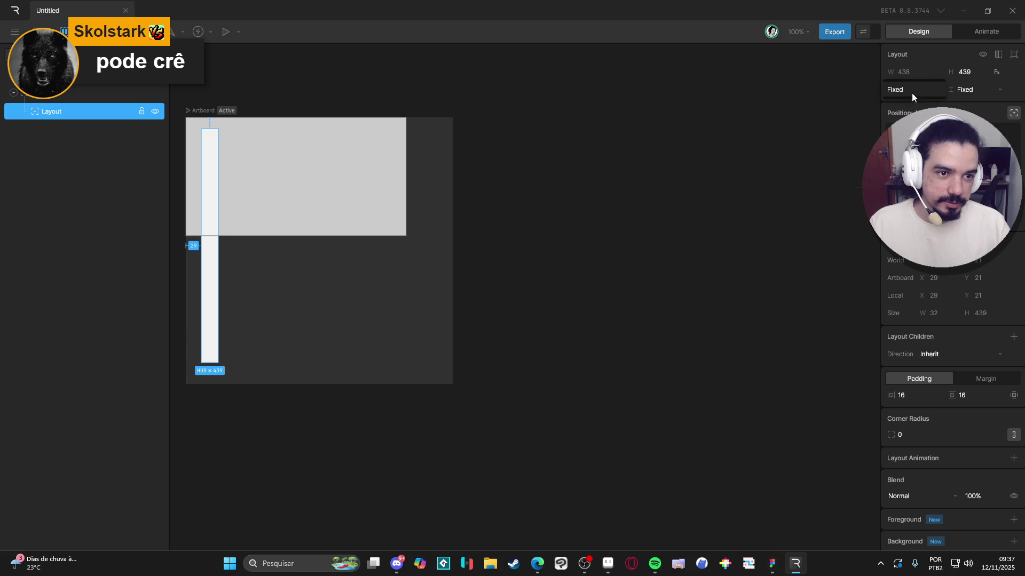
left_click(930, 90)
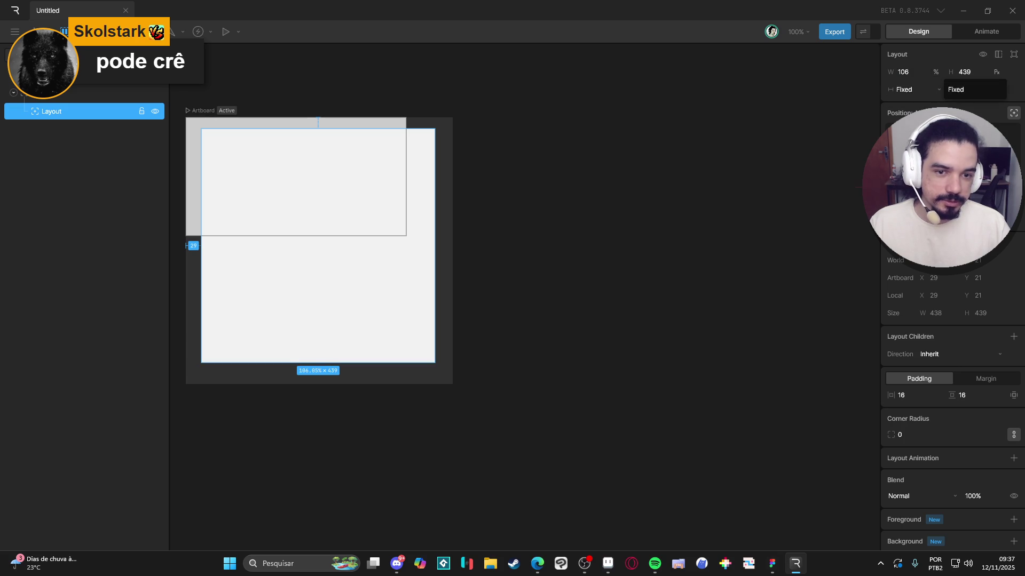
left_click(195, 227)
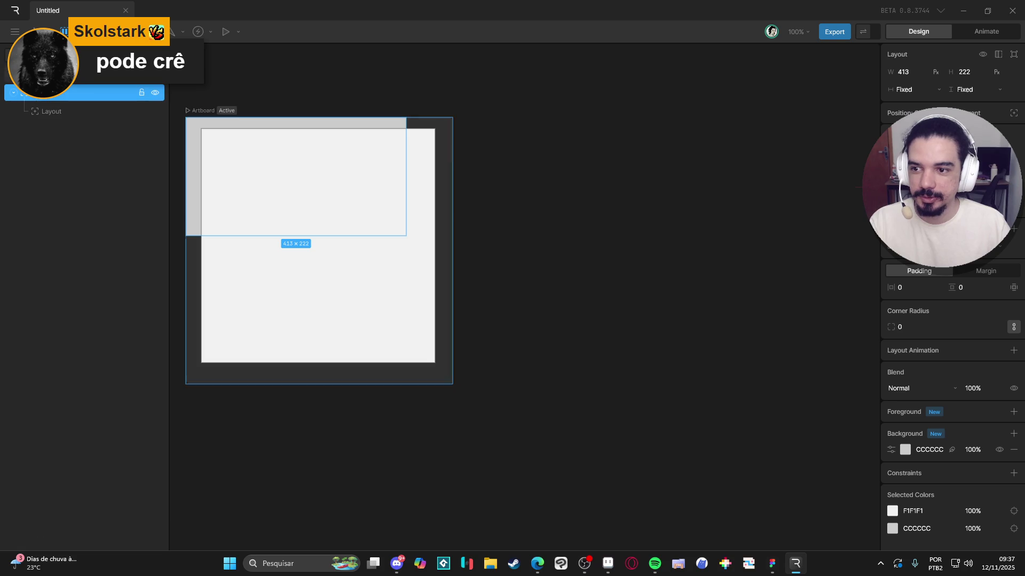
key("Delete")
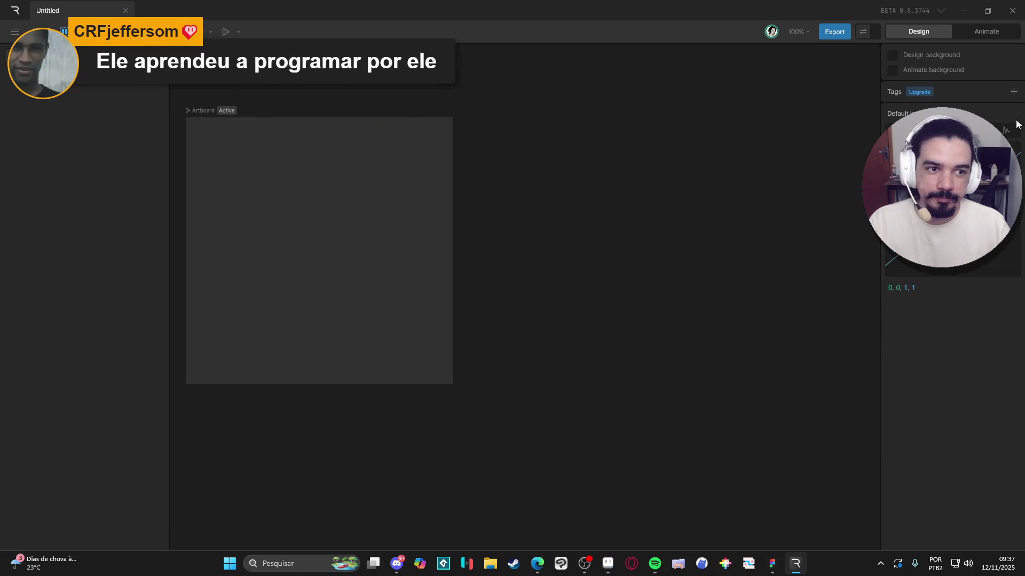
Step: Switch to Animate mode and open Timeline 1's animation timeline
left_click(987, 31)
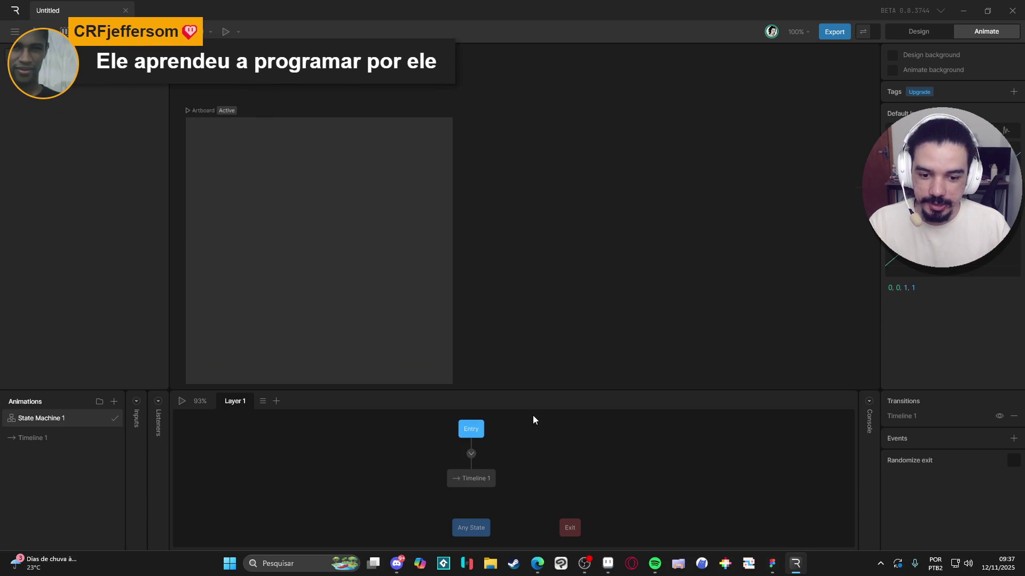
mouse_move(541, 385)
left_mouse_down()
mouse_move(523, 231)
mouse_move(507, 190)
left_mouse_up()
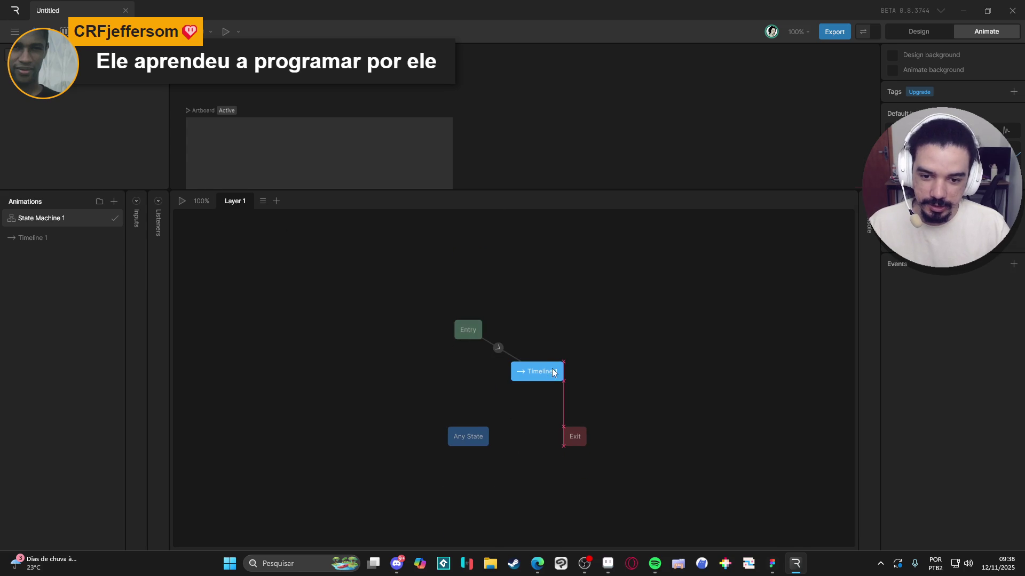
double_click(548, 377)
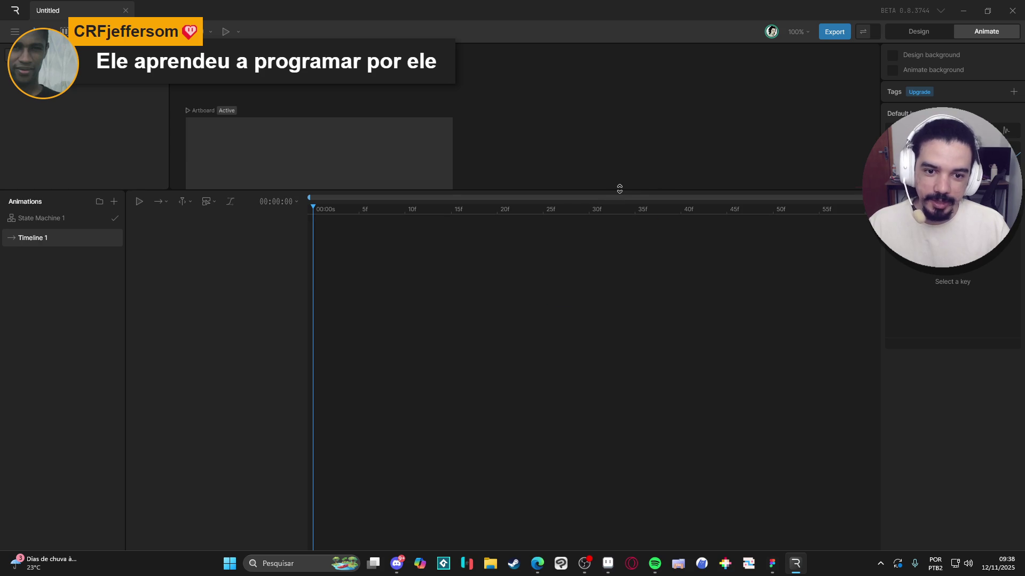
Step: Enlarge and pan the canvas above the timeline, then close the Rive editor
left_click_drag(627, 186, 620, 368)
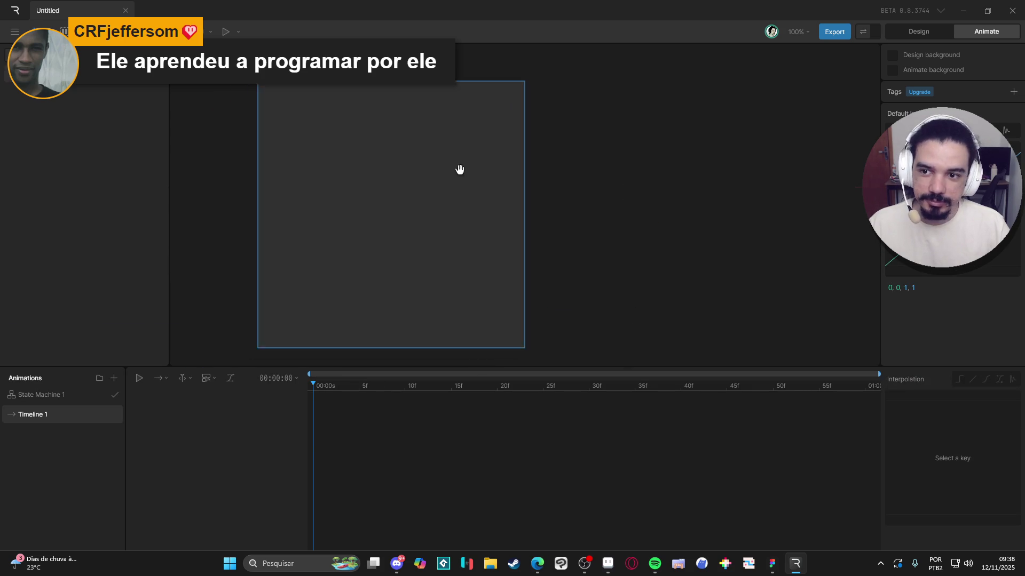
left_click_drag(456, 172, 518, 139)
left_click(1016, 13)
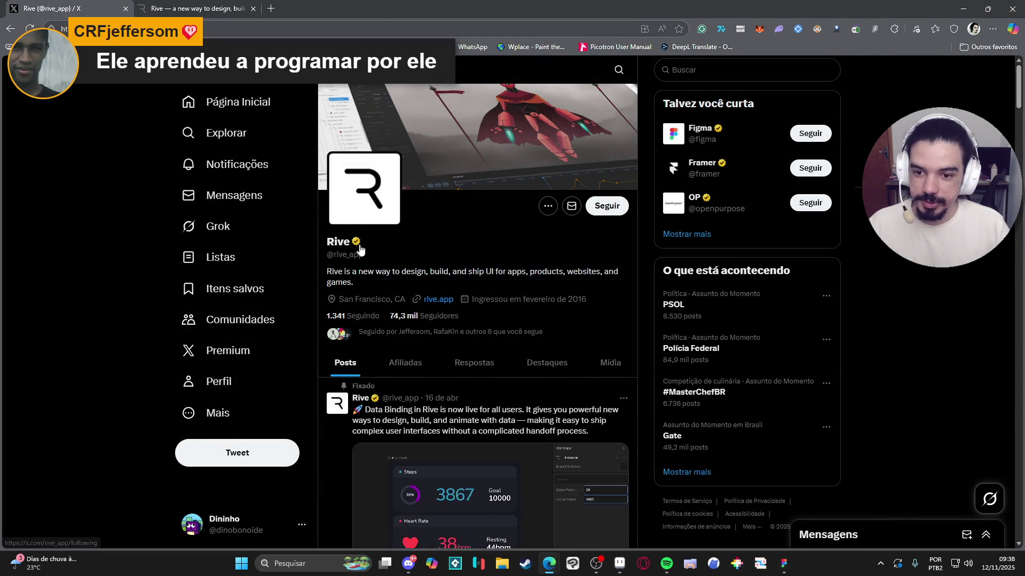
Step: Pause the pinned Data Binding video on Rive's X profile
scroll(316, 275, "down", 4)
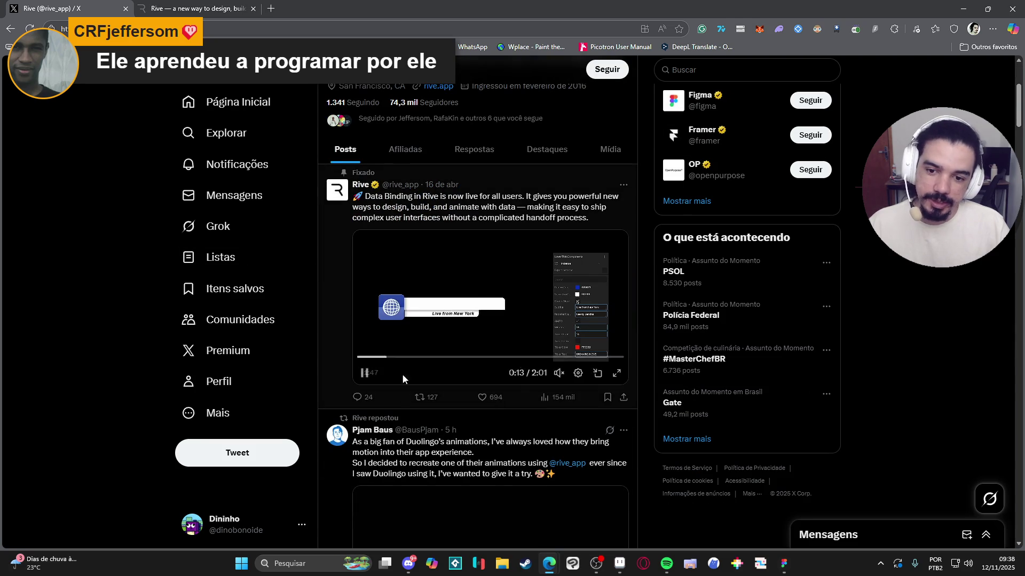
left_click(363, 374)
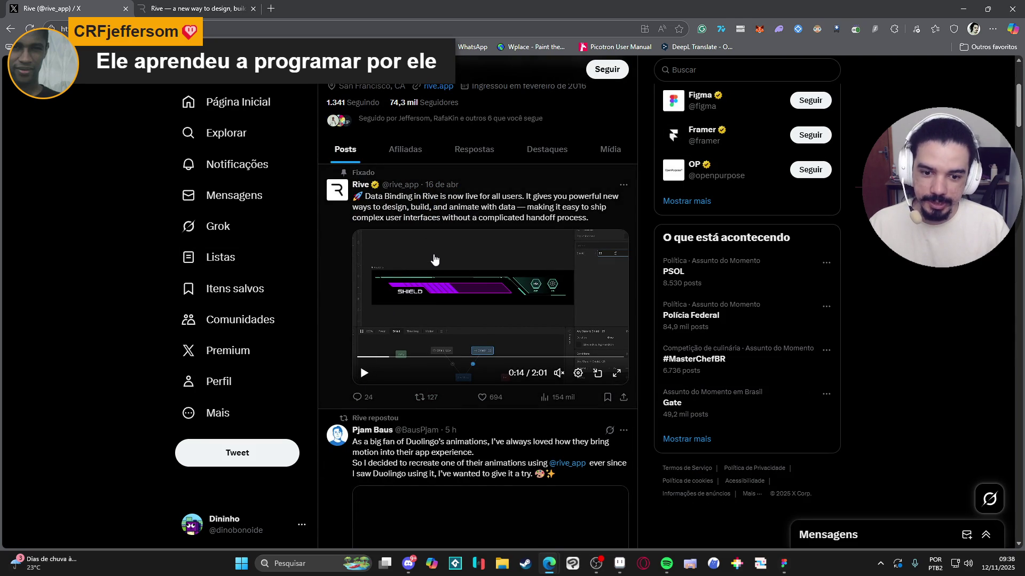
scroll(445, 309, "up", 1)
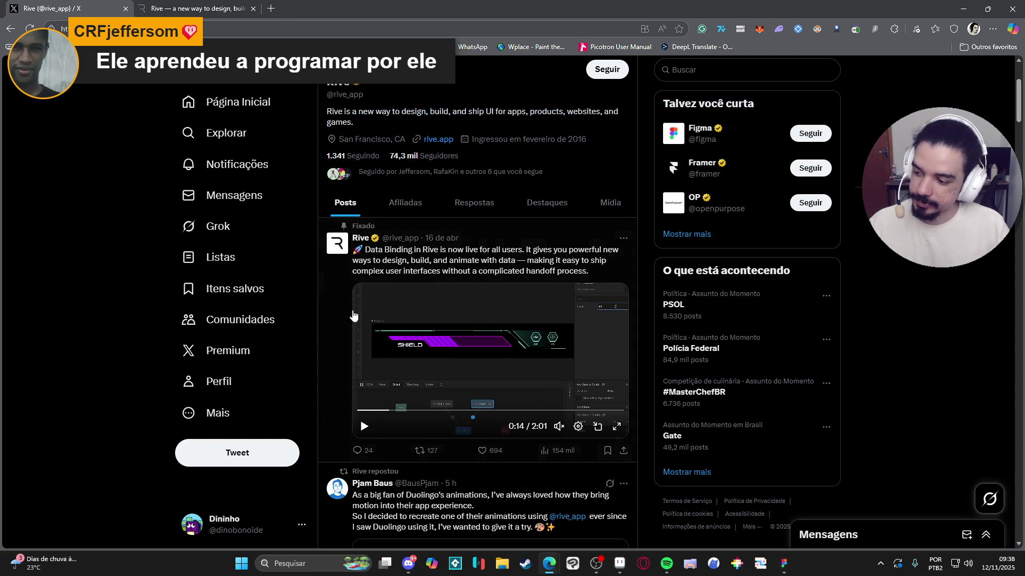
Step: Browse the feed, pause and restart the Duolingo-style animation, then switch to the rive.app tab
scroll(171, 362, "down", 6)
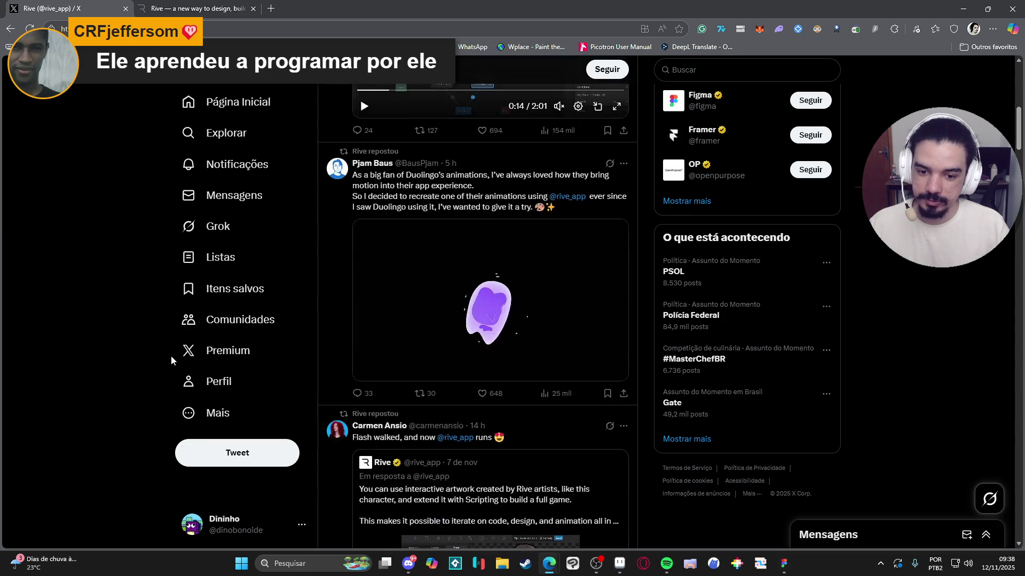
scroll(171, 362, "down", 10)
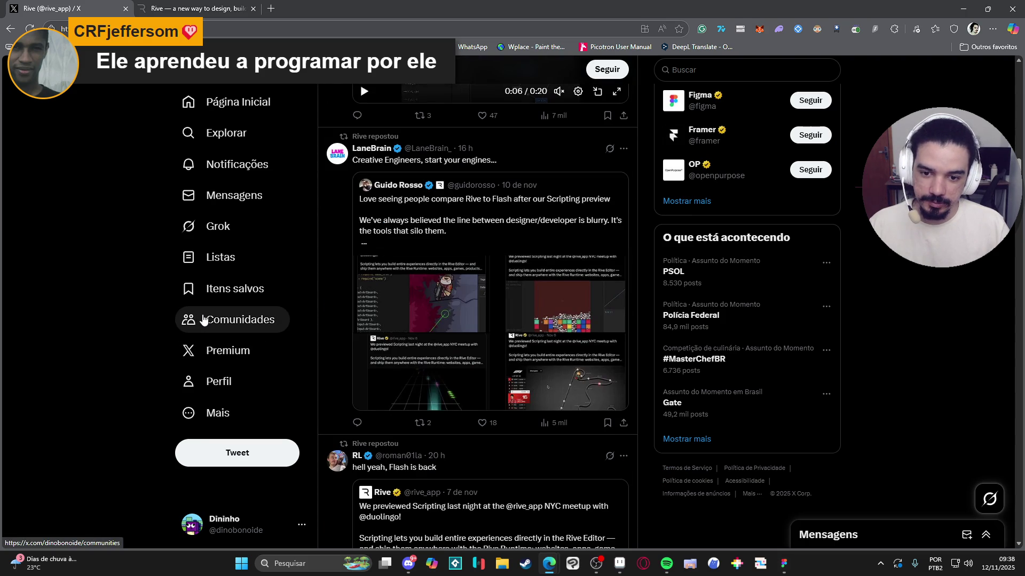
scroll(205, 318, "down", 14)
scroll(209, 316, "down", 3)
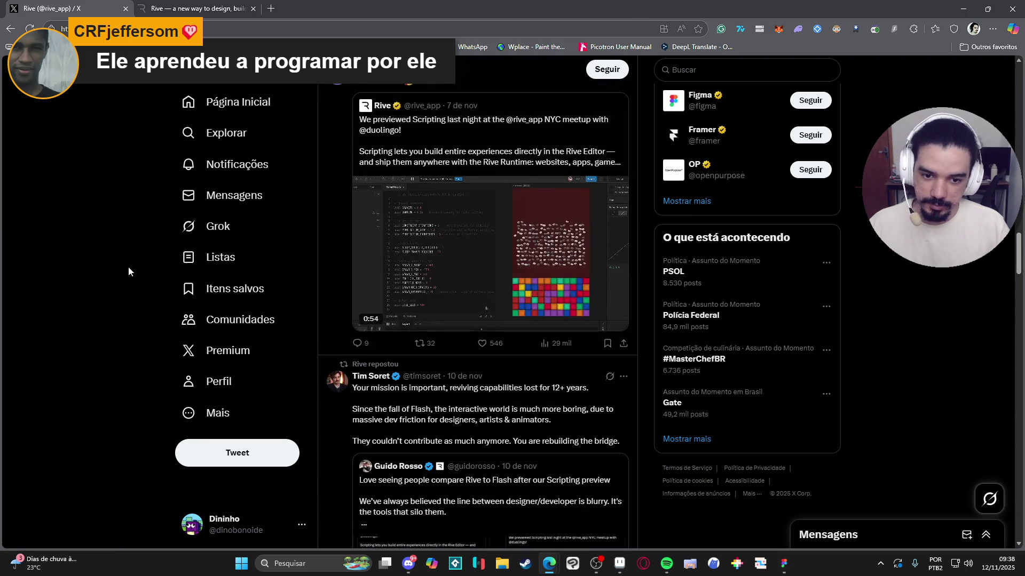
scroll(128, 271, "down", 3)
scroll(128, 266, "up", 20)
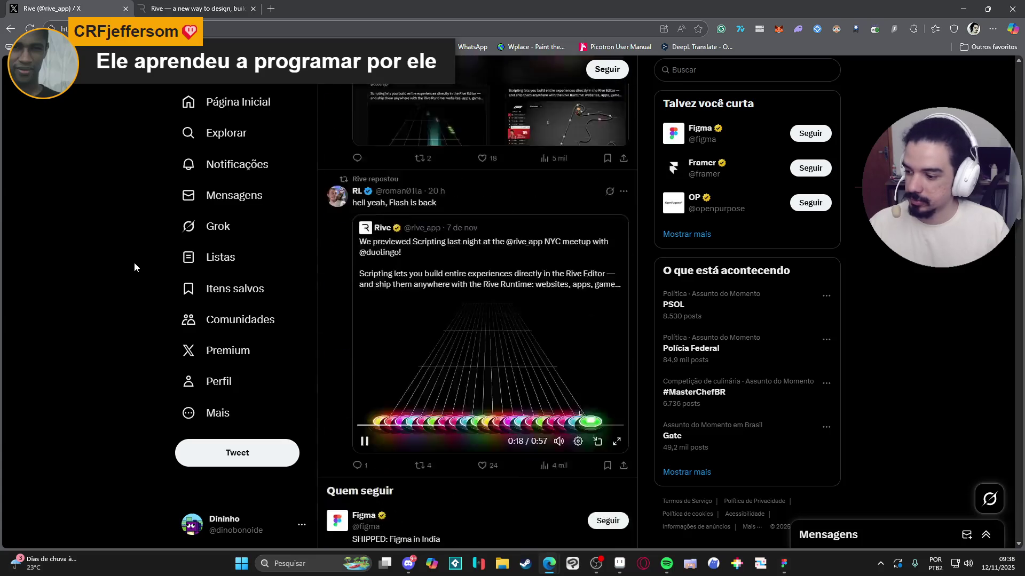
scroll(134, 267, "up", 5)
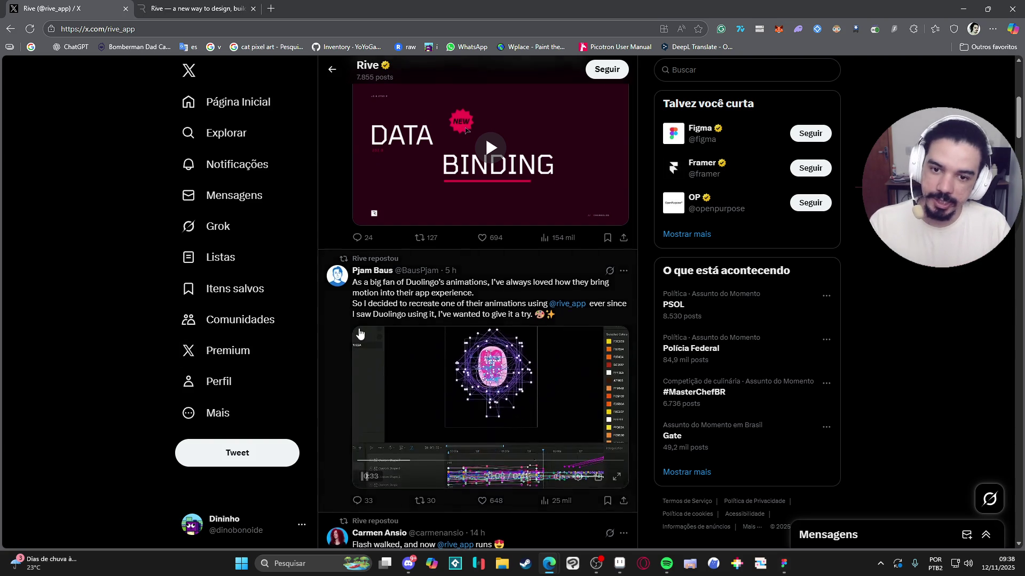
scroll(360, 334, "up", 5)
scroll(361, 330, "down", 8)
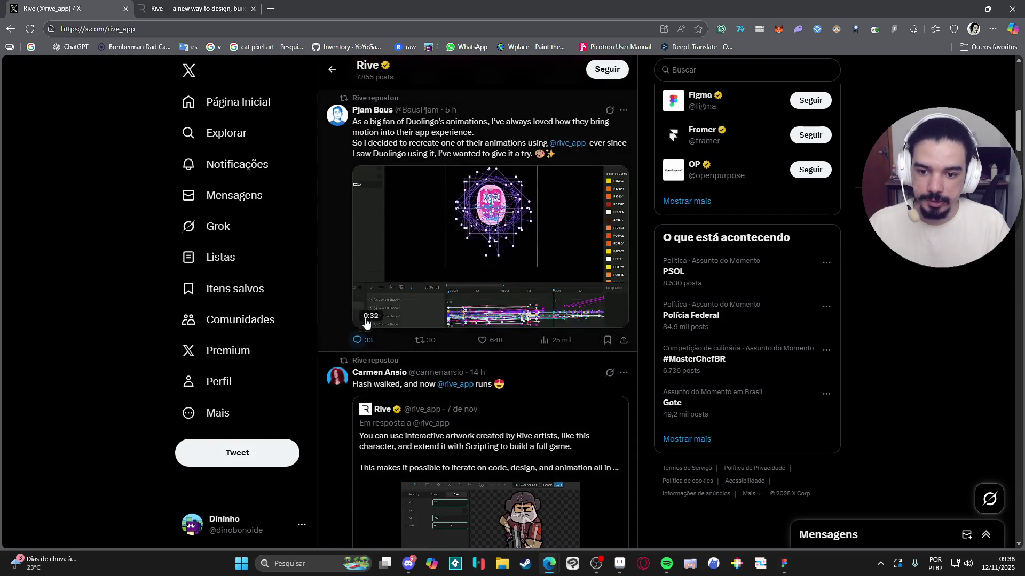
left_click(364, 316)
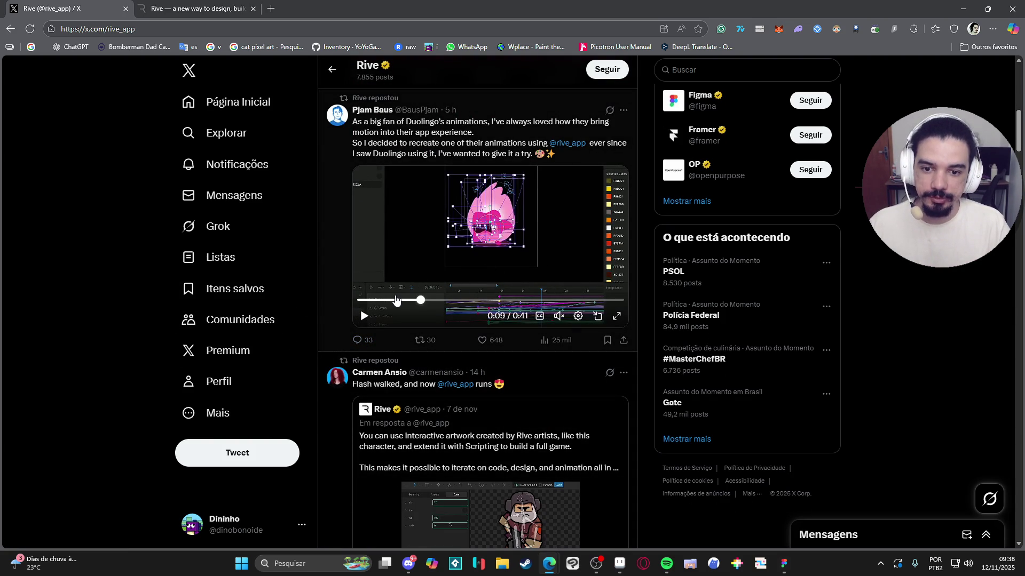
left_click(363, 301)
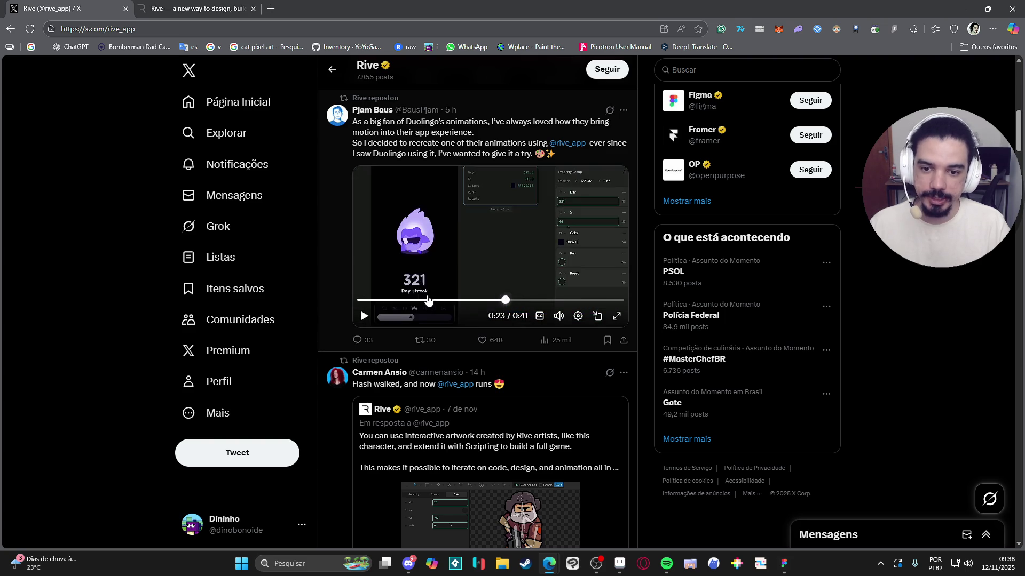
scroll(405, 296, "up", 10)
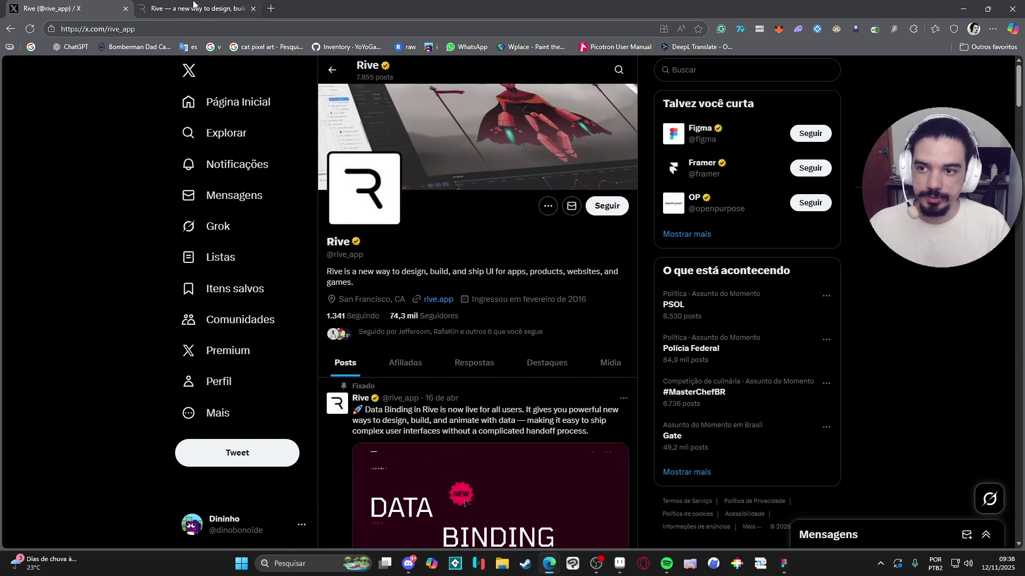
key("ctrl+Tab")
scroll(431, 475, "down", 10)
Step: Scroll through rive.app's runtimes, renderer and testimonial sections, then return to the hero
scroll(391, 298, "up", 2)
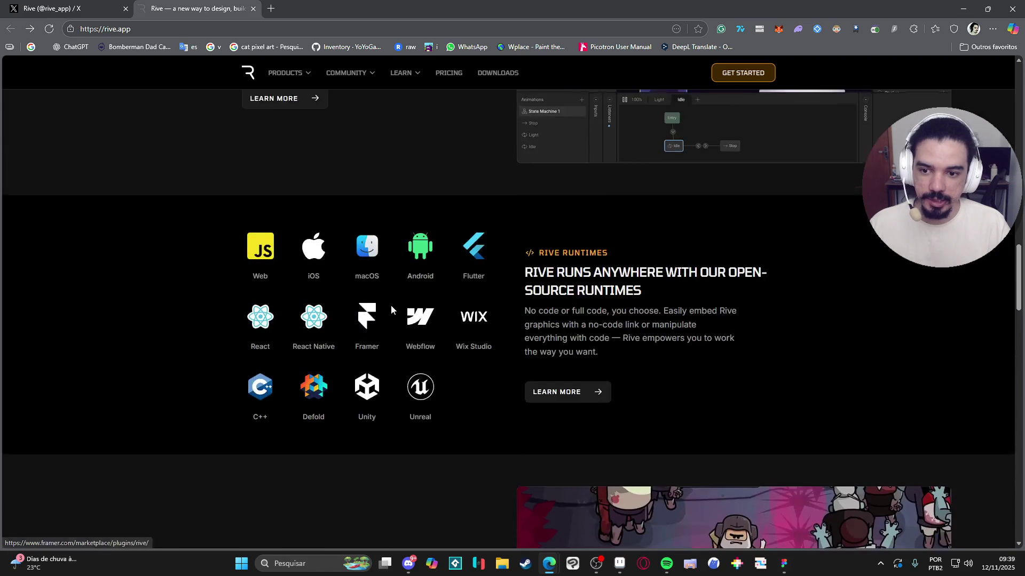
scroll(477, 354, "down", 6)
scroll(478, 354, "down", 15)
scroll(513, 338, "up", 4)
scroll(514, 339, "up", 15)
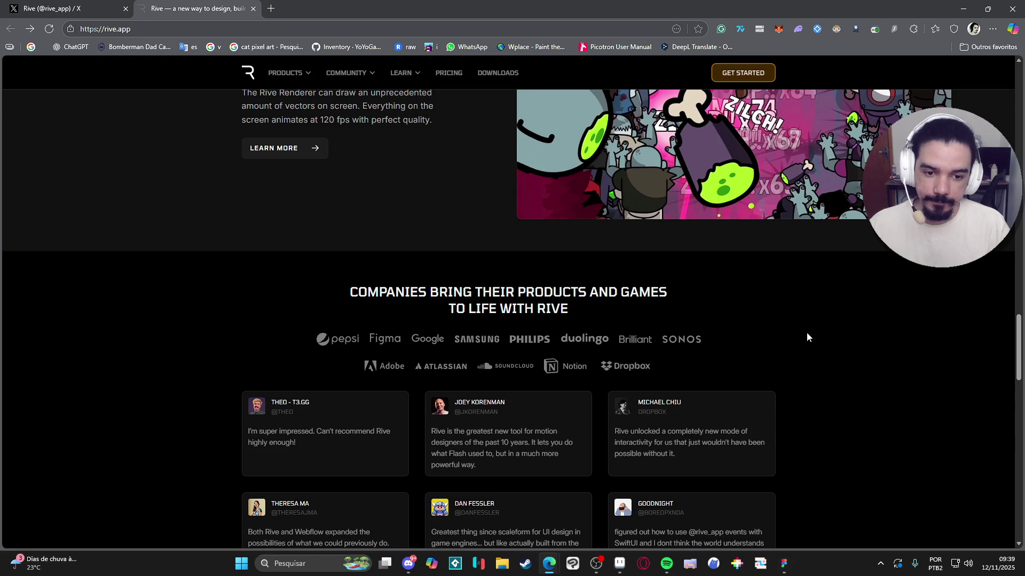
scroll(1003, 349, "down", 1)
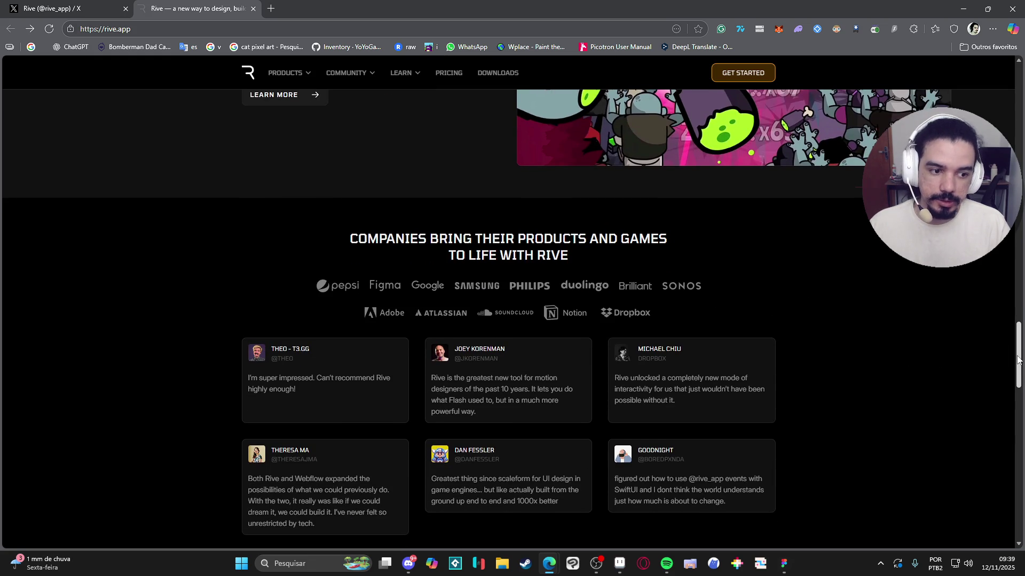
left_click_drag(1018, 357, 1009, 67)
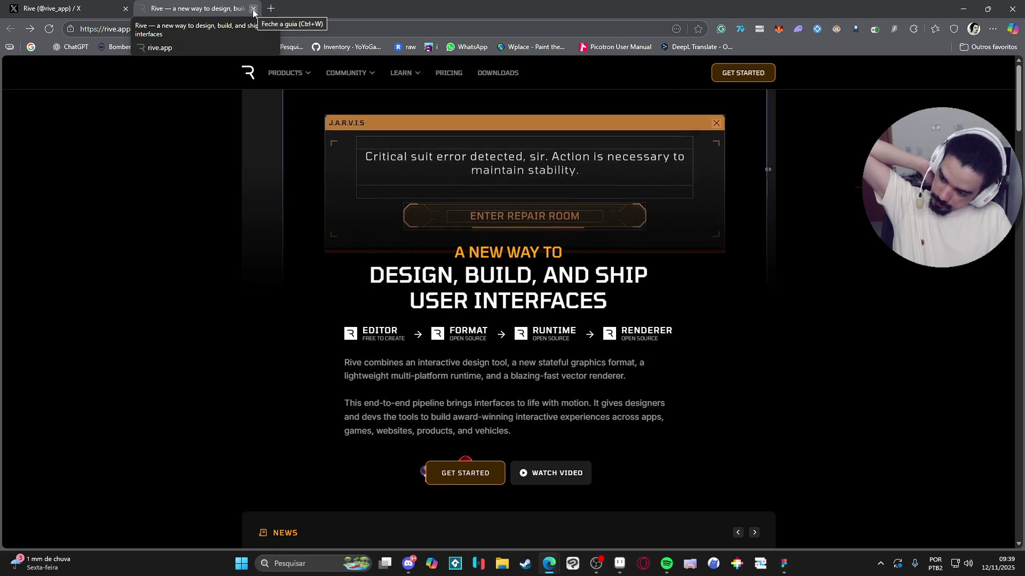
Step: Close the Rive homepage tab, briefly checking Discord before returning to the browser
left_click(253, 9)
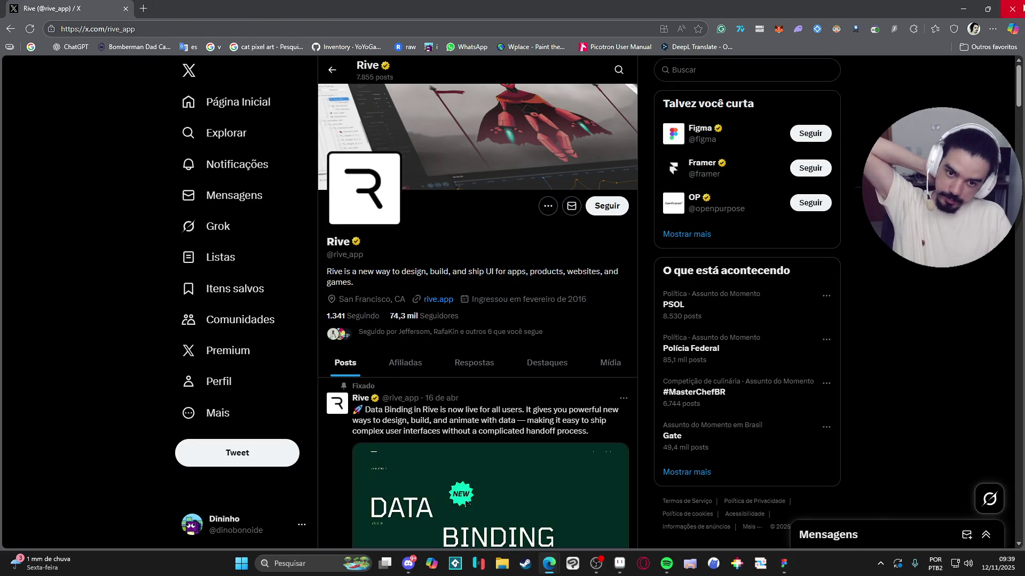
left_click(411, 563)
left_click(408, 564)
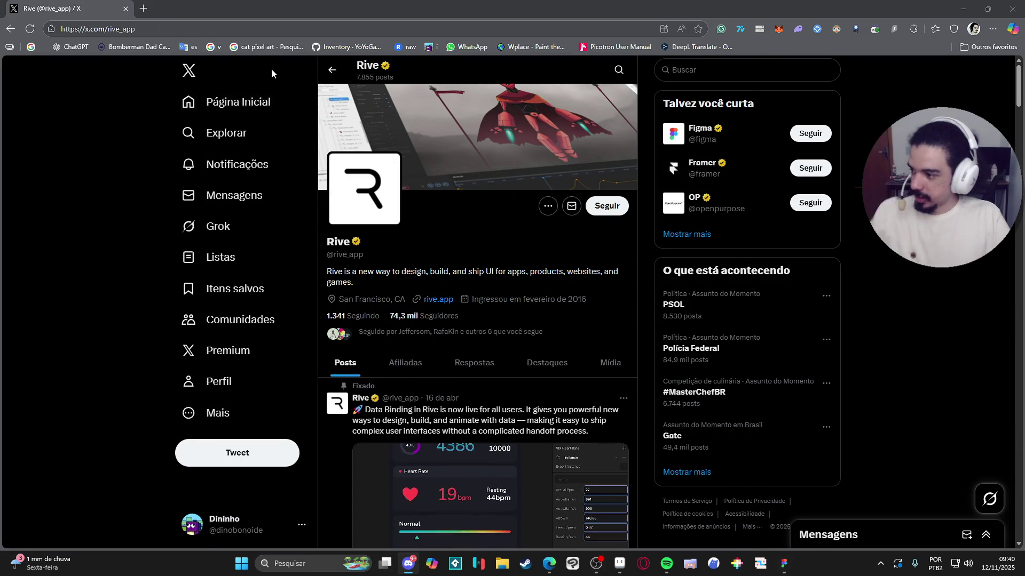
Step: Search Google for 'frape builder' in a new tab and open the frappe/builder GitHub result
left_click(143, 8)
type("fra")
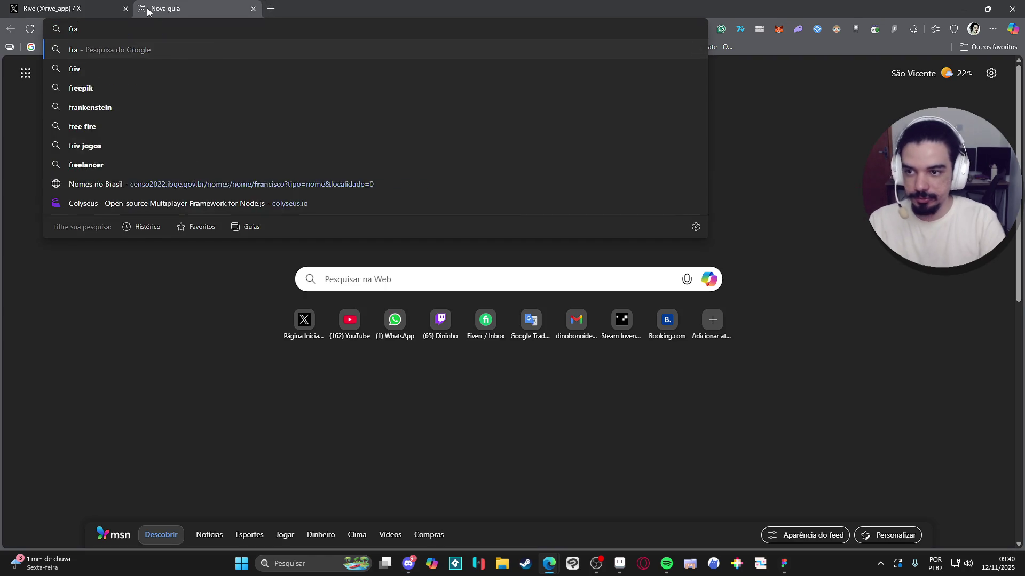
type("pe builder")
key("Return")
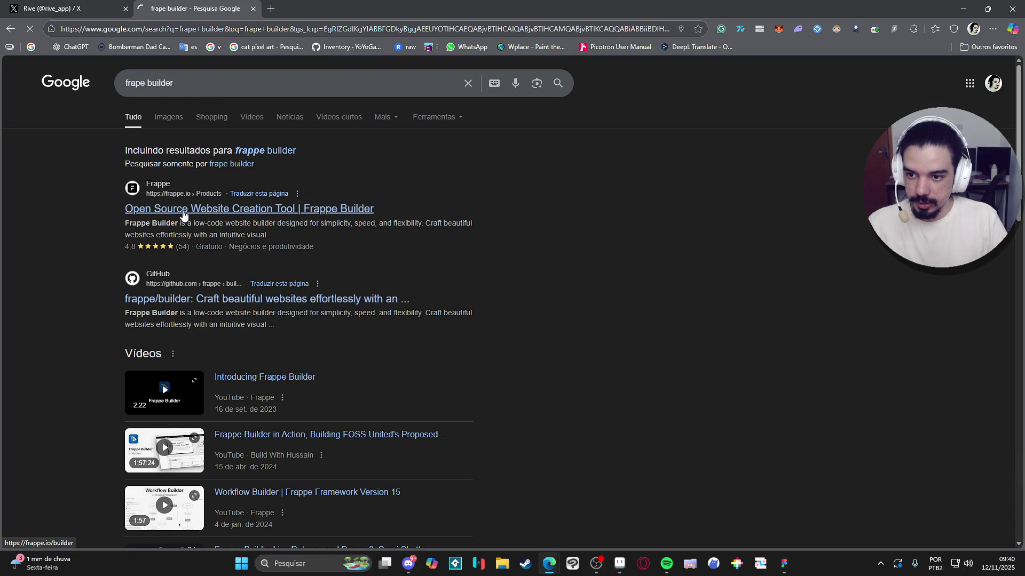
left_click(264, 299)
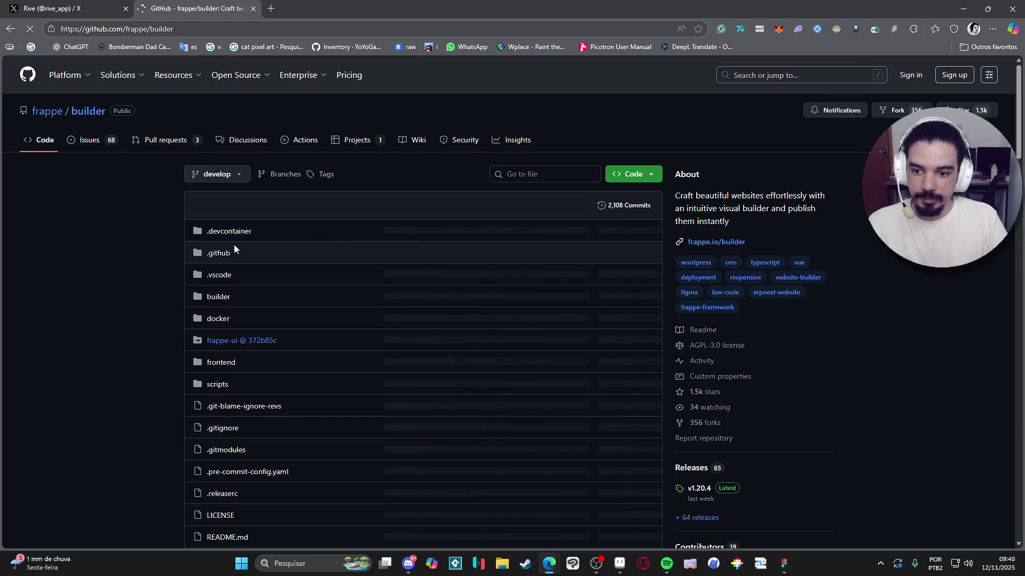
Step: Scroll through the frappe/builder repository's file list and README
scroll(122, 212, "down", 12)
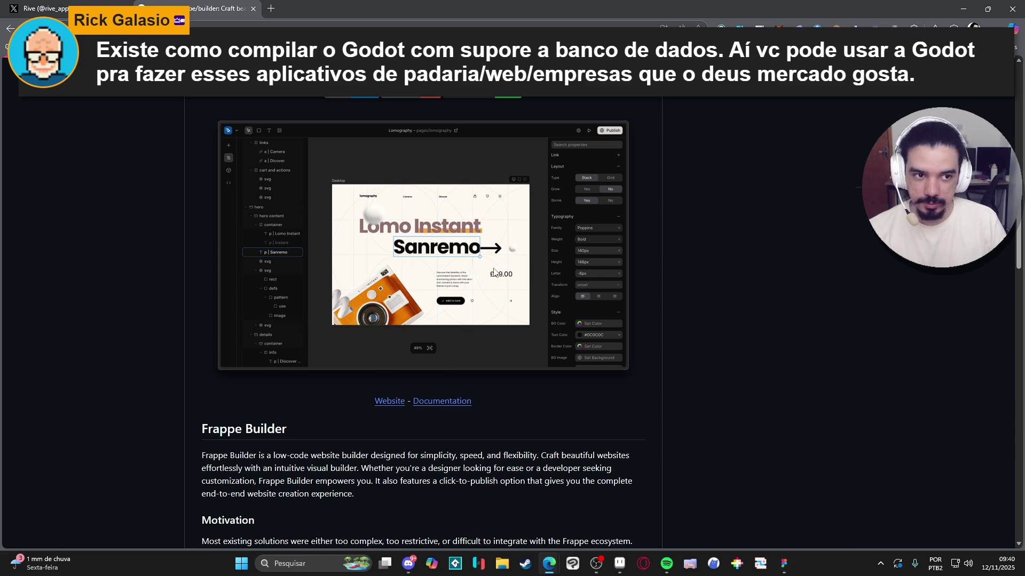
key("alt+Tab")
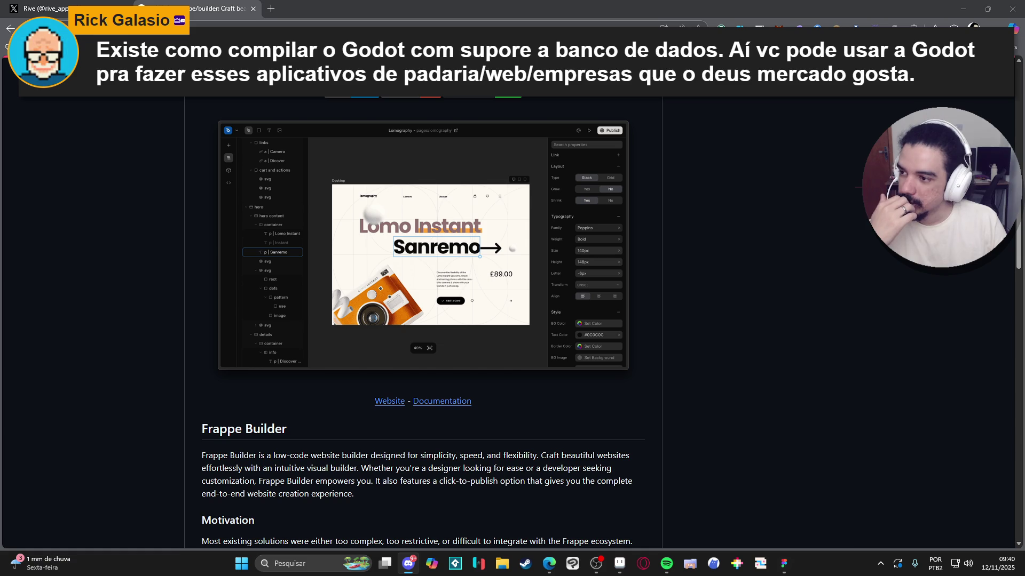
key("alt+Tab")
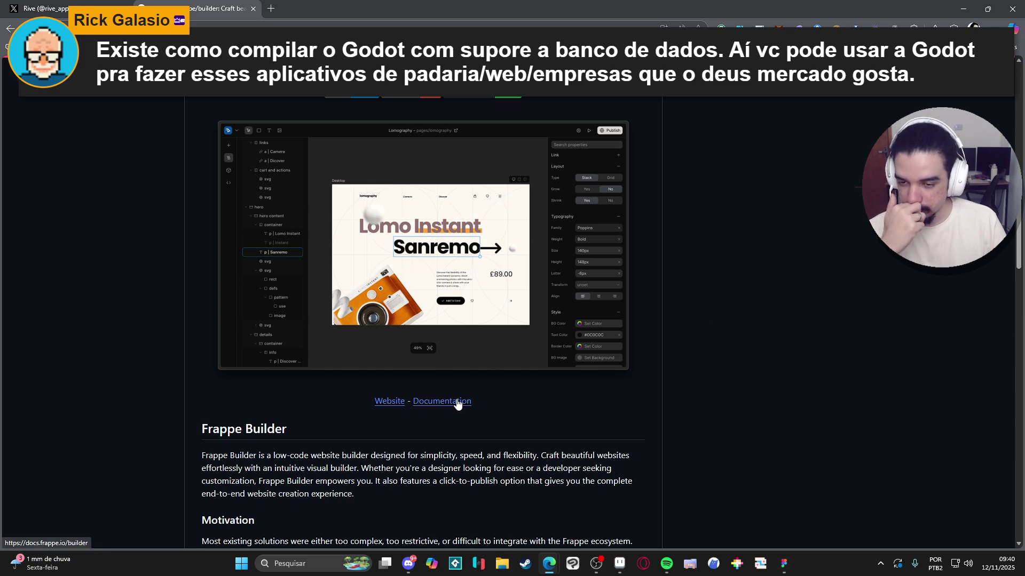
scroll(141, 237, "up", 2)
scroll(141, 236, "down", 2)
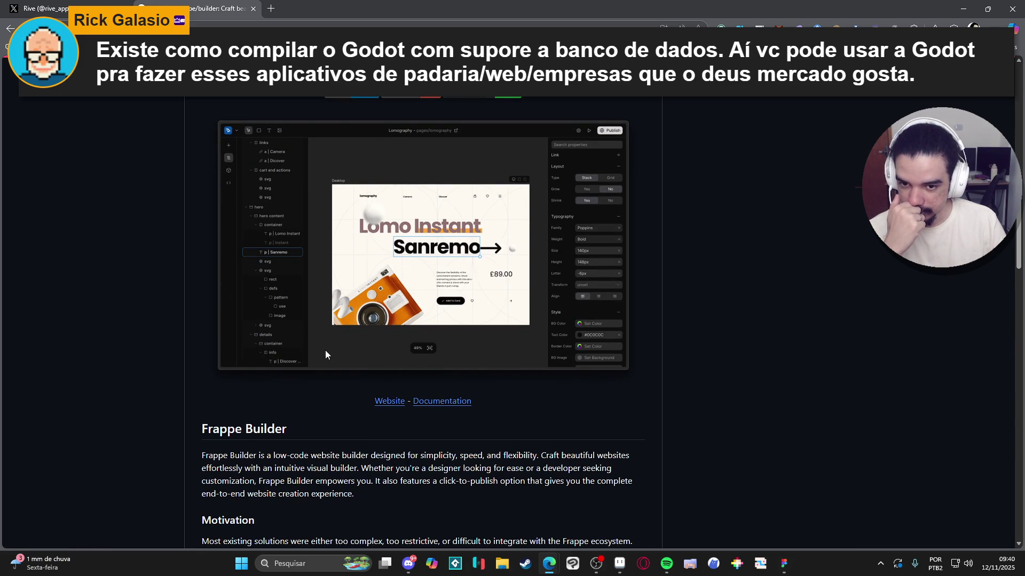
scroll(320, 346, "down", 1)
scroll(305, 340, "up", 2)
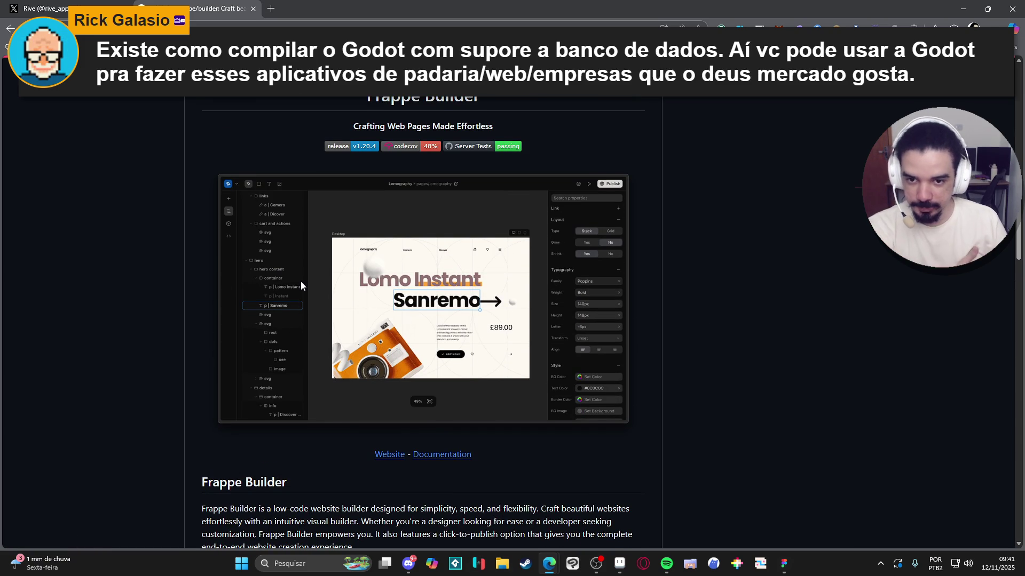
scroll(302, 281, "down", 3)
scroll(475, 297, "up", 1)
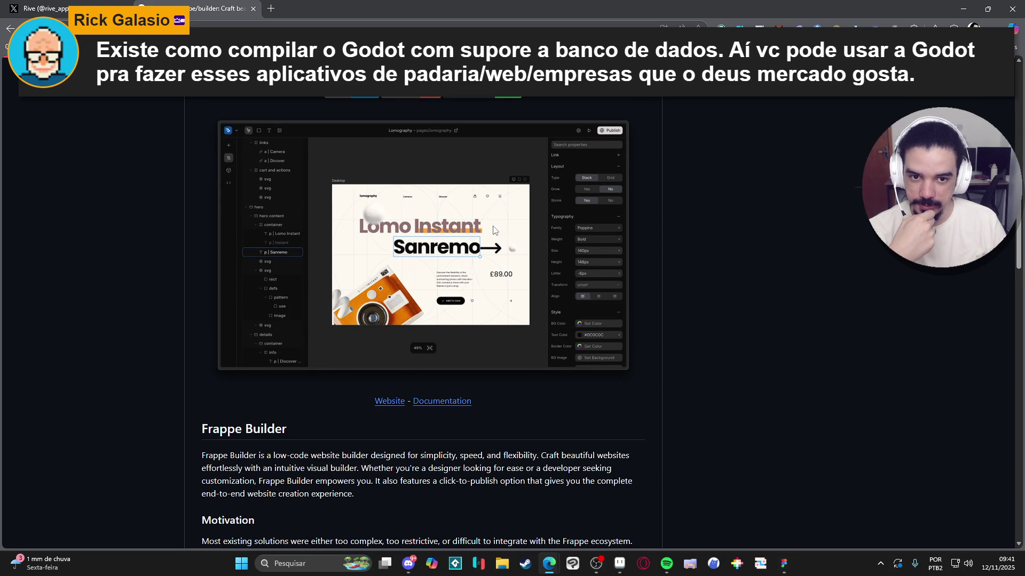
scroll(488, 223, "down", 20)
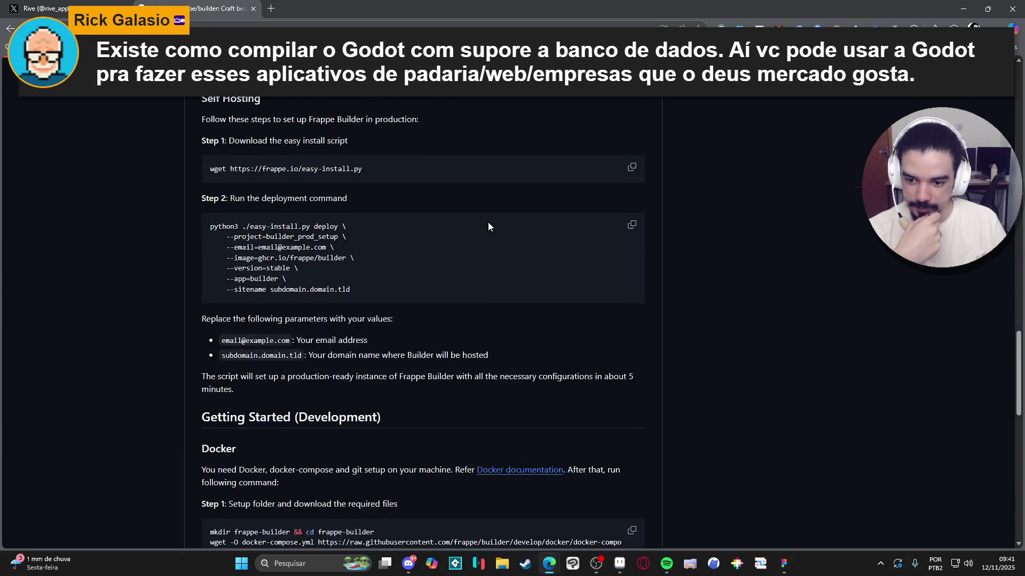
scroll(489, 223, "down", 8)
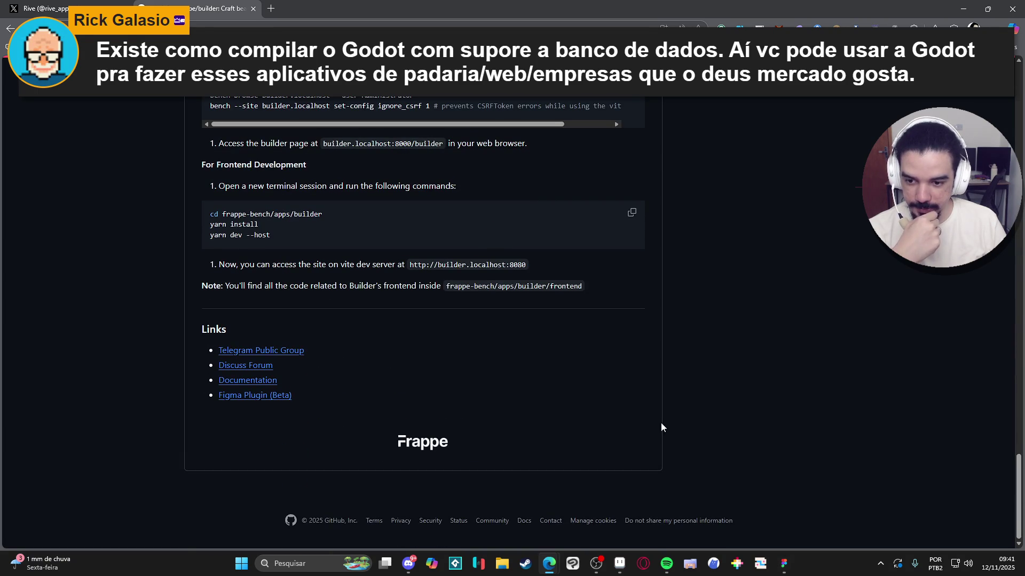
Step: Read further through the README's setup instructions, then close the repository tab
middle_click(638, 245)
scroll(638, 245, "up", 20)
scroll(197, 248, "down", 5)
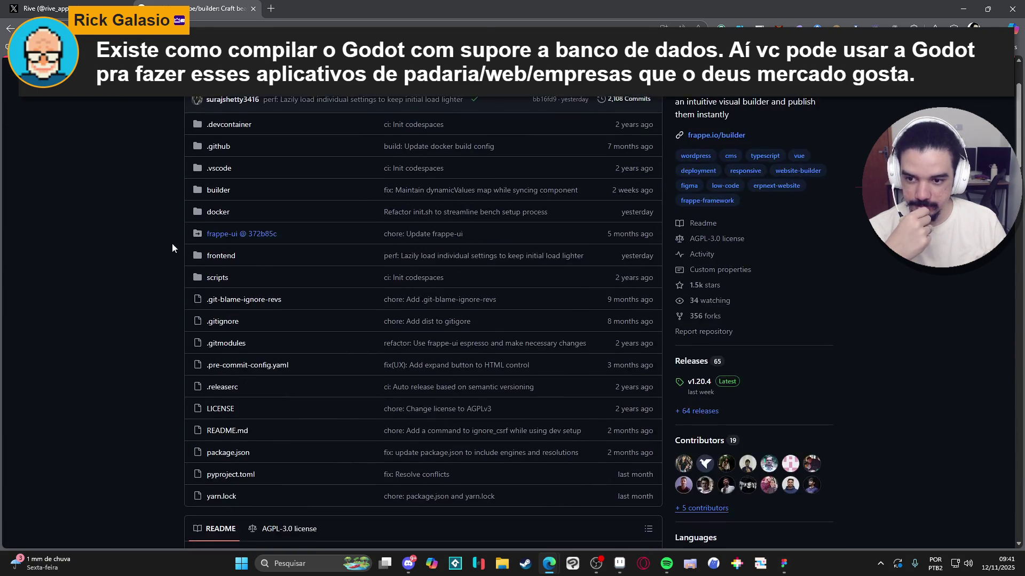
scroll(166, 251, "down", 5)
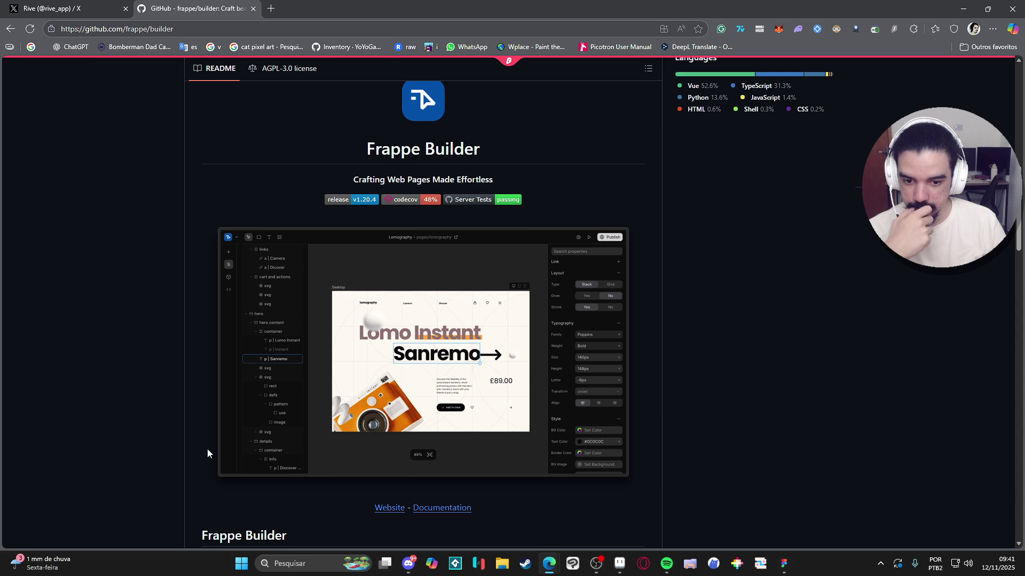
scroll(430, 399, "down", 3)
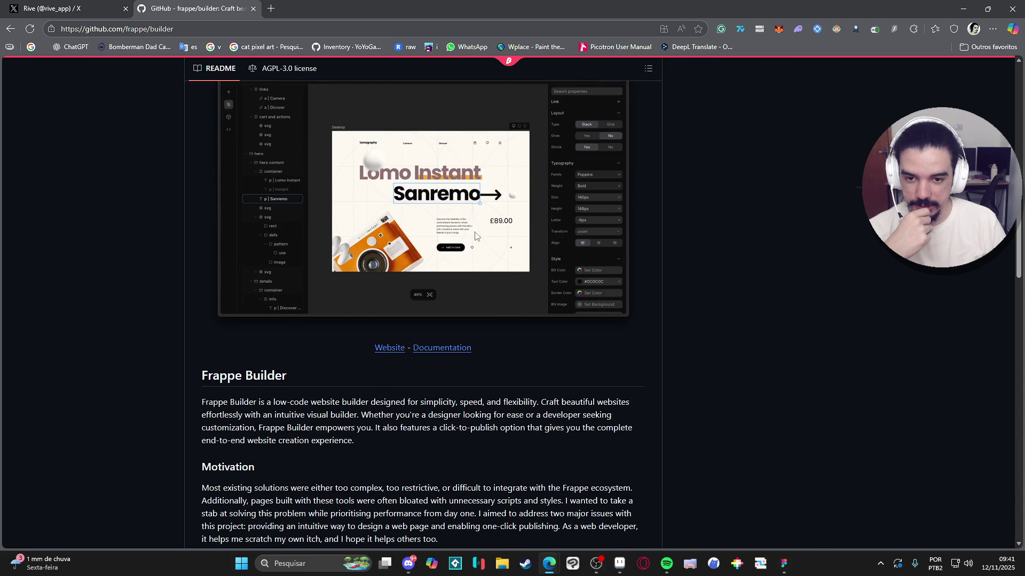
scroll(457, 260, "up", 11)
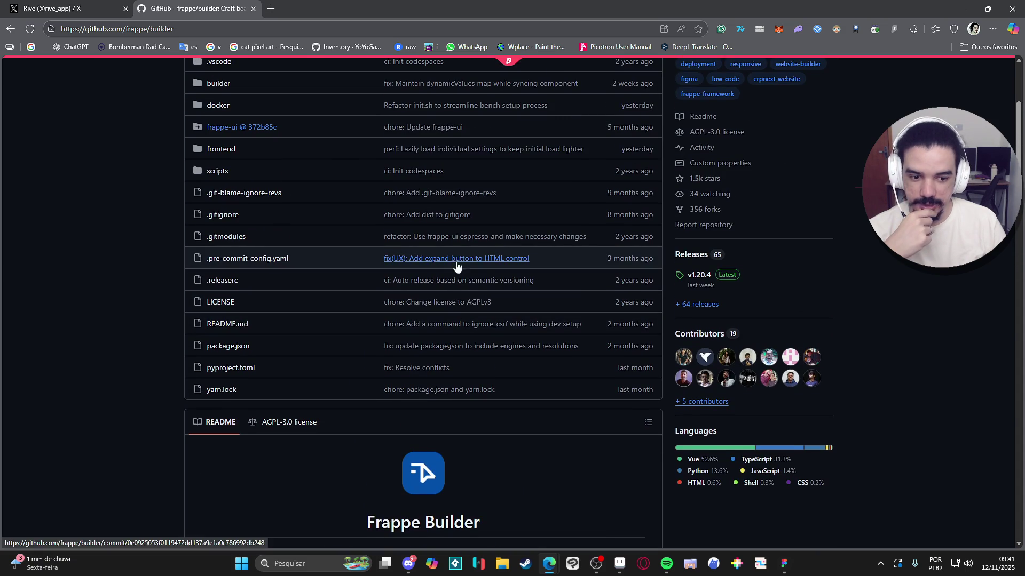
scroll(423, 290, "down", 4)
scroll(424, 290, "up", 5)
scroll(408, 302, "down", 8)
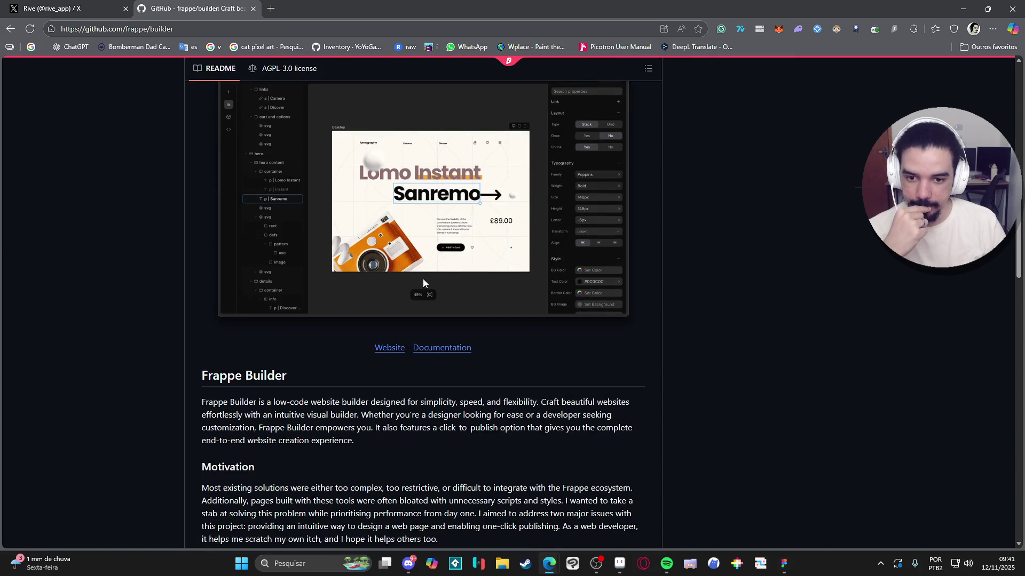
left_click(252, 11)
Step: Scroll Rive's X feed and follow the profile's link to the rive.app website
scroll(411, 241, "down", 5)
scroll(418, 241, "down", 15)
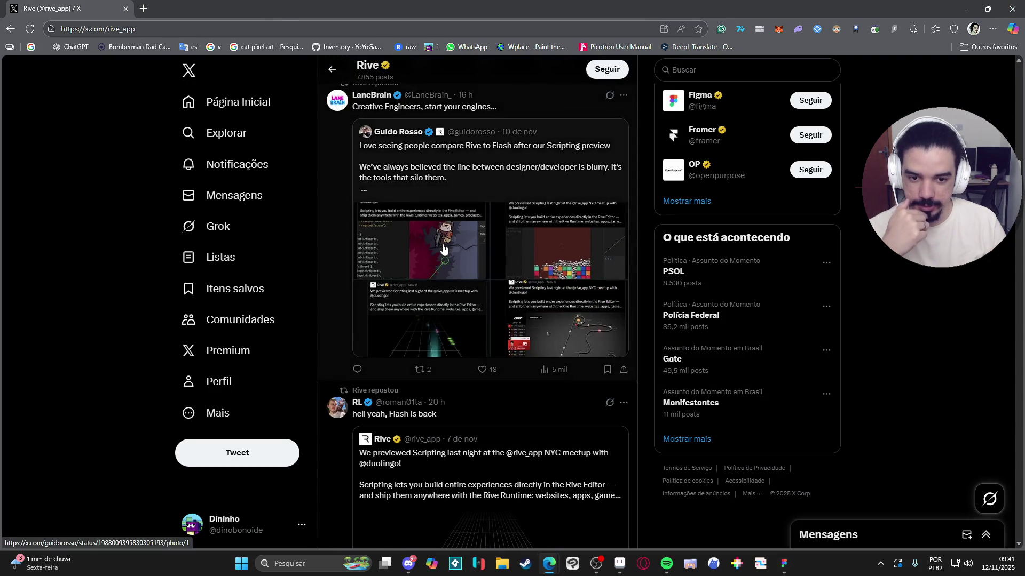
scroll(445, 246, "down", 6)
scroll(454, 244, "down", 5)
scroll(457, 242, "up", 5)
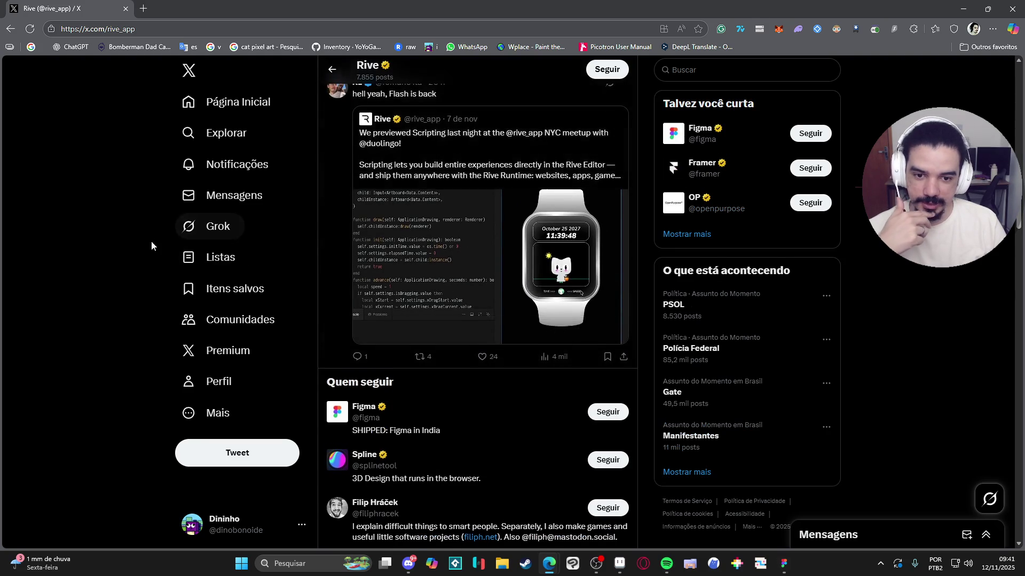
scroll(155, 243, "down", 8)
scroll(275, 222, "up", 10)
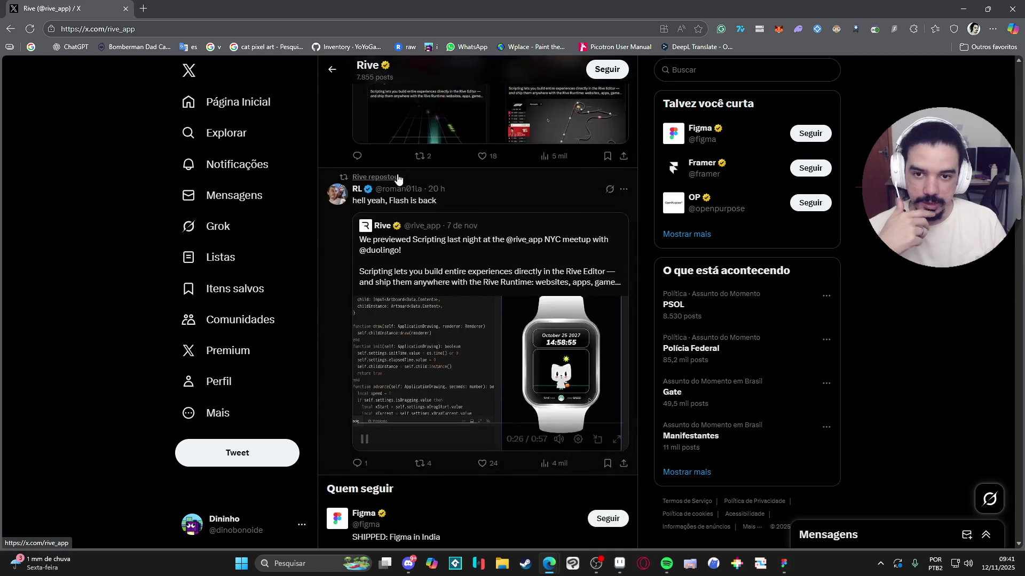
scroll(398, 178, "up", 15)
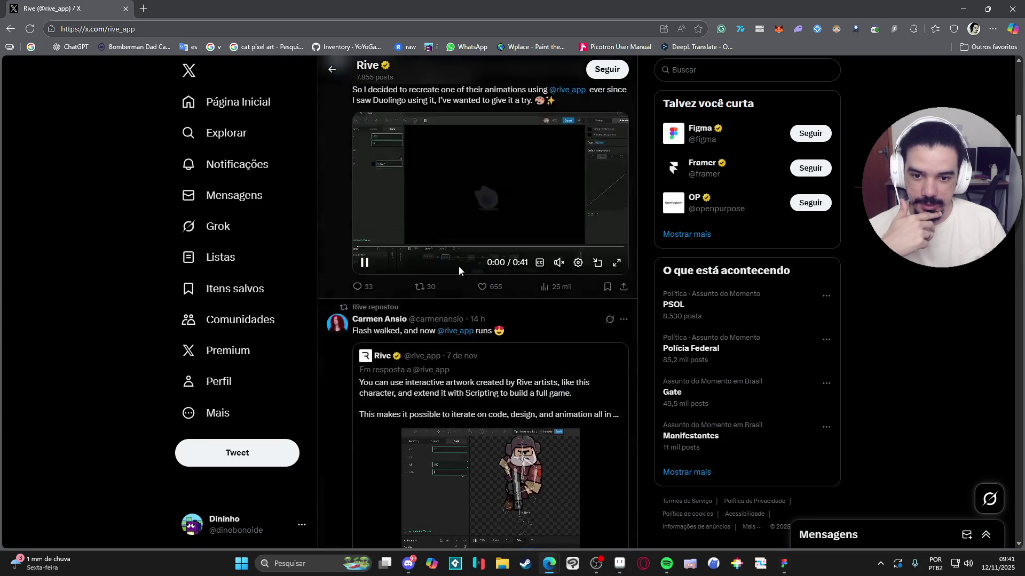
scroll(454, 271, "up", 10)
left_click(435, 302)
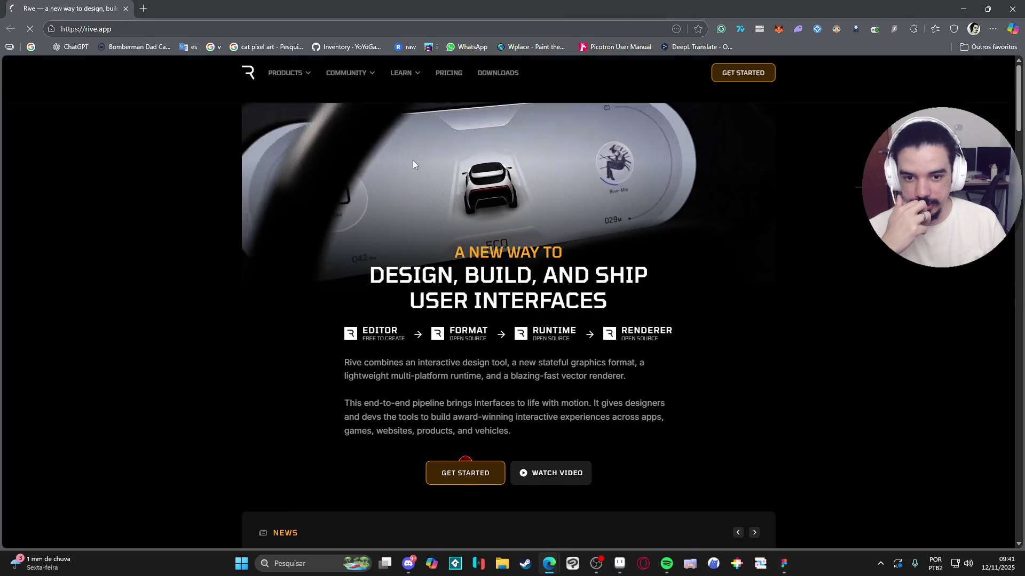
Step: Scroll rive.app from the hero through use cases, runtimes, renderer and testimonials, then minimize the browser
mouse_move(1018, 96)
left_mouse_down()
mouse_move(1022, 507)
mouse_move(1021, 260)
mouse_move(1022, 288)
left_mouse_up()
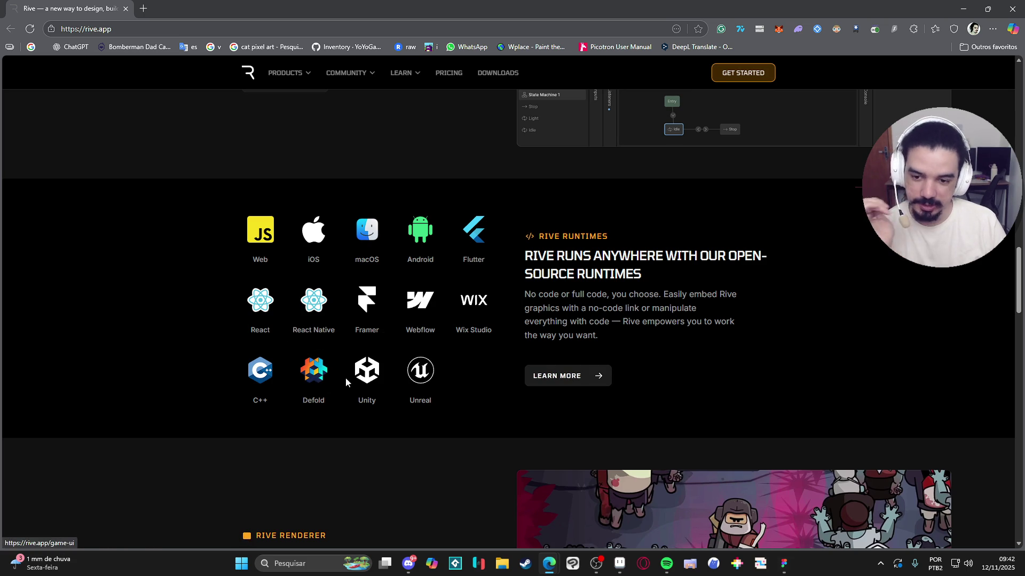
scroll(297, 192, "up", 20)
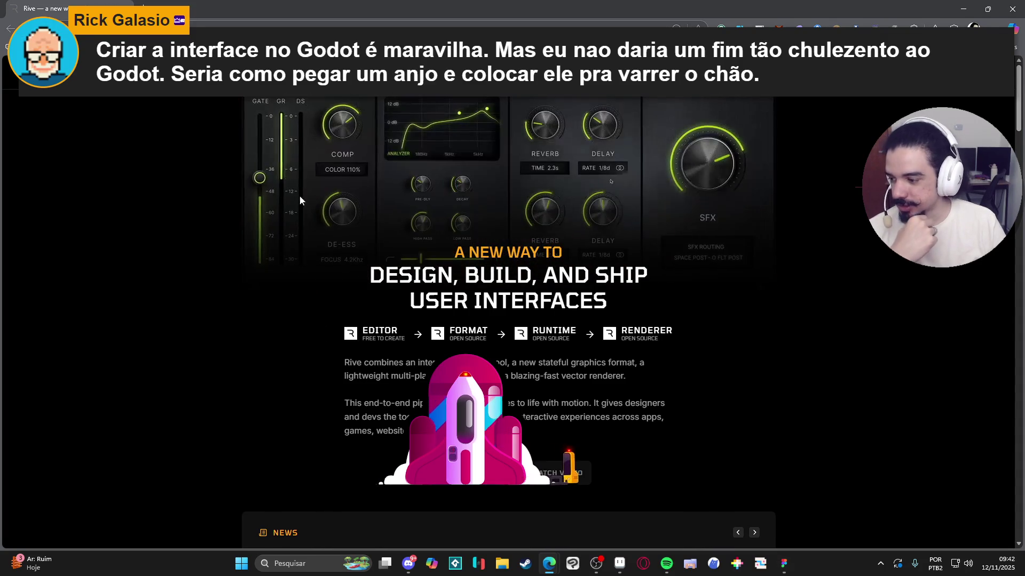
scroll(299, 283, "down", 3)
scroll(218, 291, "down", 10)
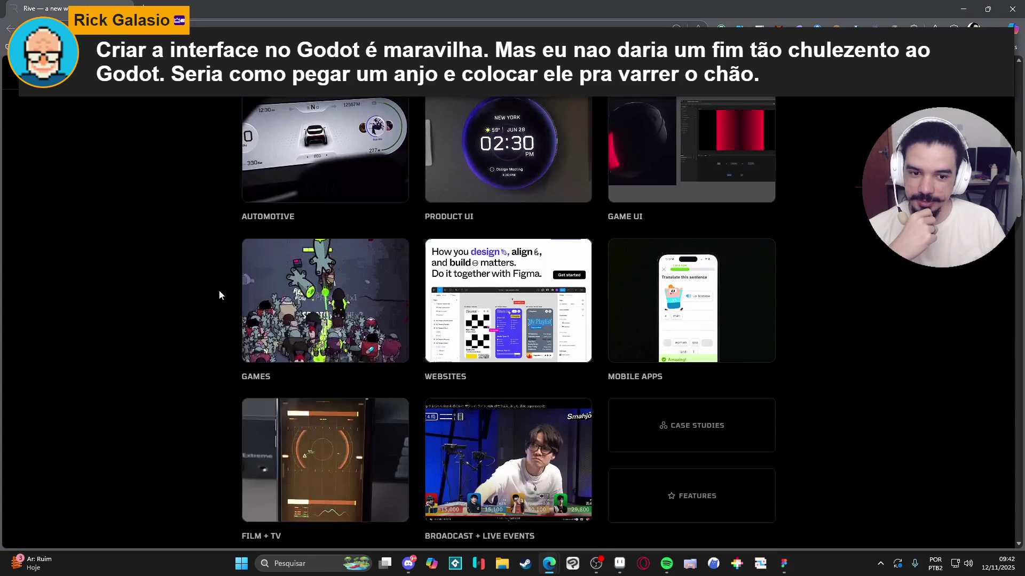
scroll(219, 292, "down", 15)
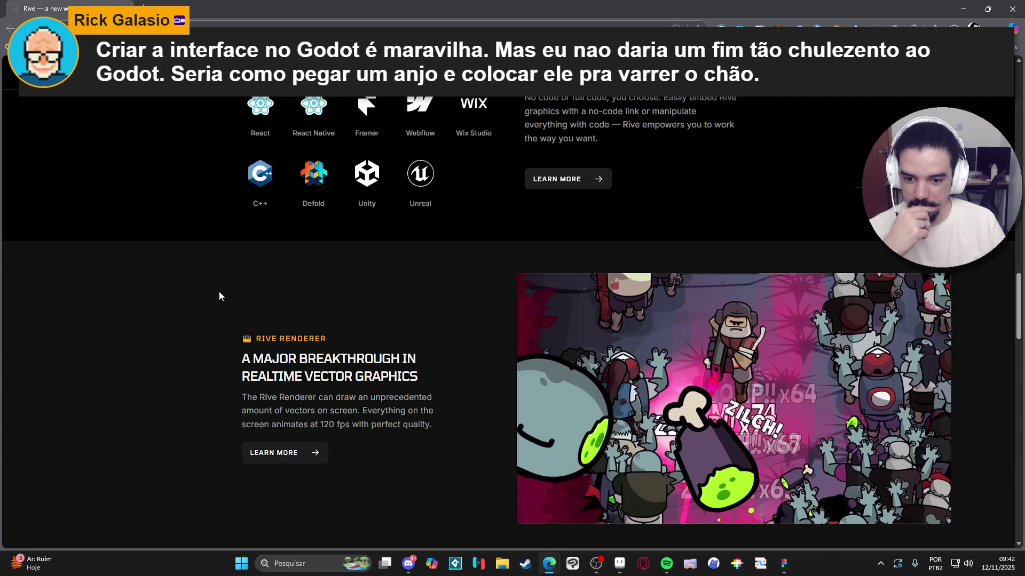
scroll(218, 296, "up", 5)
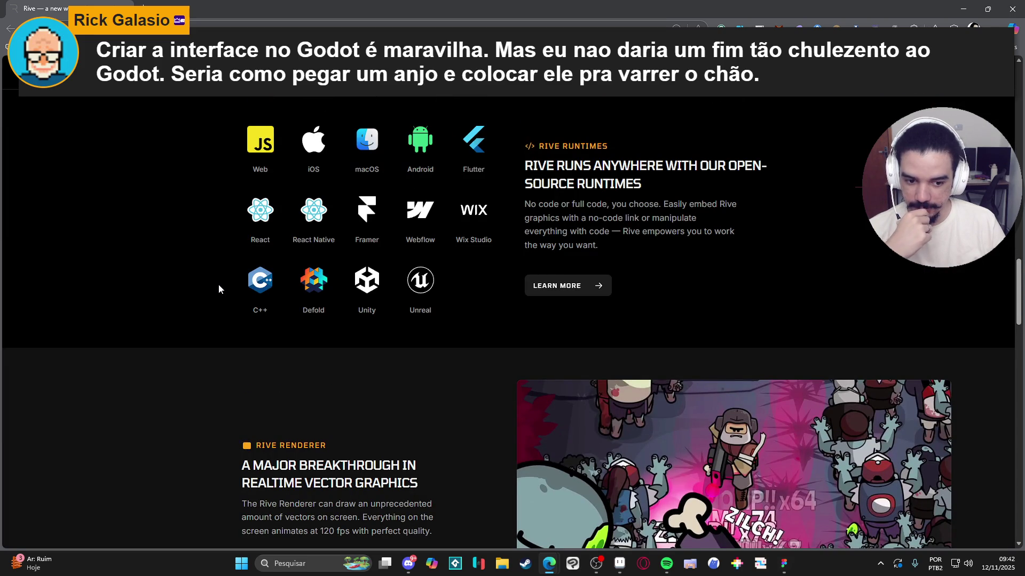
scroll(219, 288, "down", 9)
scroll(219, 283, "down", 5)
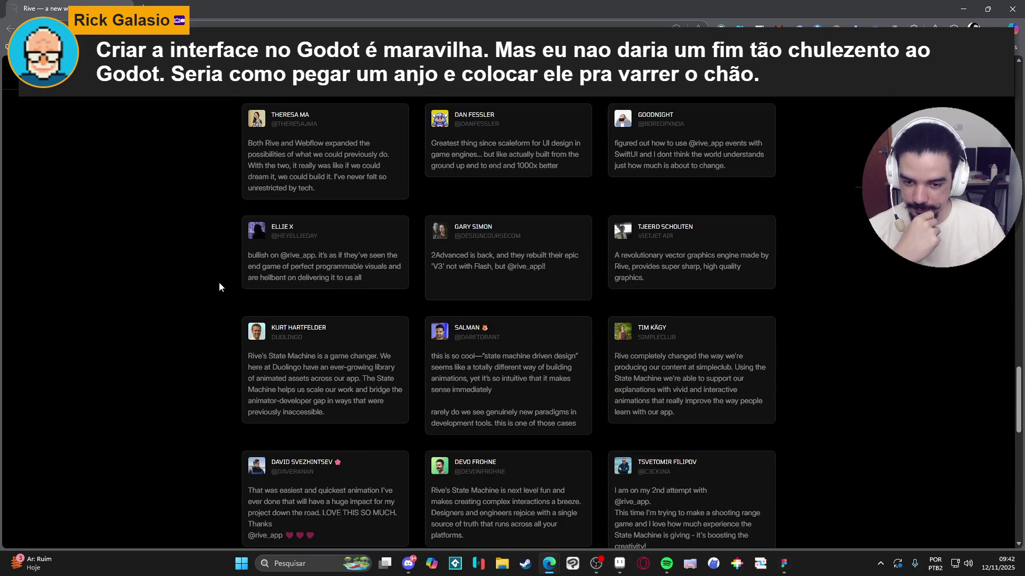
scroll(224, 274, "up", 10)
left_click(963, 4)
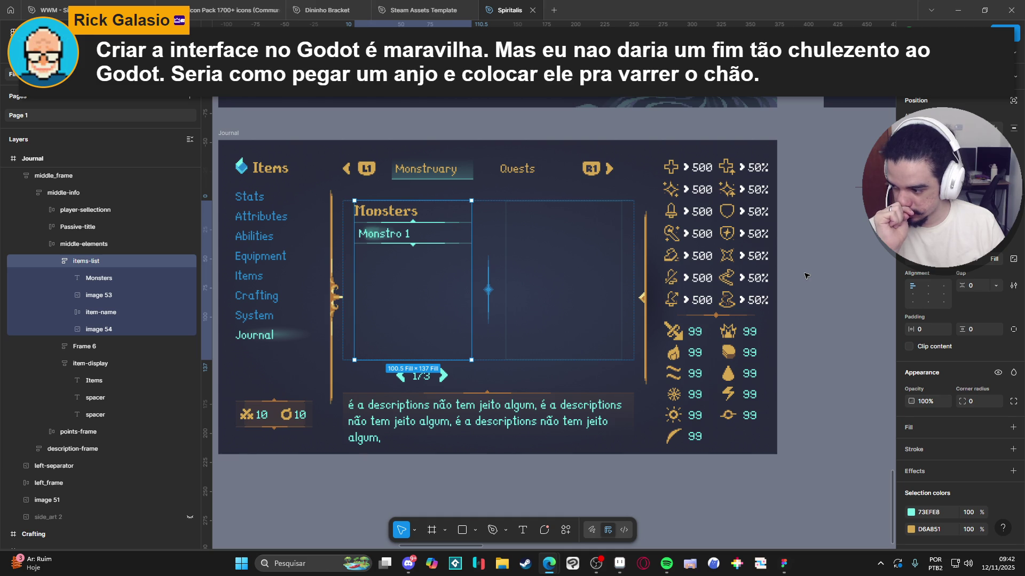
Step: Give the Journal items-list frame a 73EFE8 stroke at 6% opacity, then start a screen capture
left_click(843, 317)
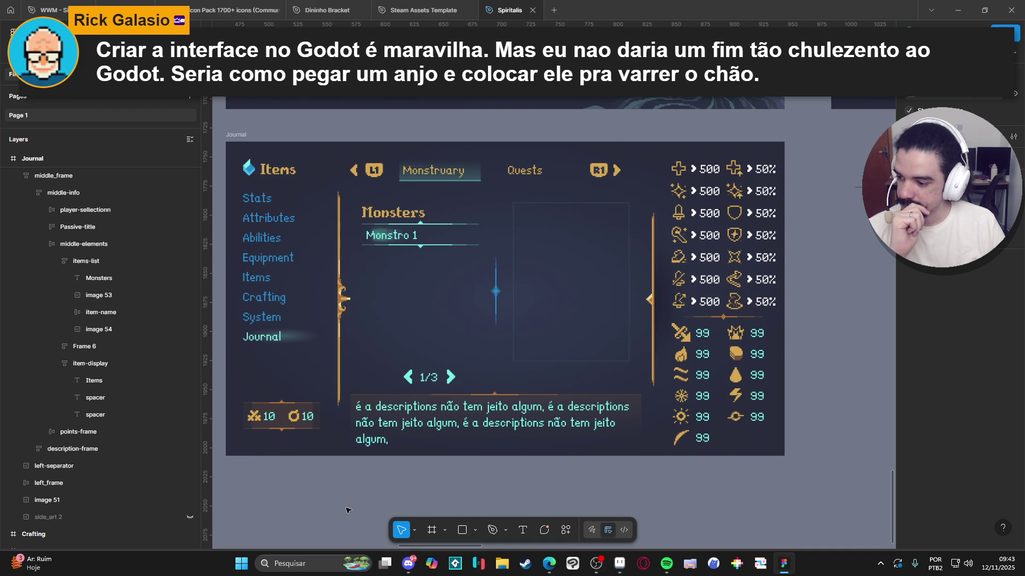
scroll(366, 494, "left", 2)
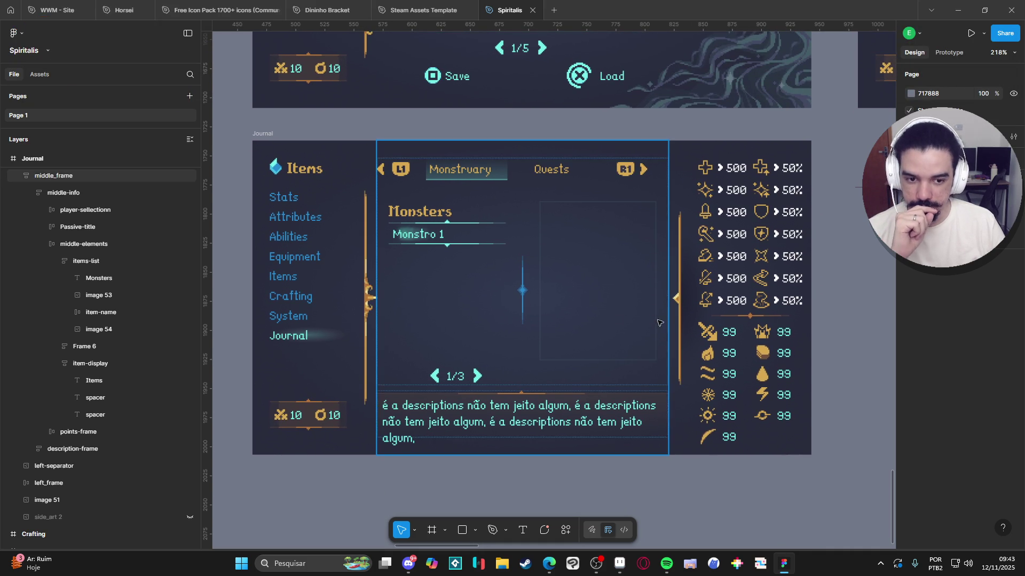
double_click(421, 329)
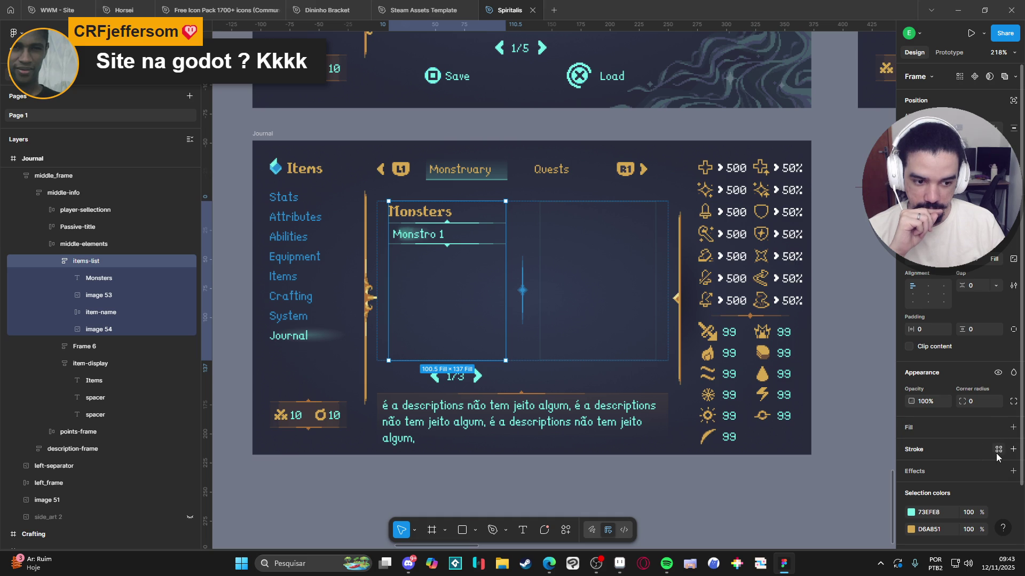
left_click(1013, 449)
left_click(781, 502)
left_click(806, 443)
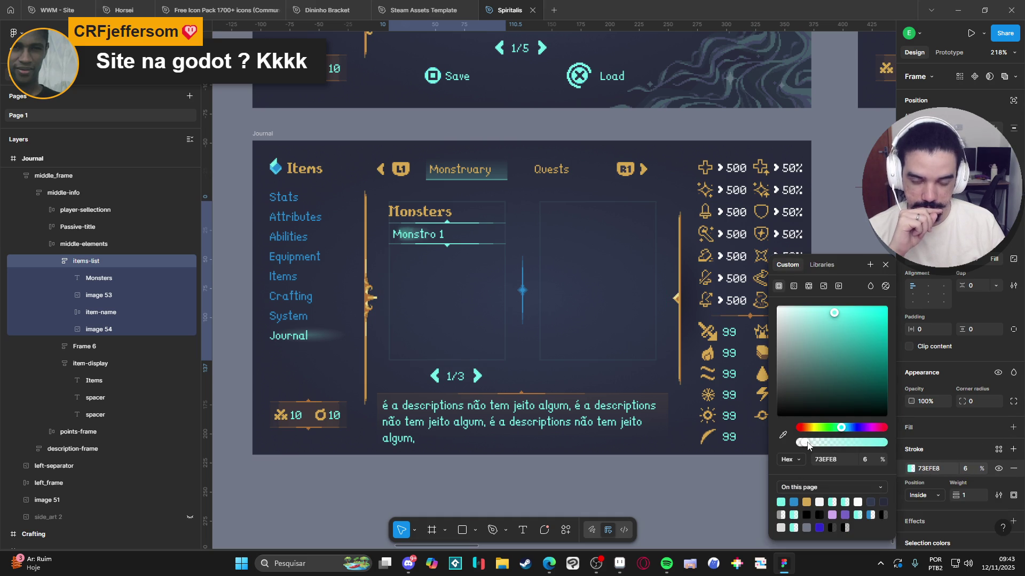
left_click(647, 481)
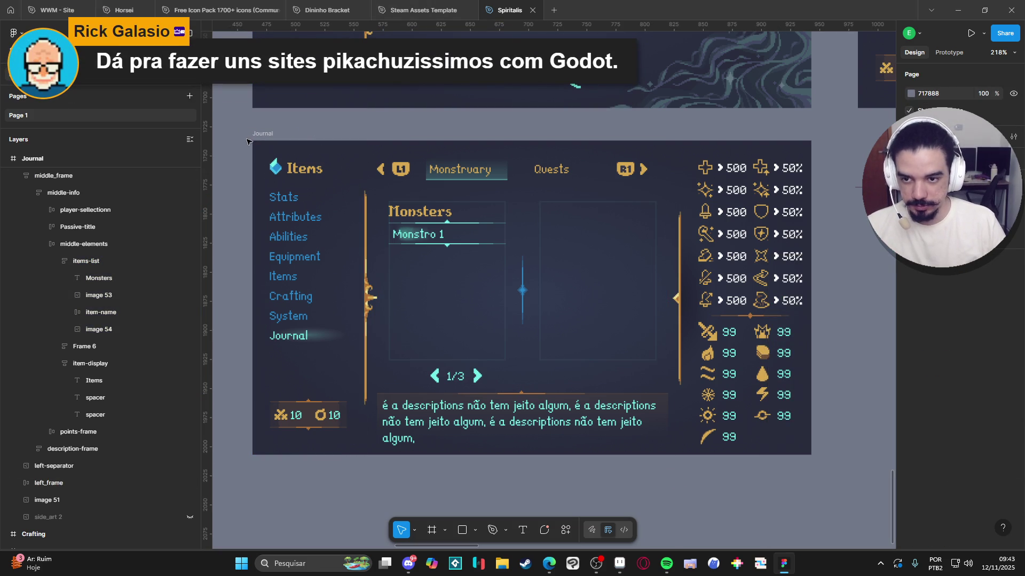
key("super+shift+s")
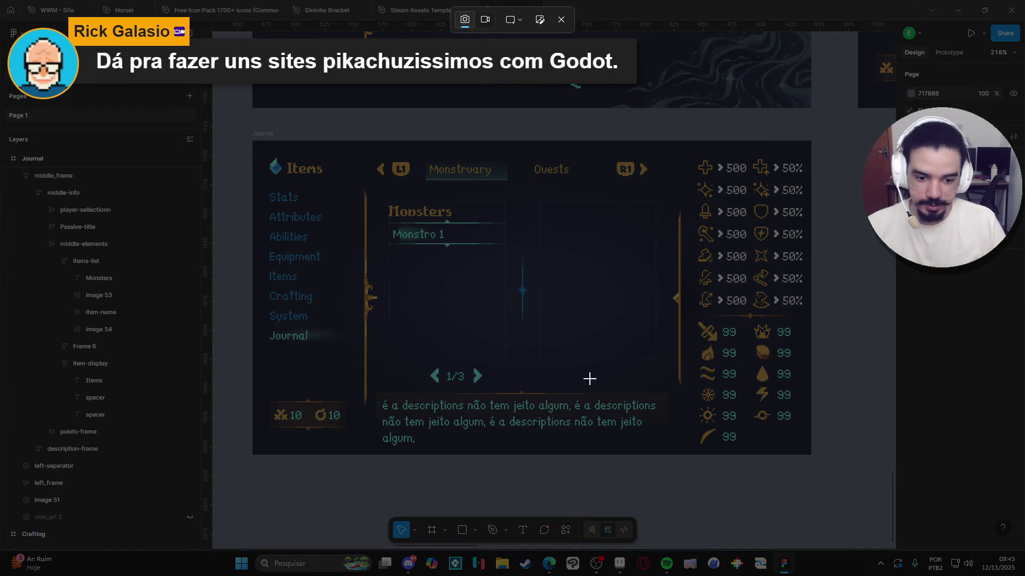
Step: Cancel the pending capture and minimize the music player to reveal the Figma design
key("Escape")
left_click(666, 565)
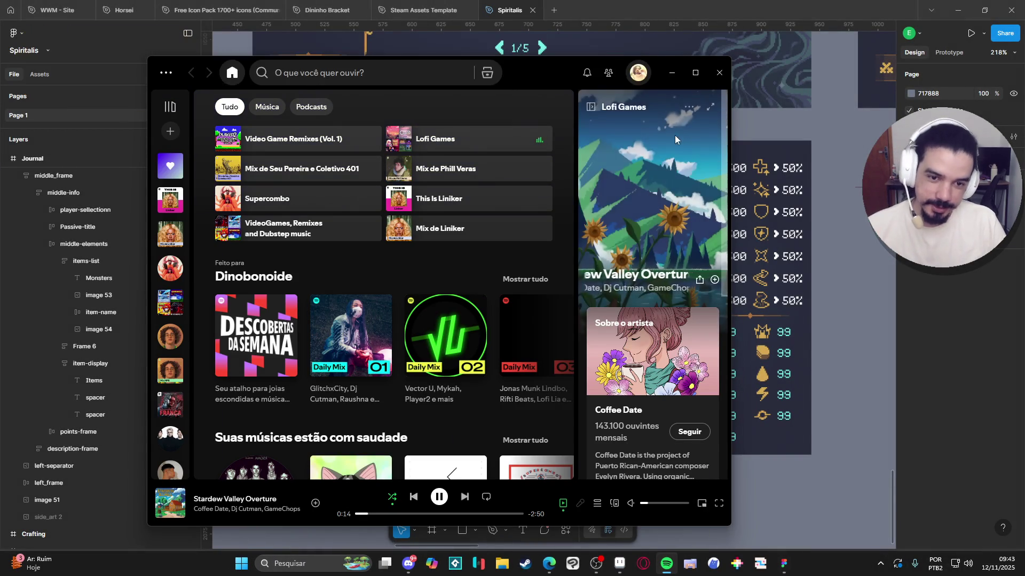
left_click(682, 75)
Step: Capture the Journal screen region and dismiss the screenshot-saved notification
key("super+shift+s")
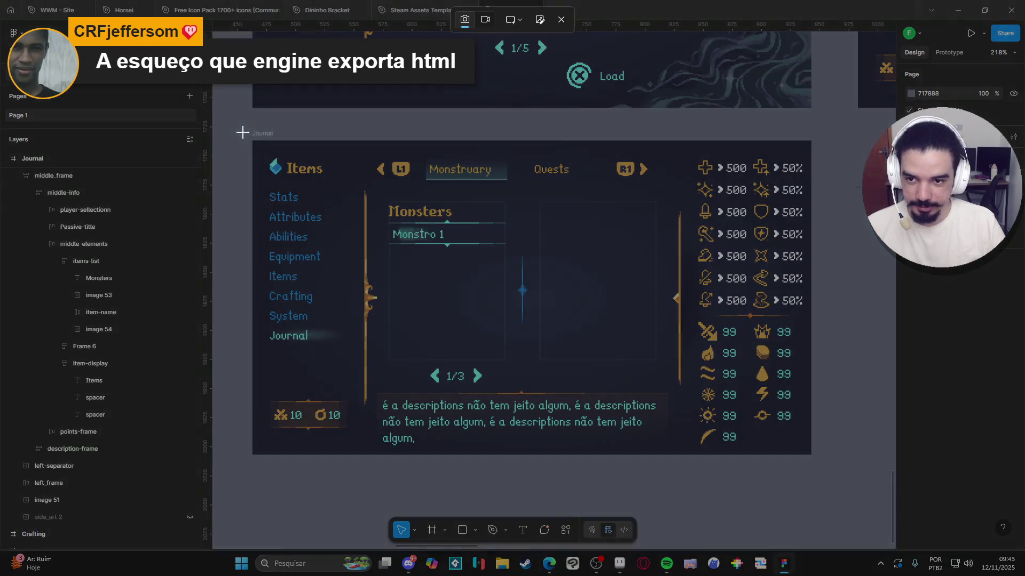
mouse_move(247, 124)
left_mouse_down()
mouse_move(712, 349)
mouse_move(815, 458)
left_mouse_up()
left_click_drag(815, 462, 815, 457)
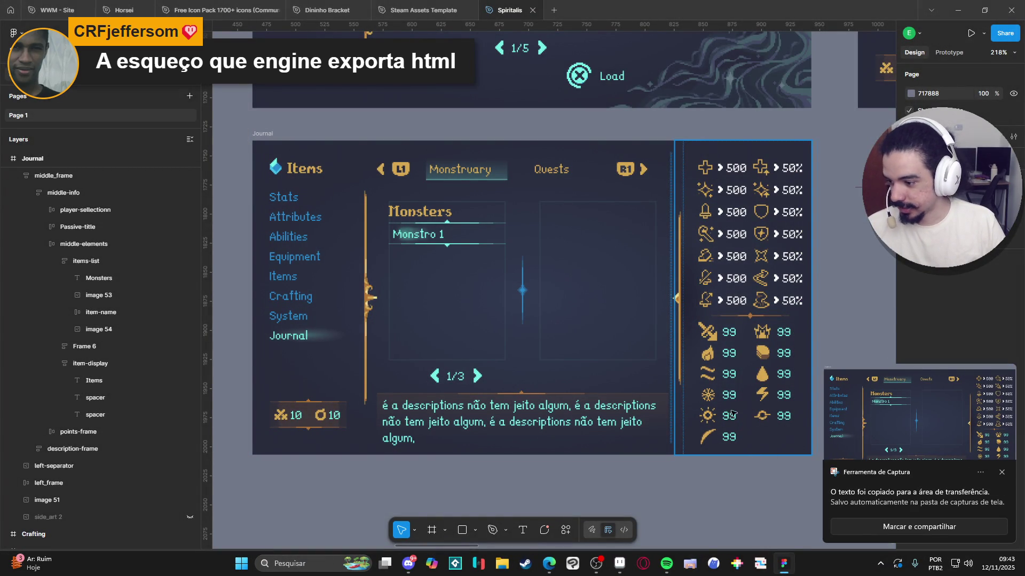
left_click(1005, 475)
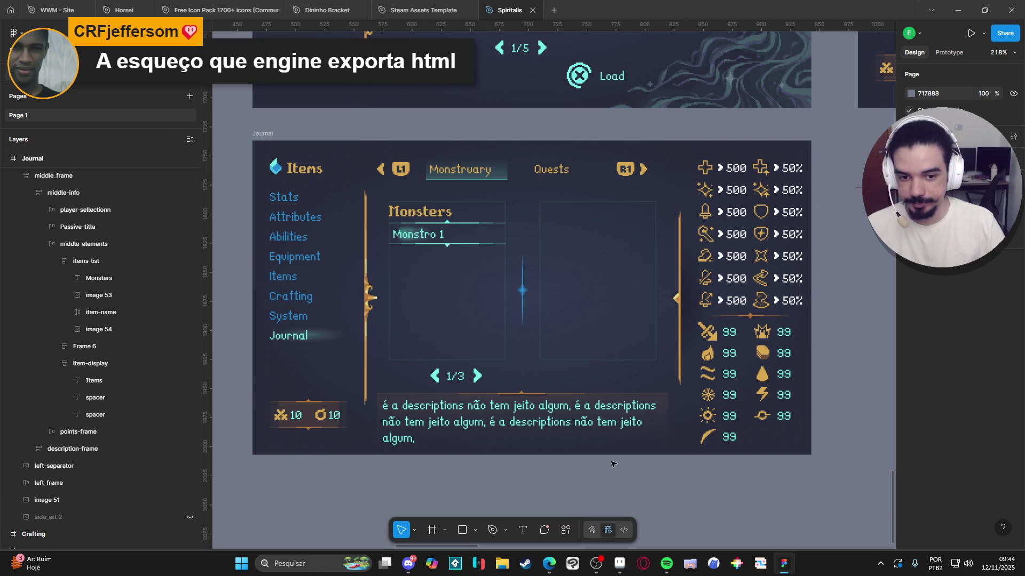
left_click(451, 319)
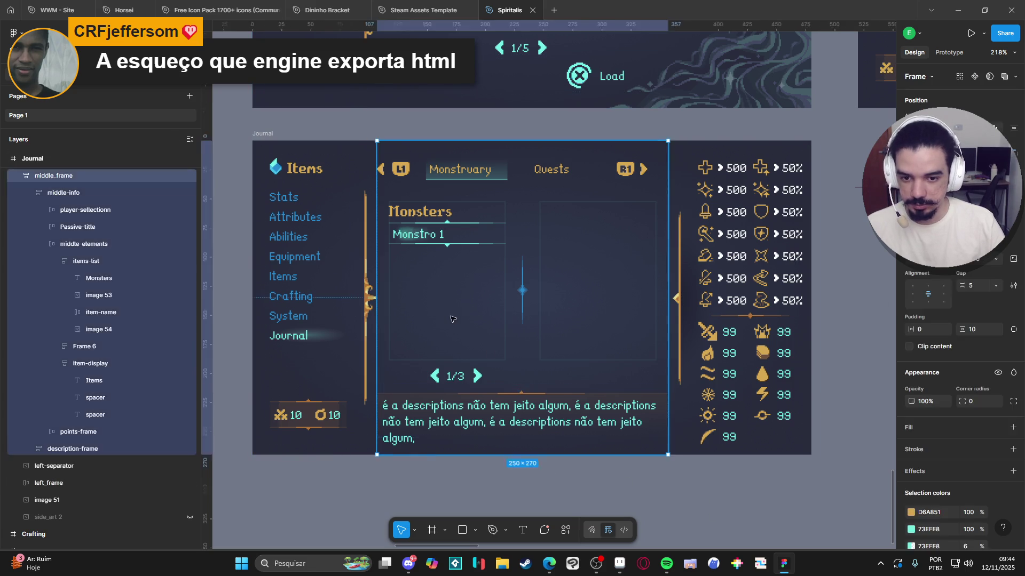
double_click(451, 319)
double_click(451, 319)
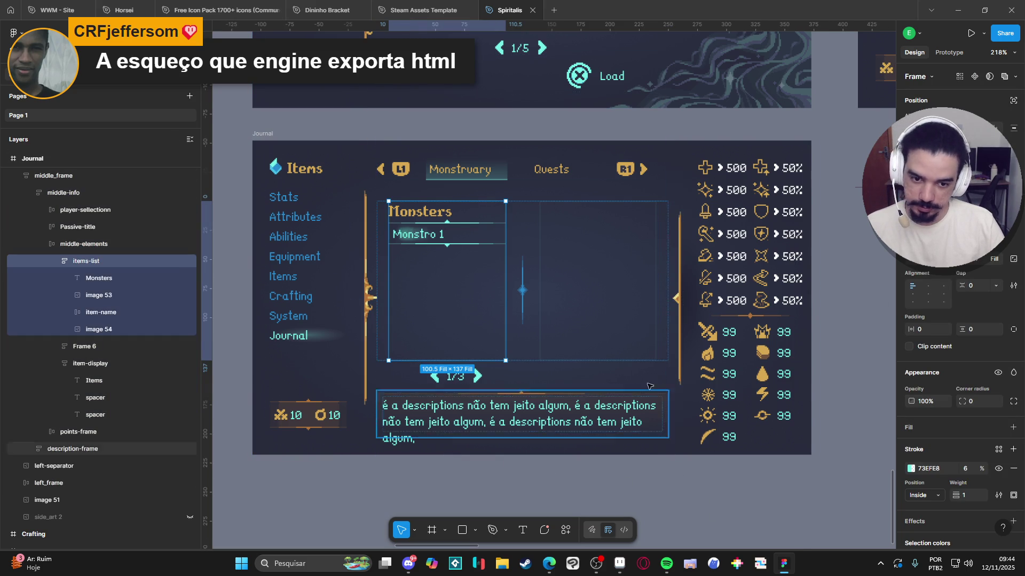
left_click(613, 344)
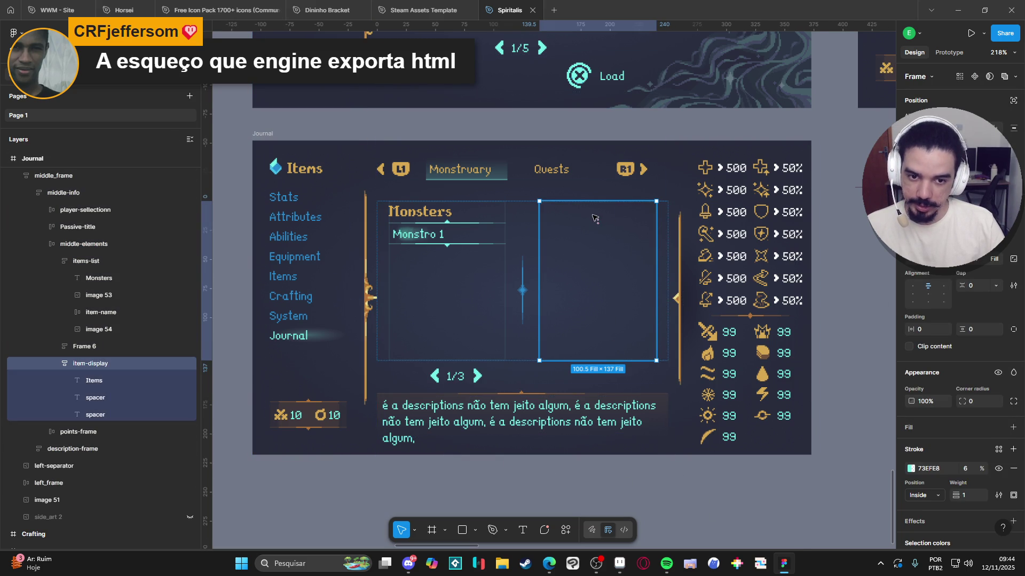
left_click(607, 247)
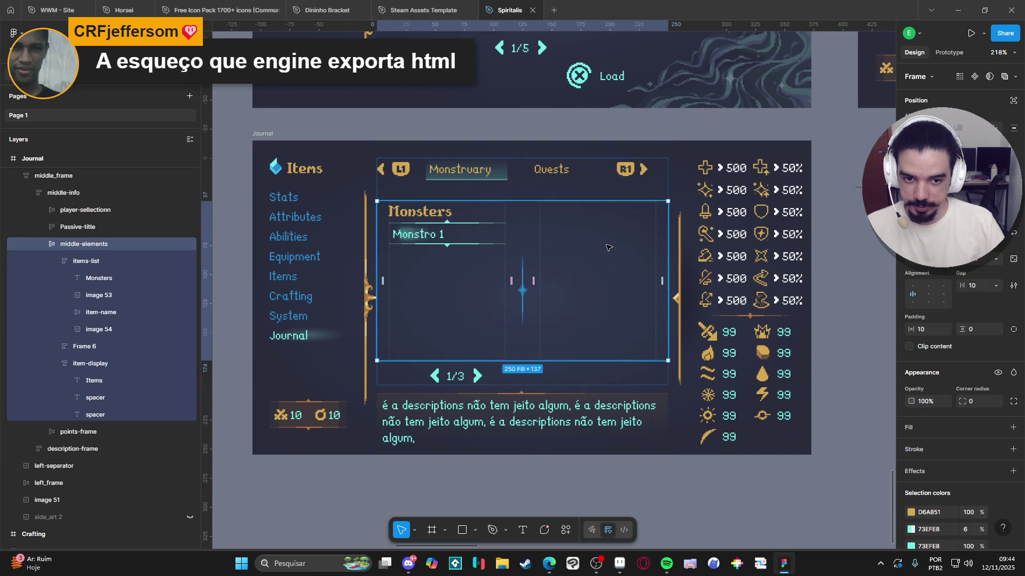
left_click(606, 229)
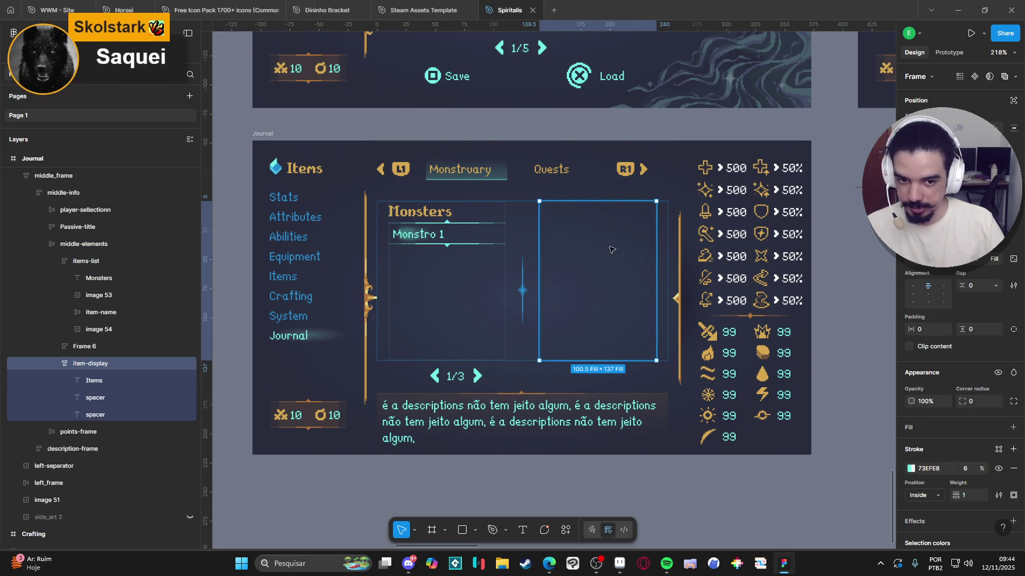
left_click(405, 323)
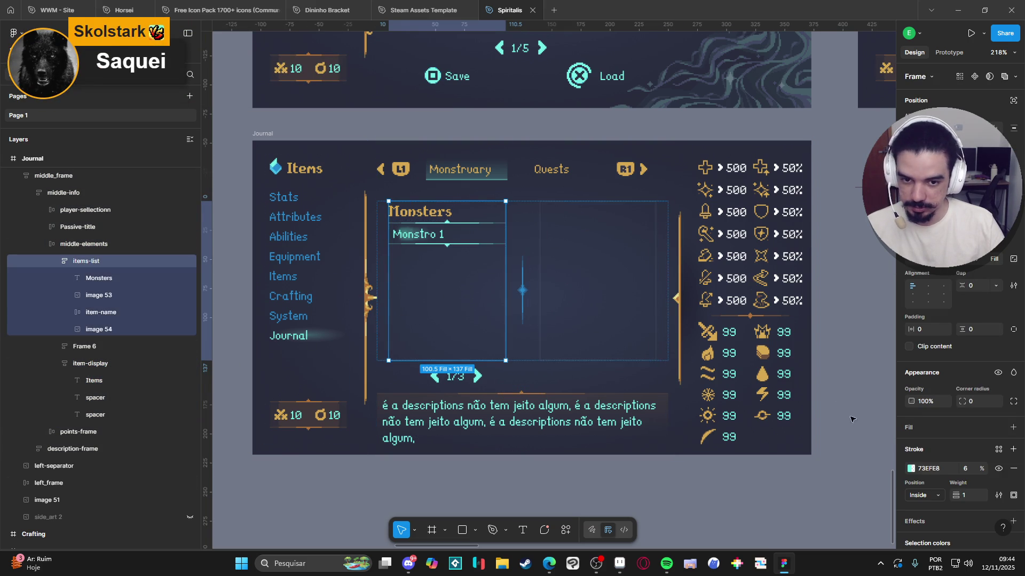
key("Escape")
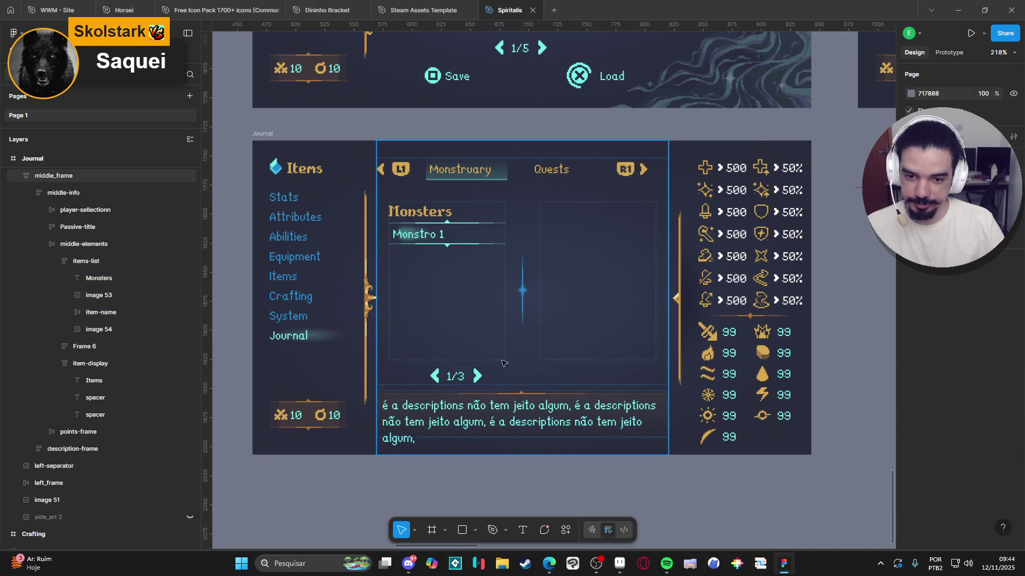
left_click(591, 303)
left_click(591, 304)
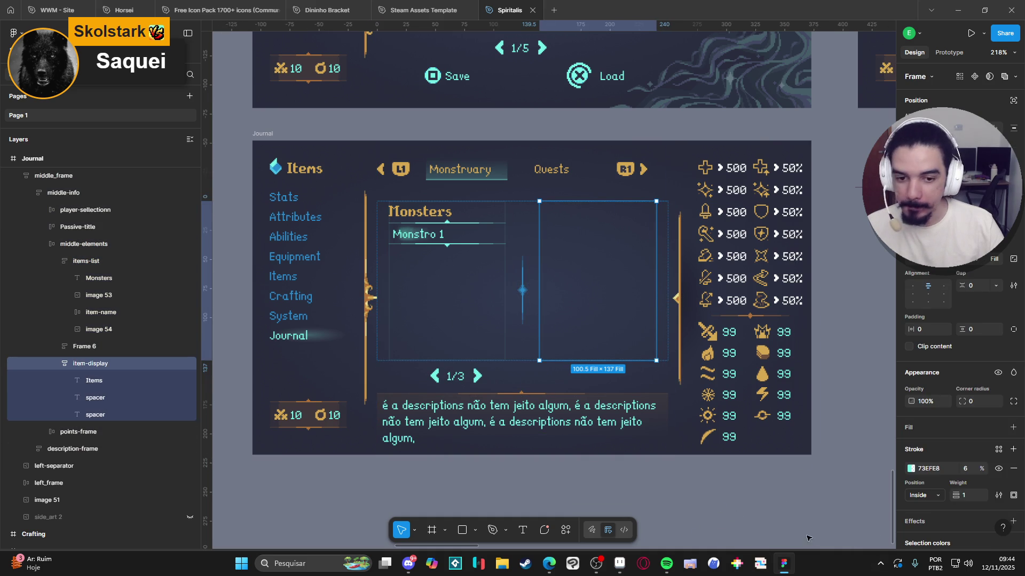
left_click(761, 518)
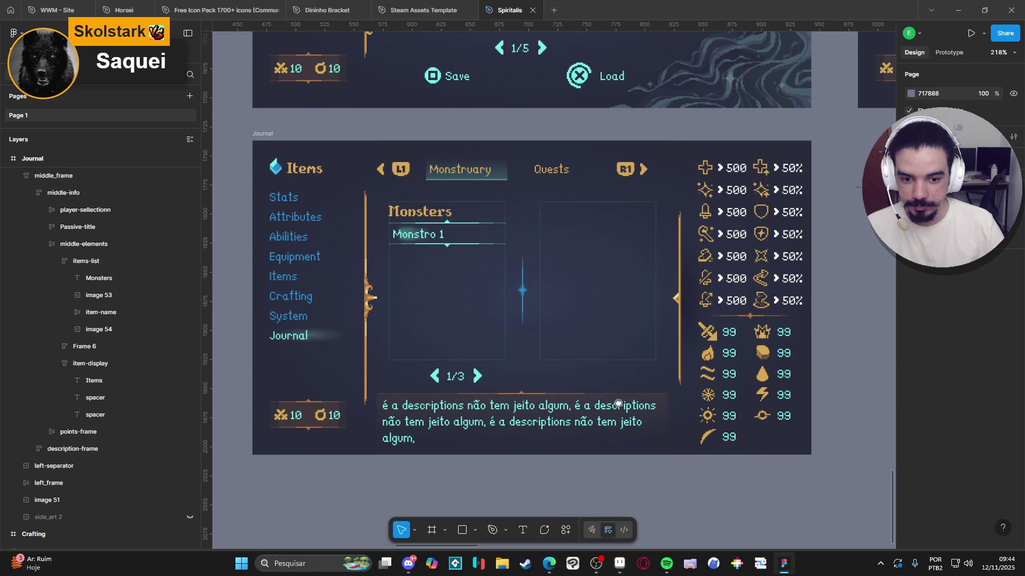
left_click(575, 274)
left_click(575, 272)
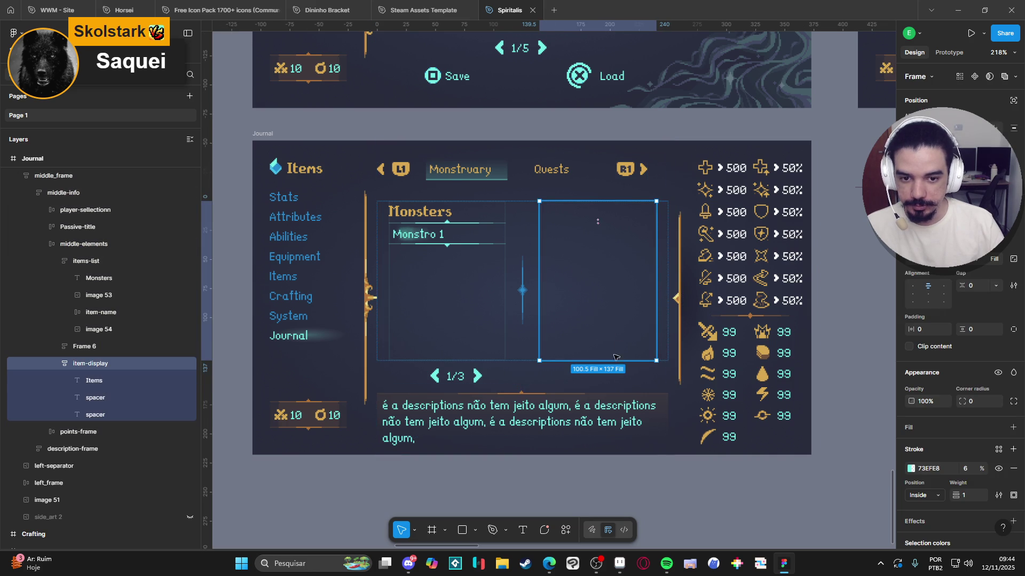
left_click(698, 467)
left_click(707, 452)
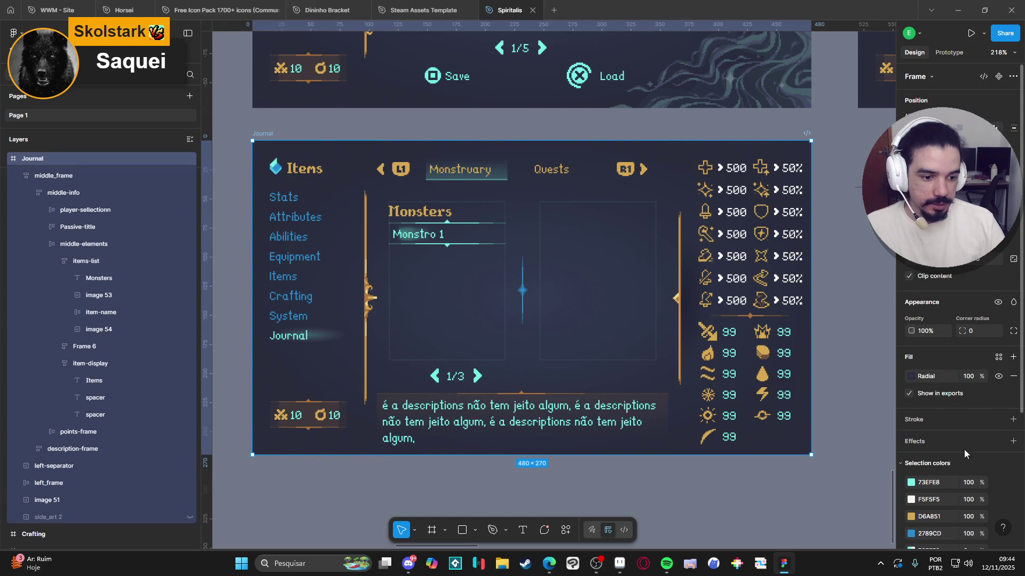
scroll(961, 454, "down", 3)
Step: Set the Journal frame's export to Basic resampling at 4x scale
left_click(998, 473)
left_click(882, 494)
left_click(854, 506)
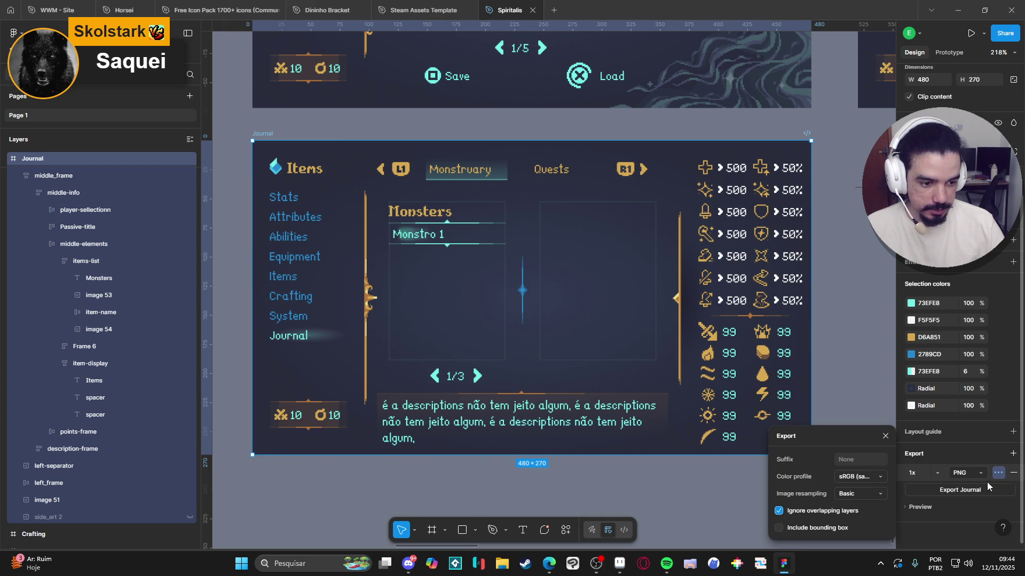
left_click(937, 473)
left_click(935, 509)
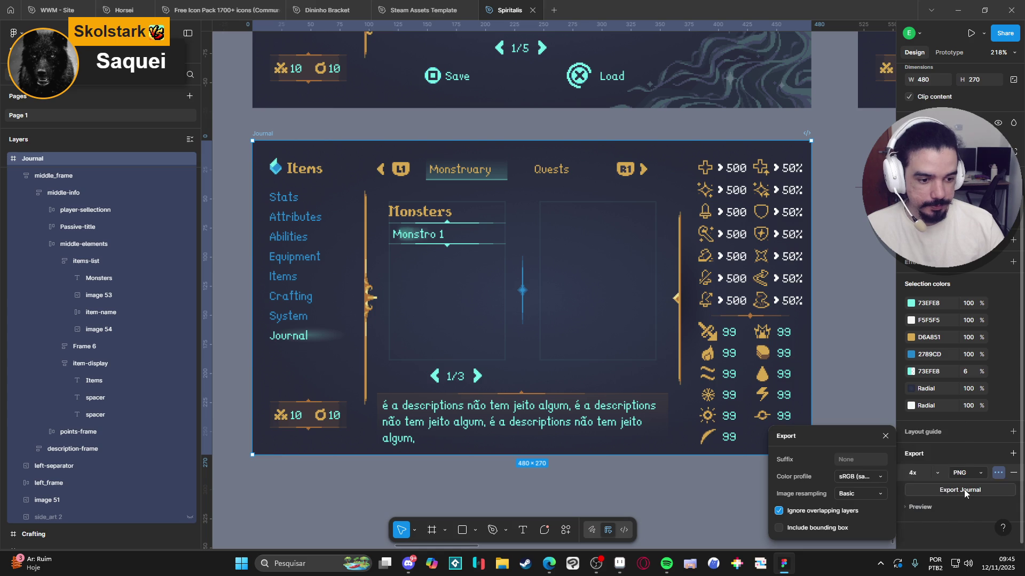
Step: Export the Journal PNG and save it into the interface folder
left_click(964, 489)
left_click(544, 231)
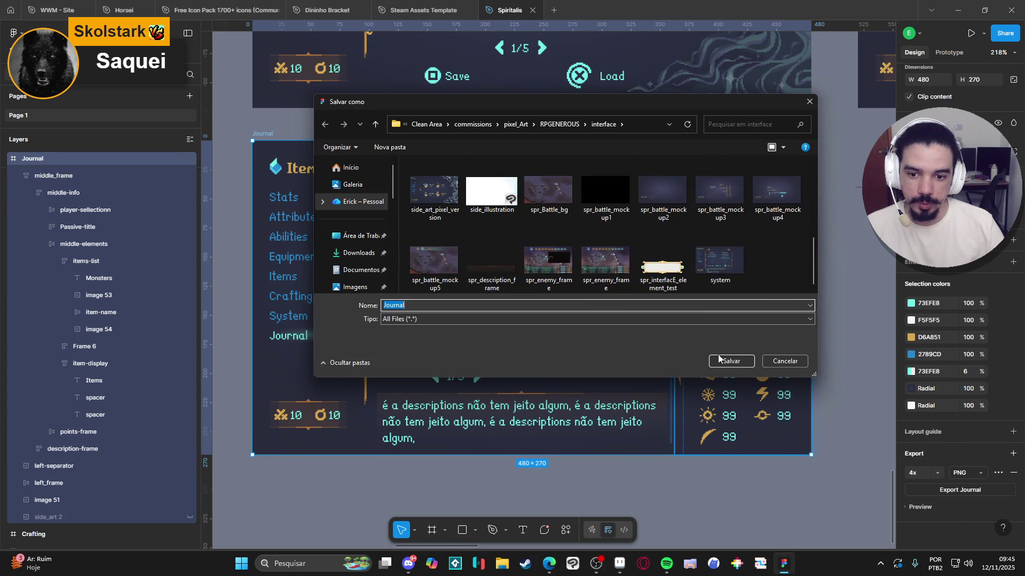
left_click(730, 361)
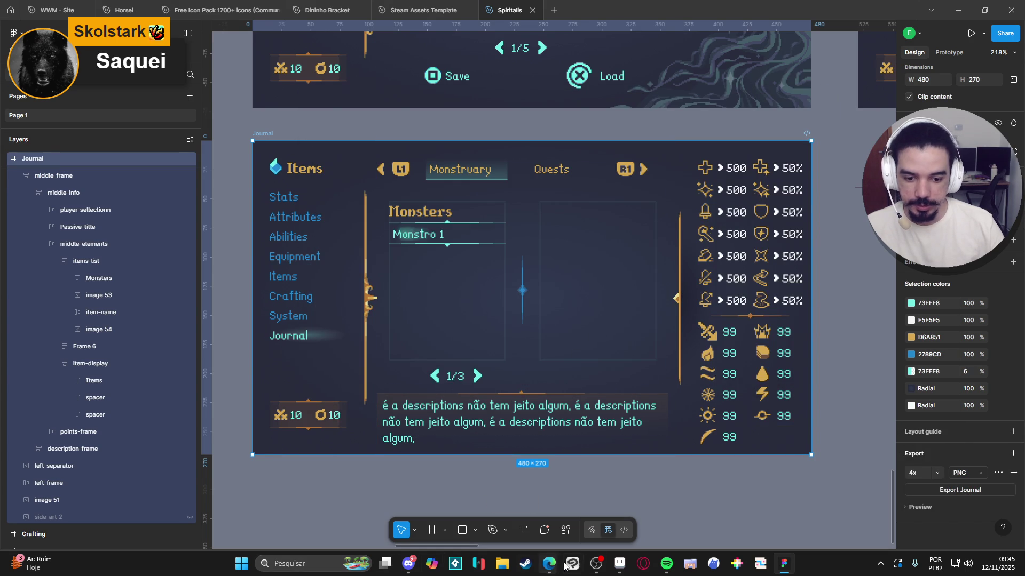
left_click(619, 564)
left_click(502, 564)
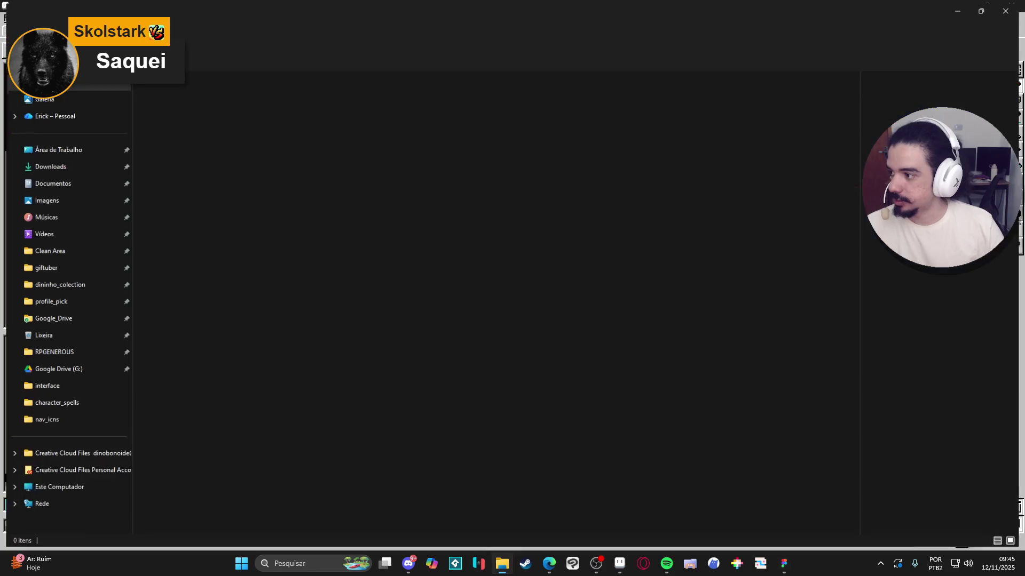
Step: Locate the new 1920×1080 Journal PNG in the interface folder and open it in Aseprite
left_click(501, 563)
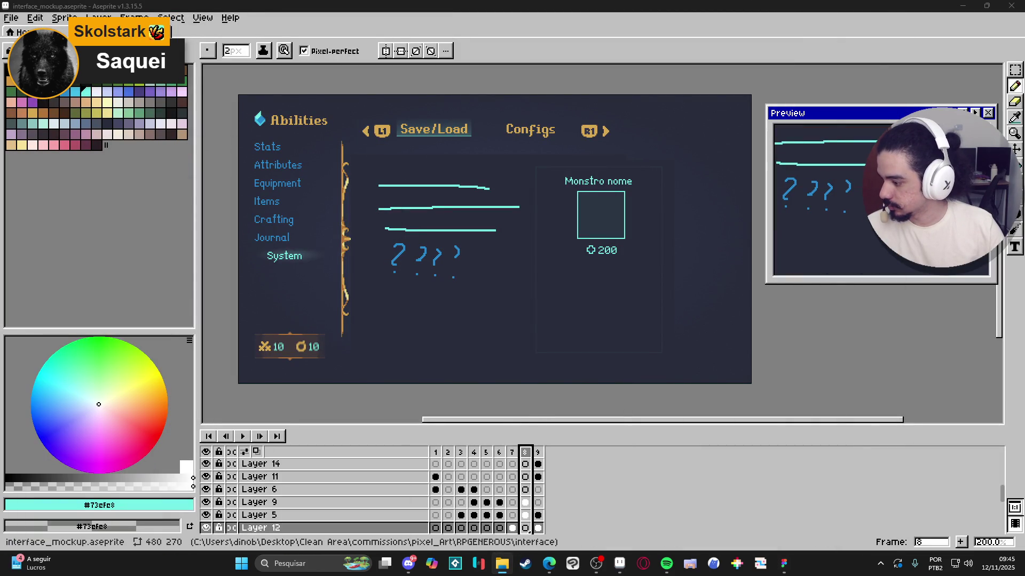
key("alt+Tab")
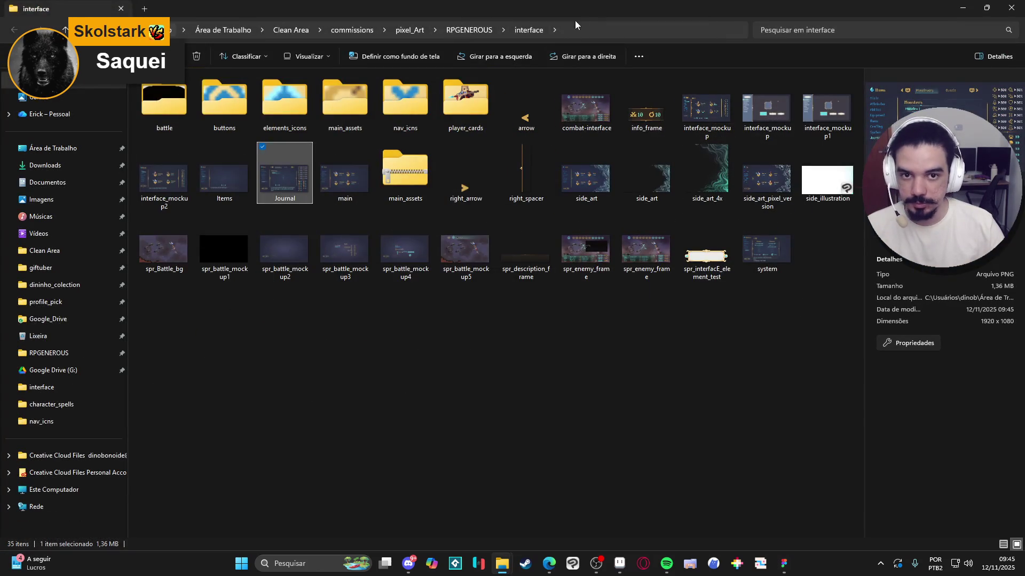
key("alt+Tab")
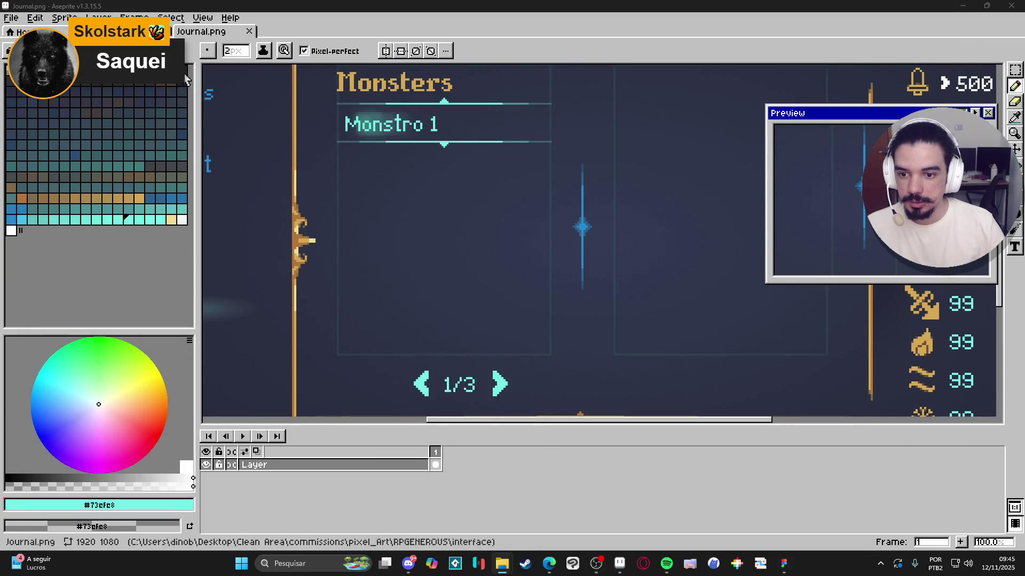
Step: Resize the Journal sprite to 480×270 by entering width 1920/4
scroll(491, 303, "down", 1)
left_click_drag(588, 319, 579, 288)
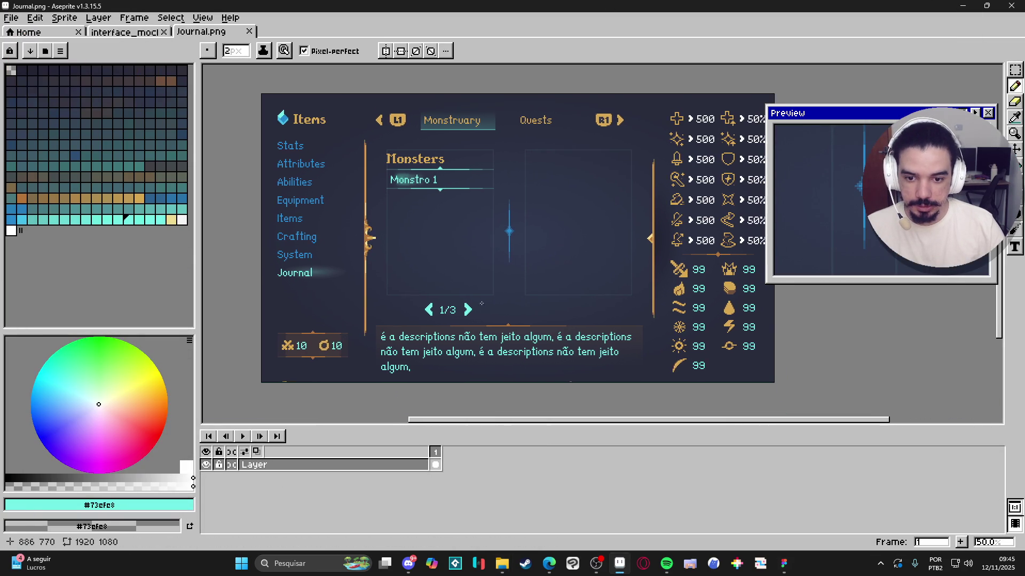
scroll(459, 150, "up", 1)
scroll(455, 179, "down", 1)
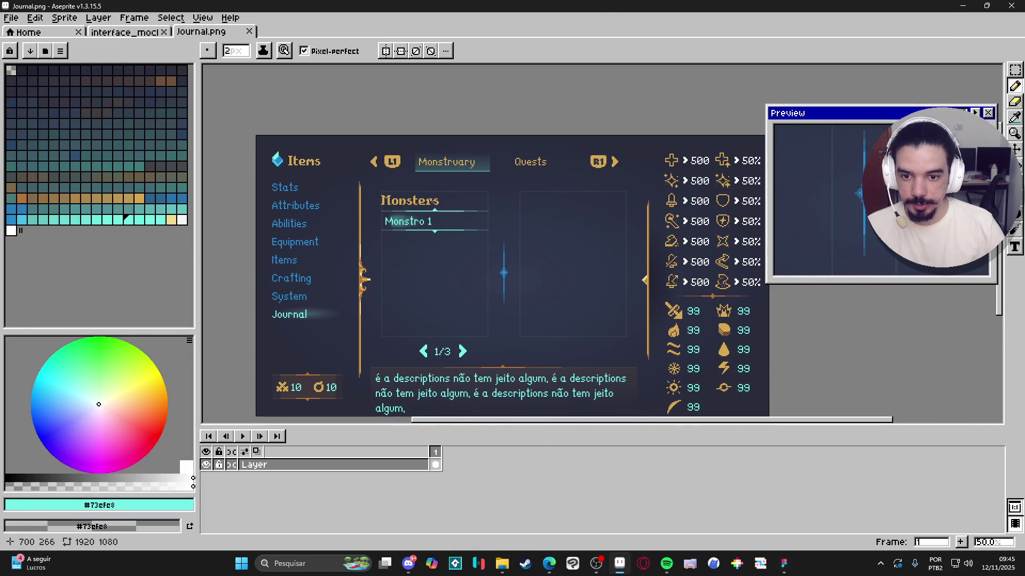
left_click(64, 18)
left_click(85, 75)
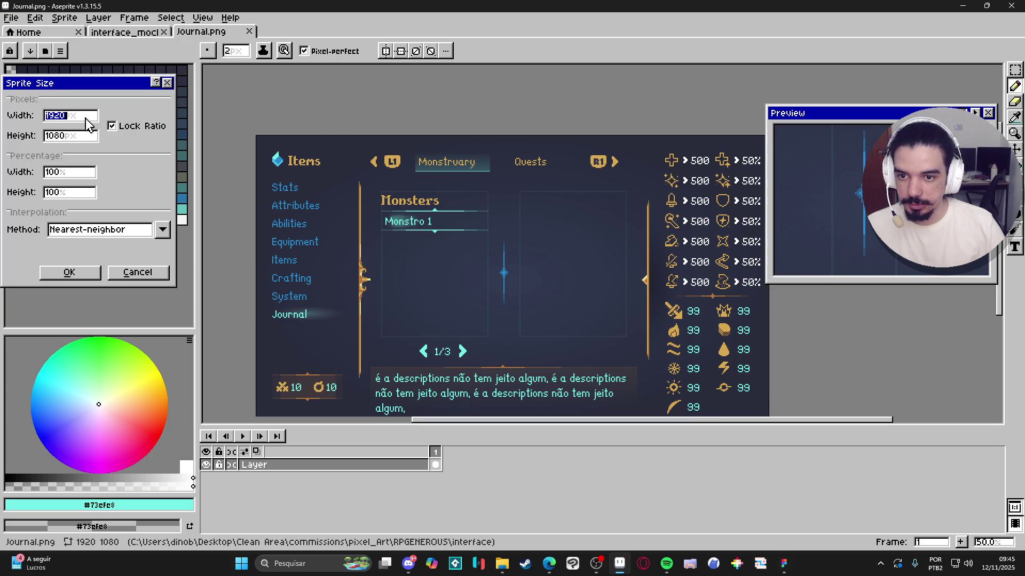
left_click(67, 119)
type("4")
key("Return")
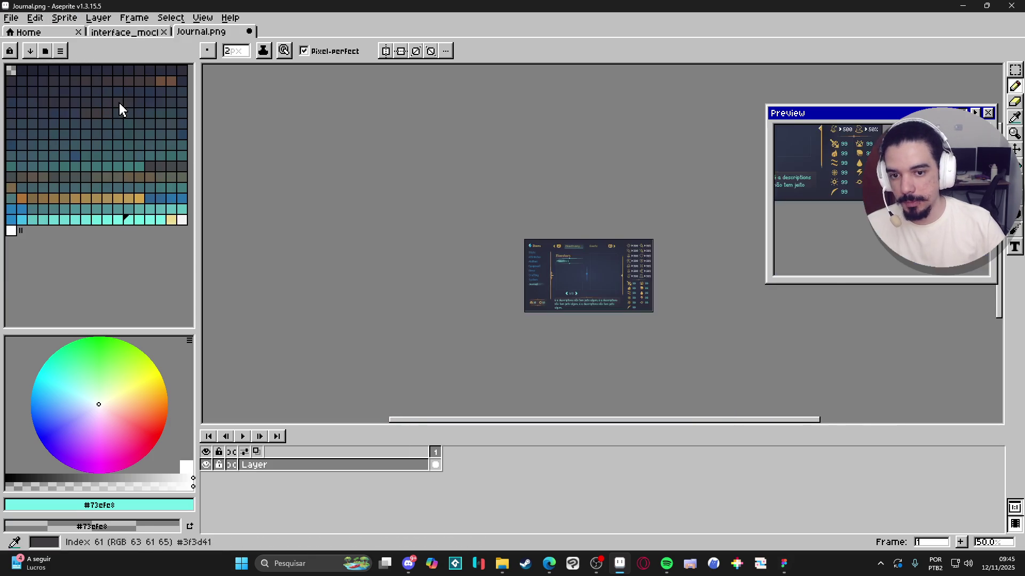
Step: Switch to the Move tool and return to the interface_mockup file
scroll(314, 343, "up", 2)
key("v")
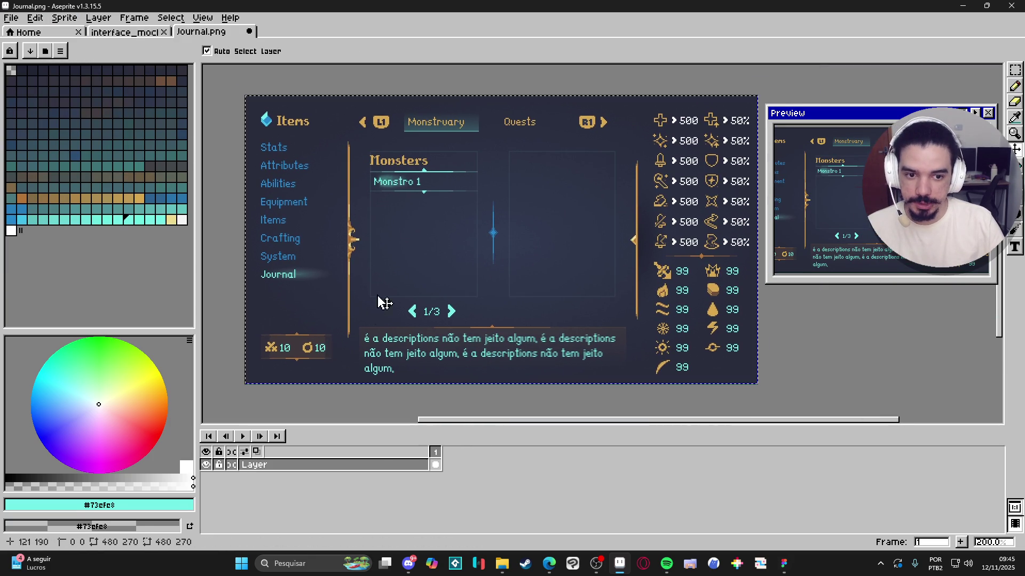
left_click(160, 32)
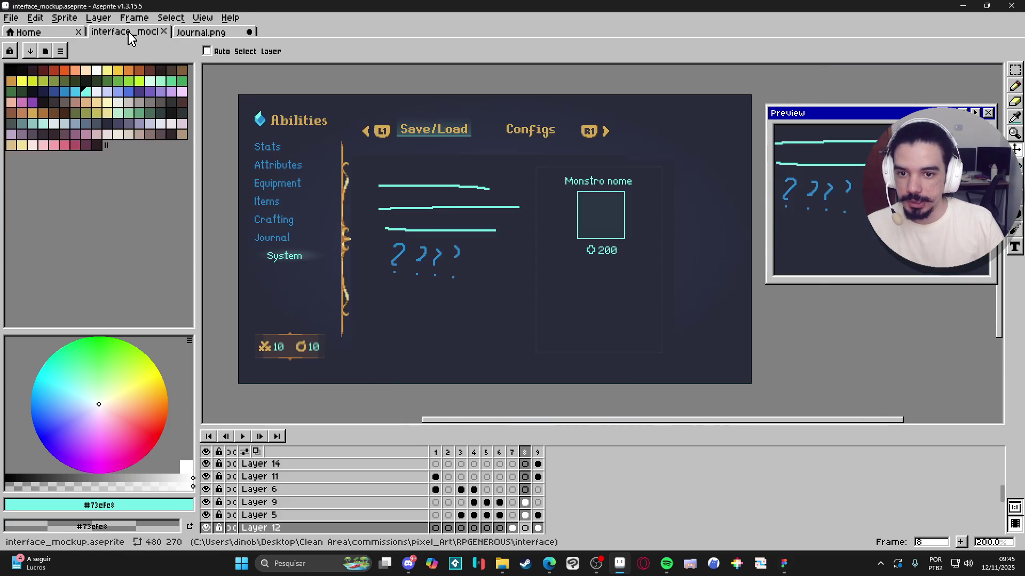
Step: Select the background cel of frame 8 in the interface mockup
key("b")
scroll(604, 263, "down", 3)
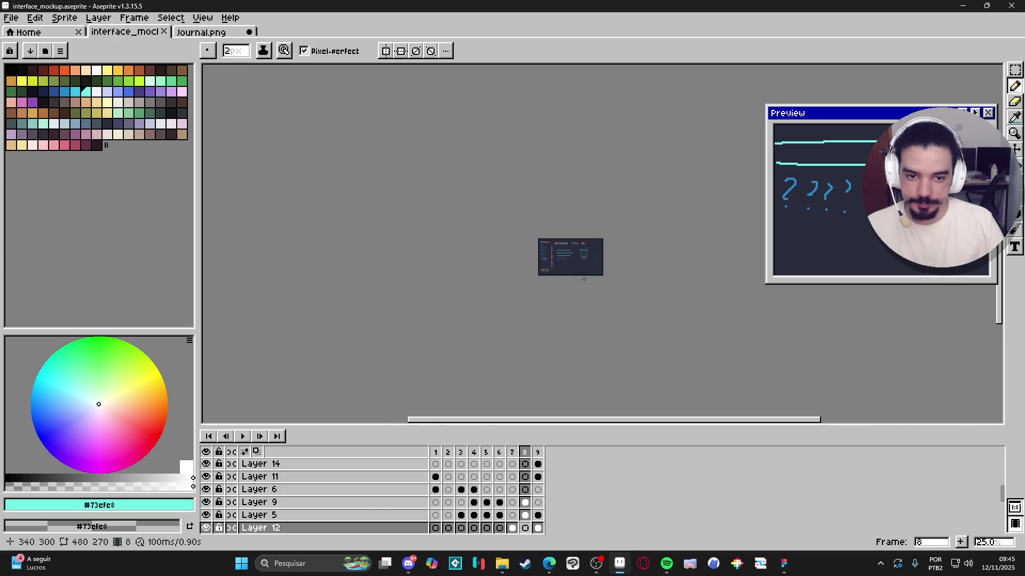
scroll(556, 252, "up", 3)
key("v")
scroll(523, 229, "down", 1)
mouse_move(525, 476)
left_mouse_down()
mouse_move(536, 539)
mouse_move(526, 502)
mouse_move(532, 531)
mouse_move(492, 531)
left_mouse_up()
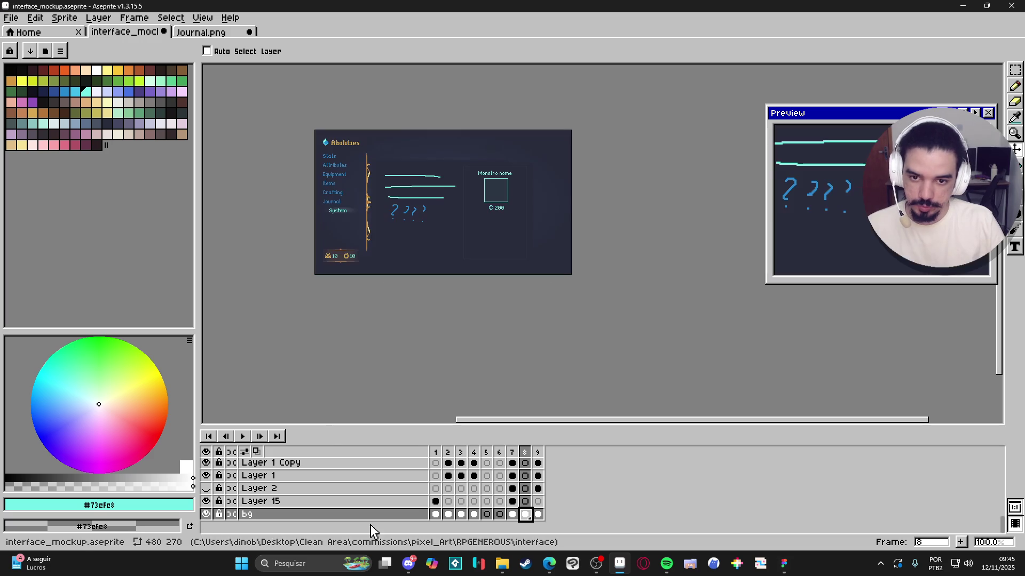
scroll(524, 493, "up", 4)
left_click_drag(525, 494, 526, 527)
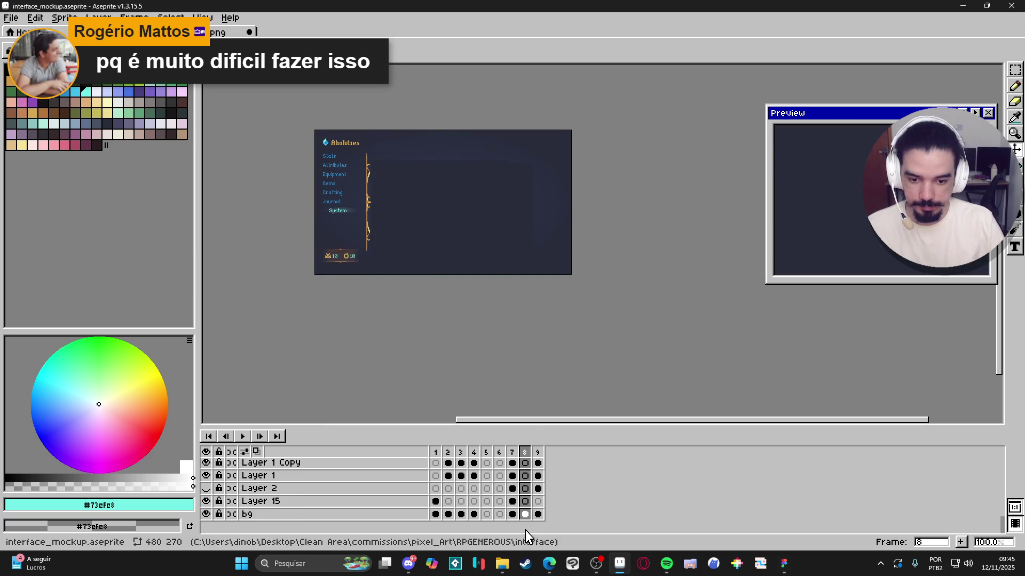
left_click(526, 513)
Step: Paste the exported Journal screen into frame 8 and commit it in place
key("ctrl+v")
scroll(487, 253, "up", 2)
scroll(510, 283, "down", 2)
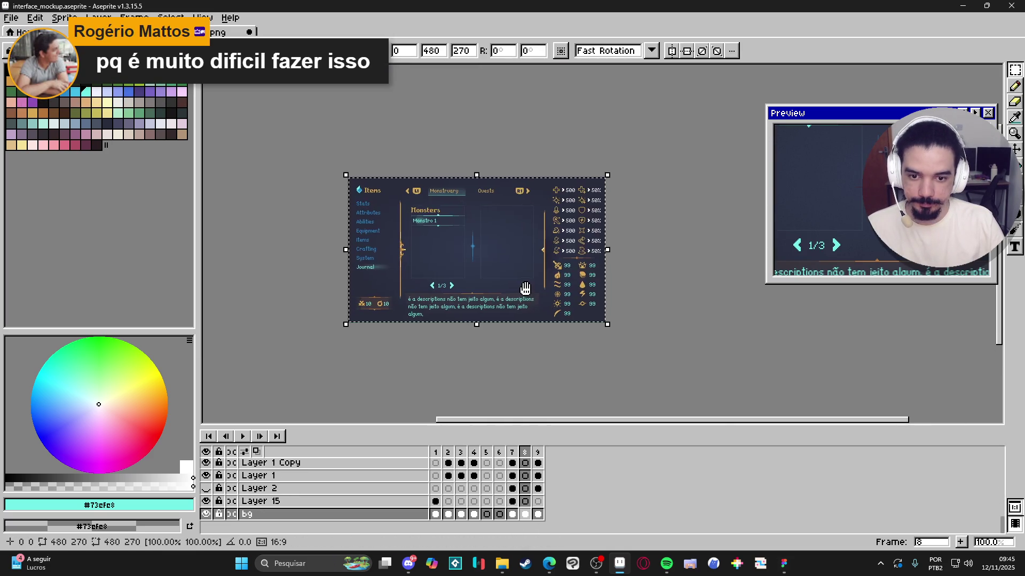
scroll(544, 309, "up", 1)
key("Return")
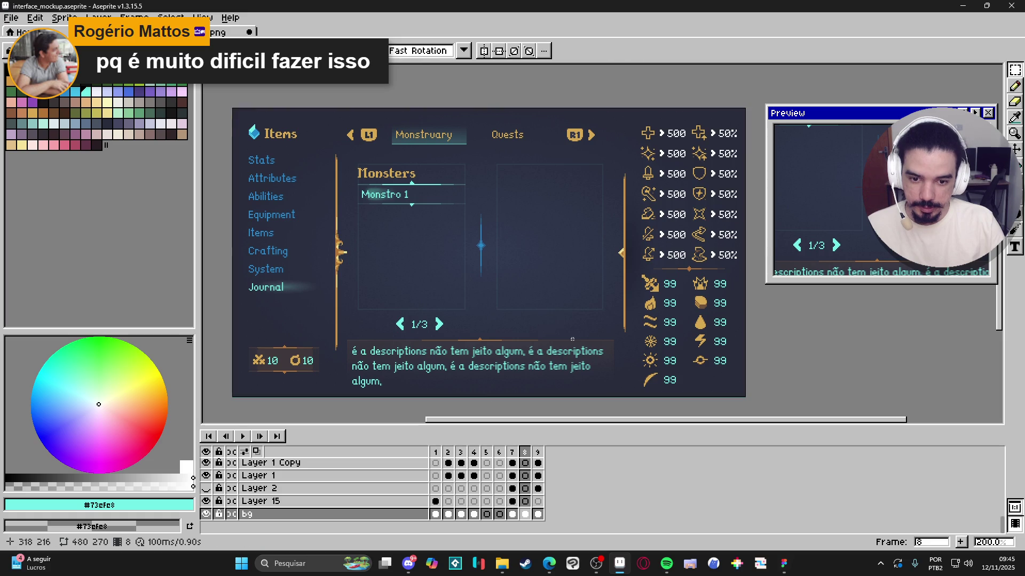
scroll(518, 355, "up", 1)
scroll(516, 356, "down", 1)
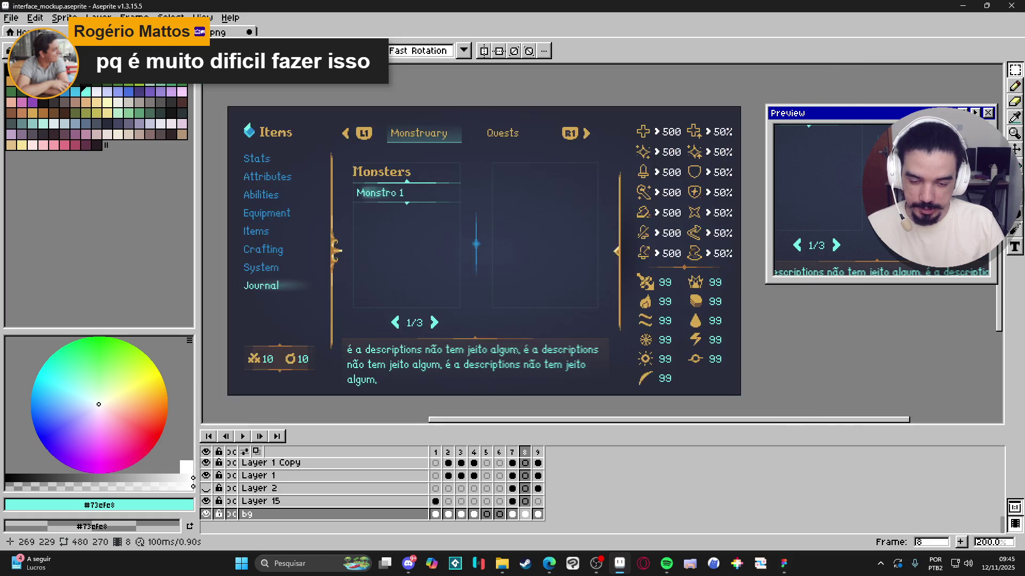
scroll(492, 288, "up", 1)
scroll(474, 283, "down", 1)
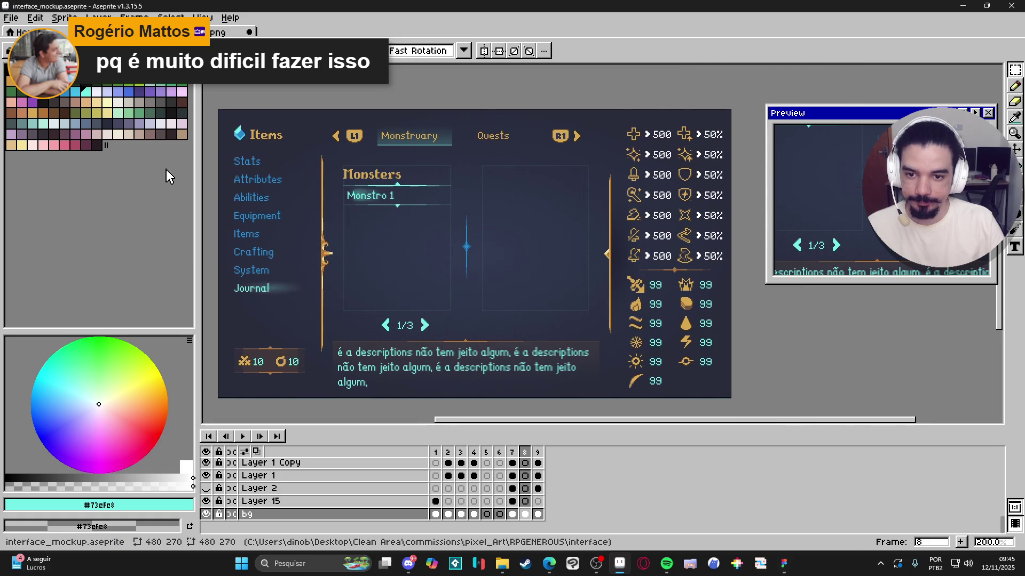
Step: Check the Layer 15 and Layer 3 cels in frame 8, then open the New Sprite dialog
left_click(526, 501)
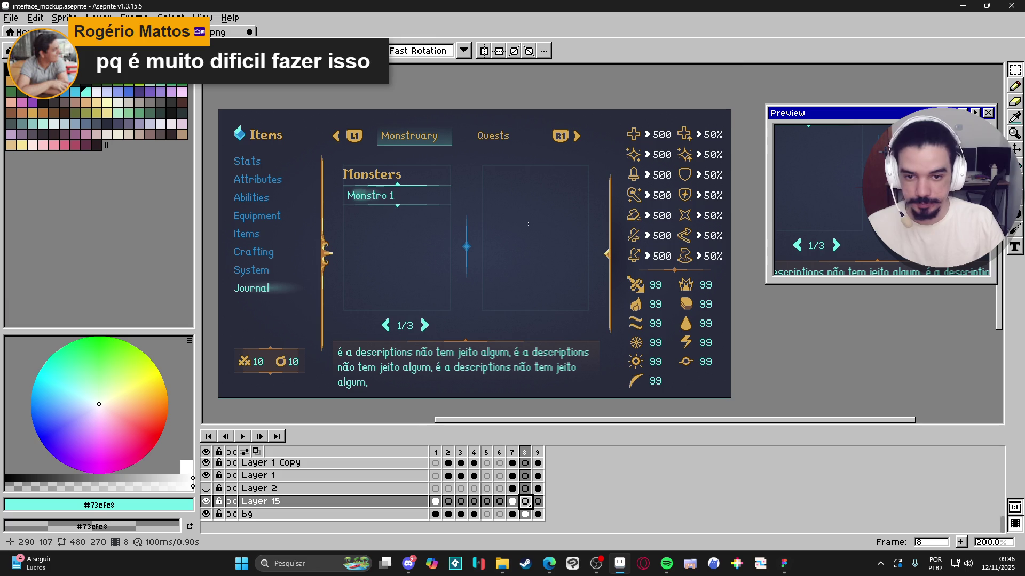
scroll(514, 217, "up", 1)
scroll(515, 217, "down", 1)
scroll(514, 217, "up", 1)
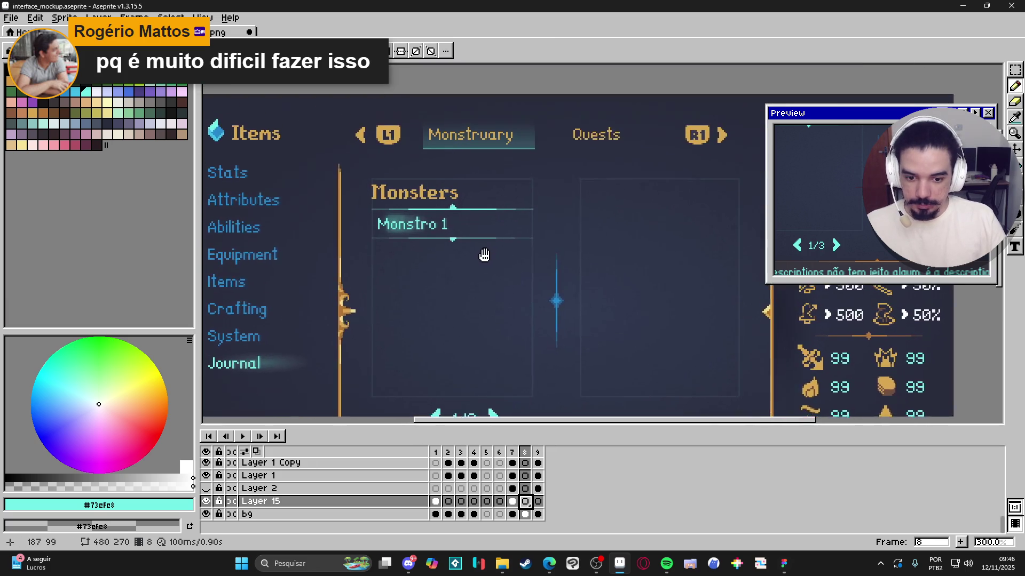
scroll(525, 469, "up", 1)
left_click(526, 475)
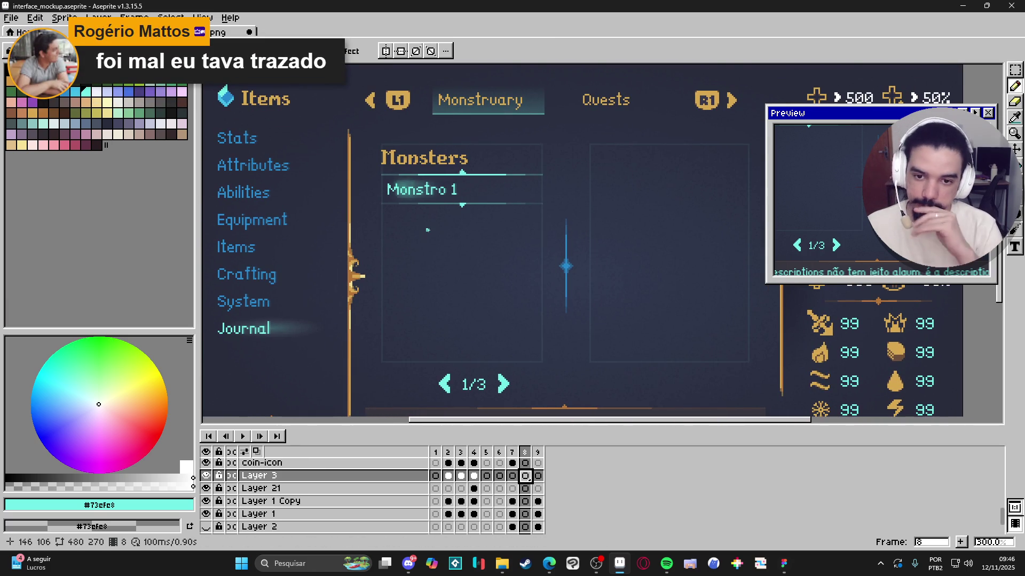
mouse_move(501, 565)
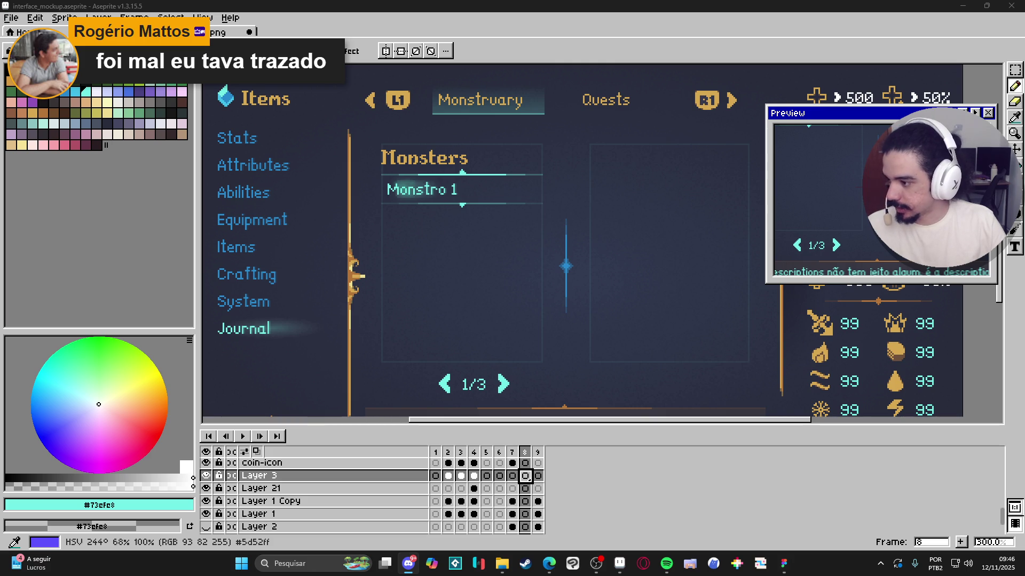
key("ctrl+n")
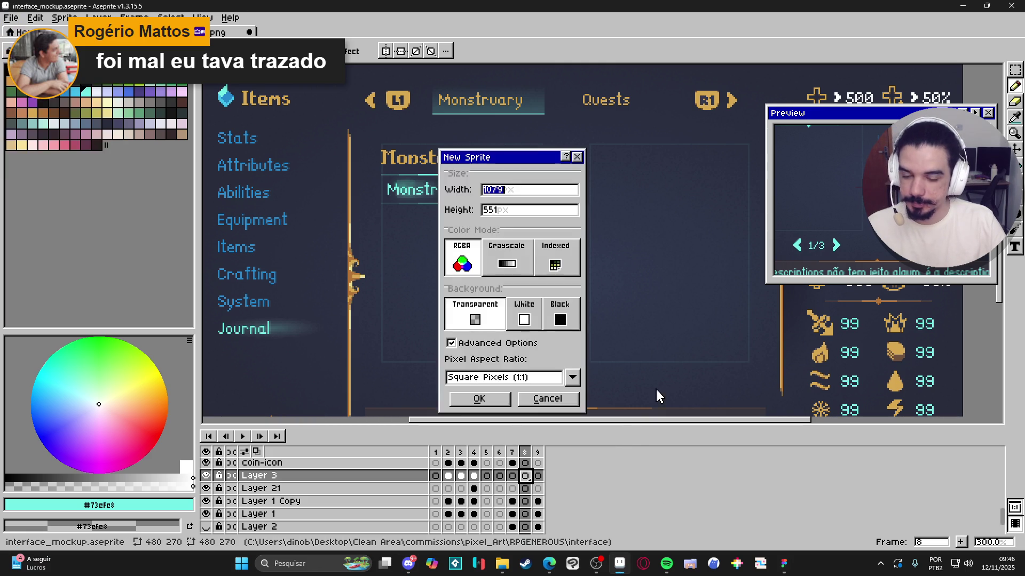
Step: Create a 1079×551 sprite and paste the monster illustration into it
left_click(491, 399)
key("ctrl+v")
key("b")
scroll(459, 208, "up", 10)
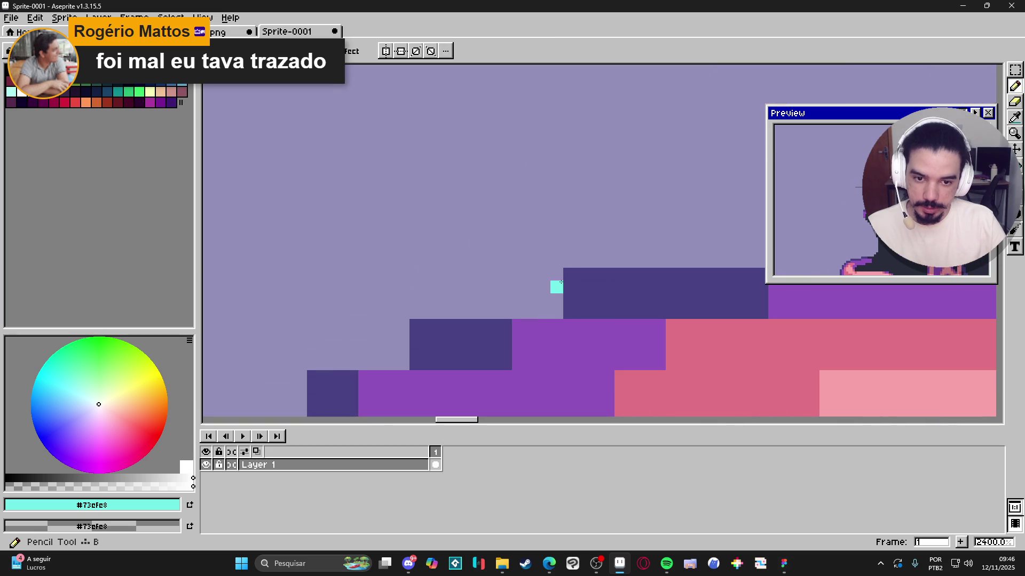
Step: Shrink the monster sprite to 25% size
left_click(64, 18)
left_click(75, 70)
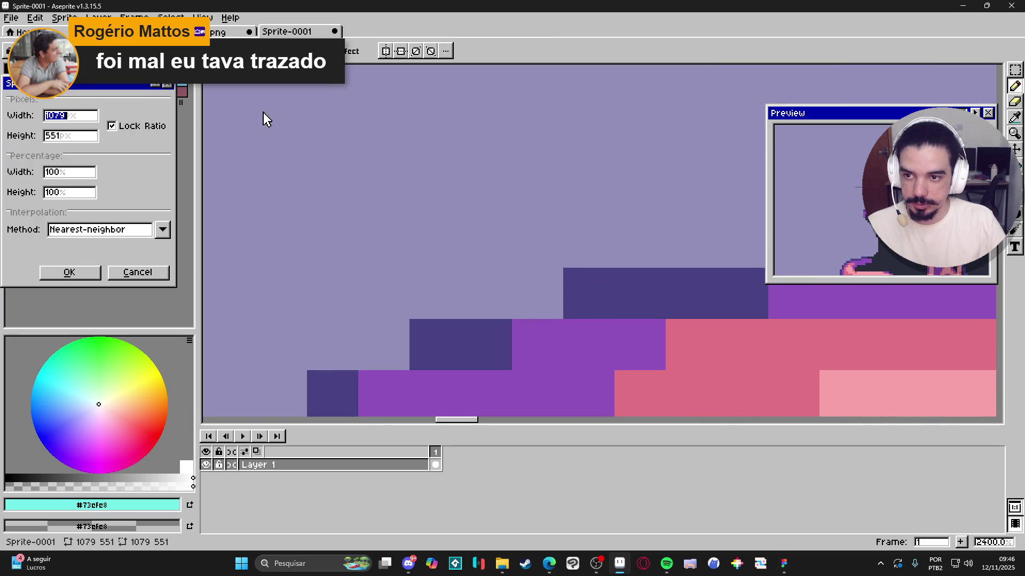
type("25")
key("Return")
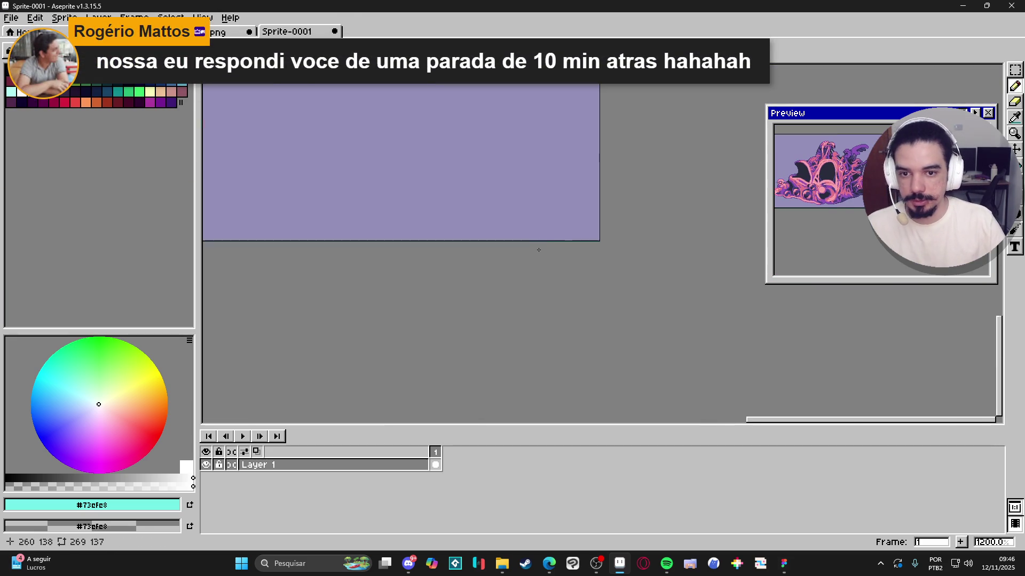
Step: Clear the purple background with the Magic Wand, then return to the interface mockup
scroll(640, 366, "down", 8)
key("w")
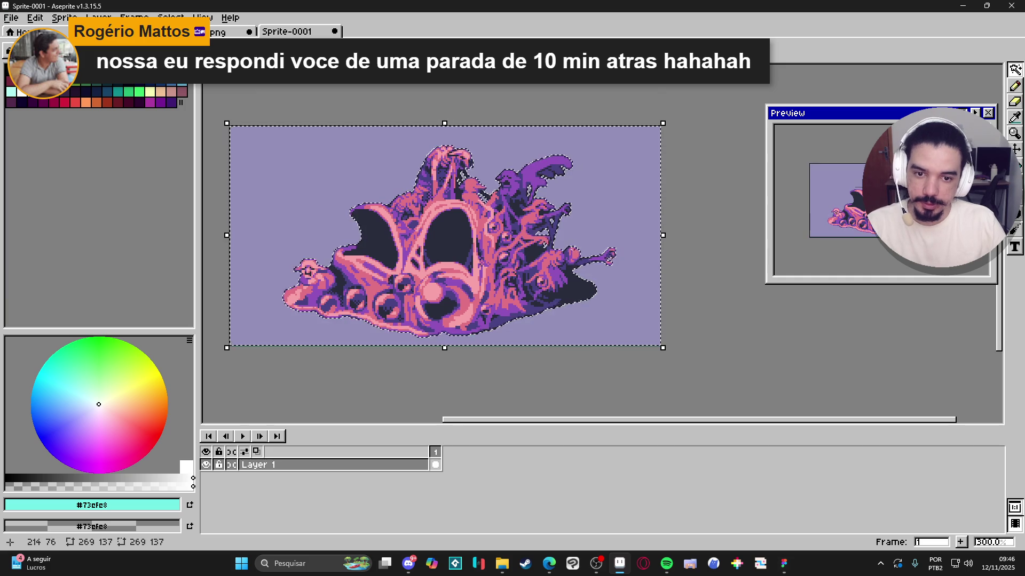
key("Delete")
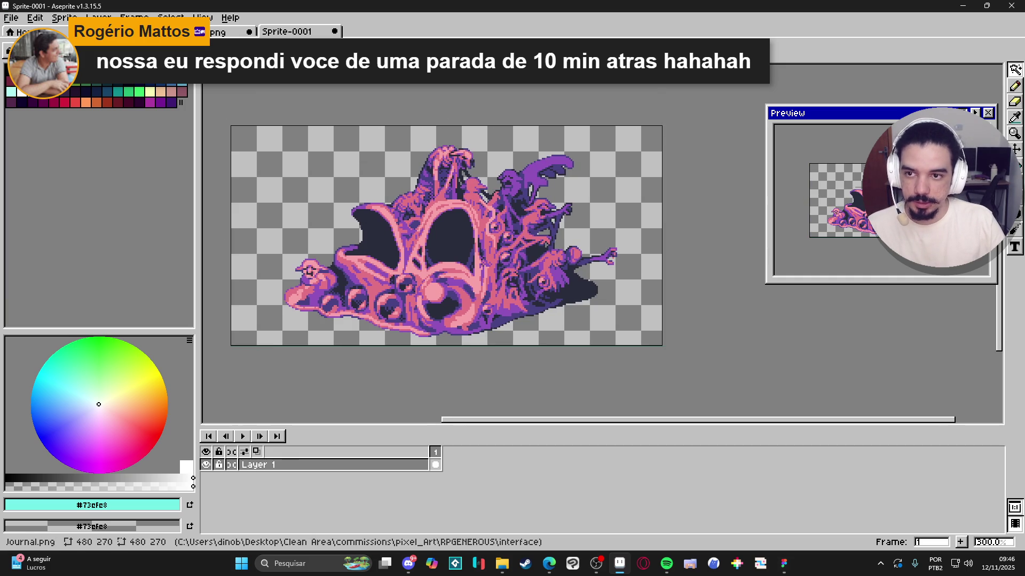
left_click(224, 32)
key("ctrl+shift+Tab")
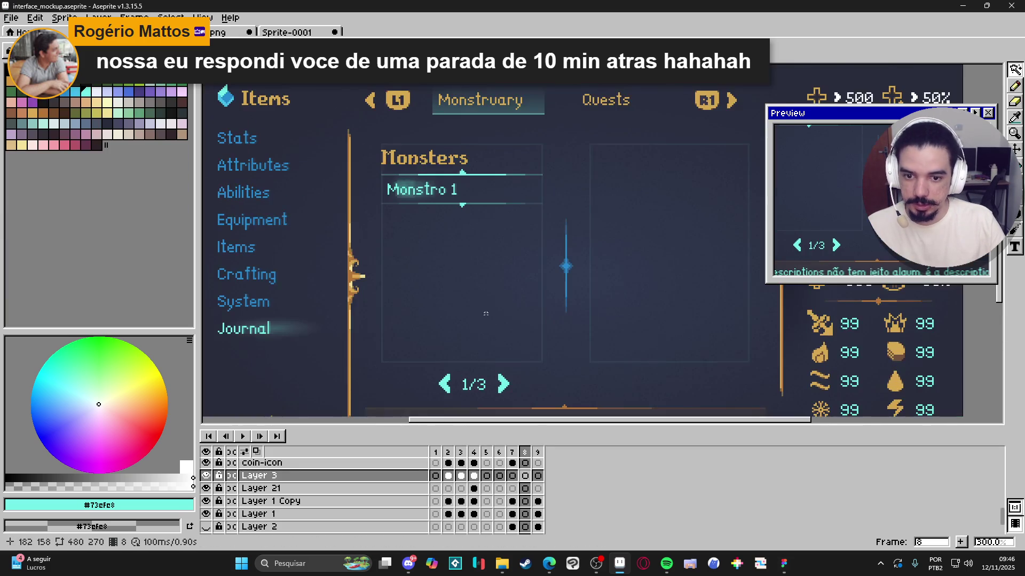
key("ctrl+s")
scroll(526, 517, "down", 1)
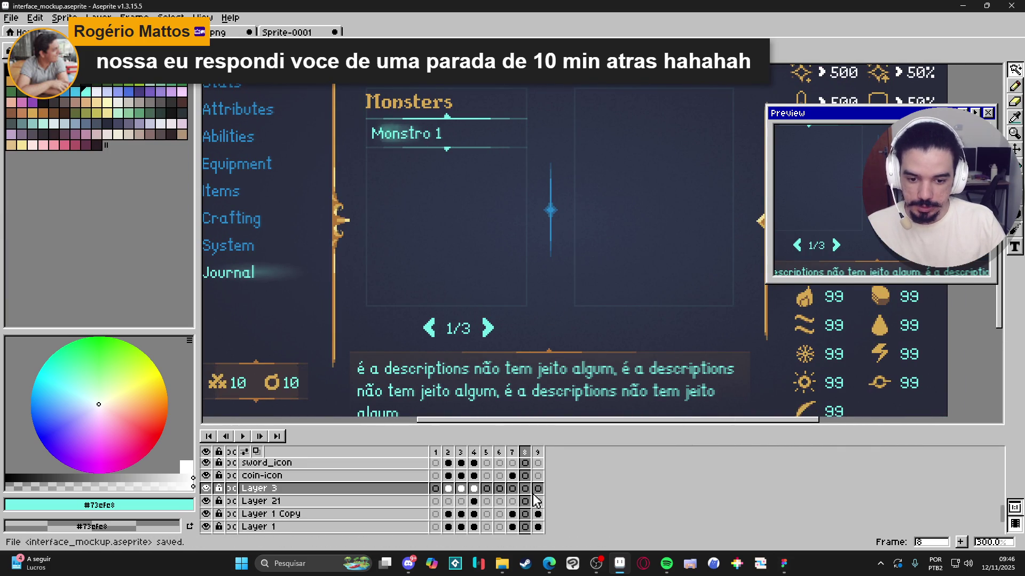
left_click(527, 503)
key("ctrl+v")
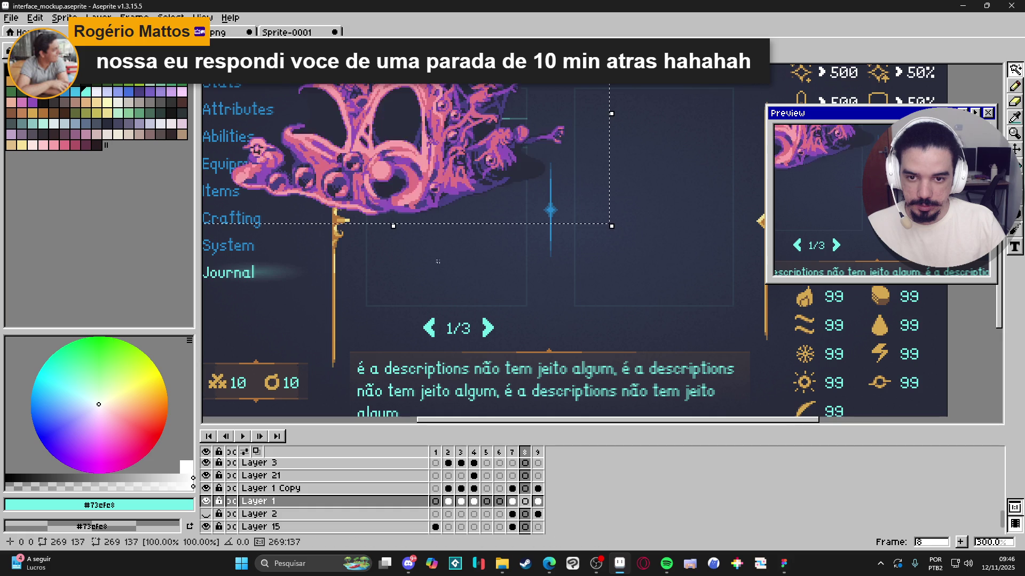
scroll(466, 197, "down", 1)
mouse_move(467, 197)
left_mouse_down()
mouse_move(547, 283)
mouse_move(550, 216)
mouse_move(465, 262)
mouse_move(531, 220)
mouse_move(523, 213)
mouse_move(535, 213)
mouse_move(475, 214)
mouse_move(460, 283)
mouse_move(563, 231)
mouse_move(504, 241)
left_mouse_up()
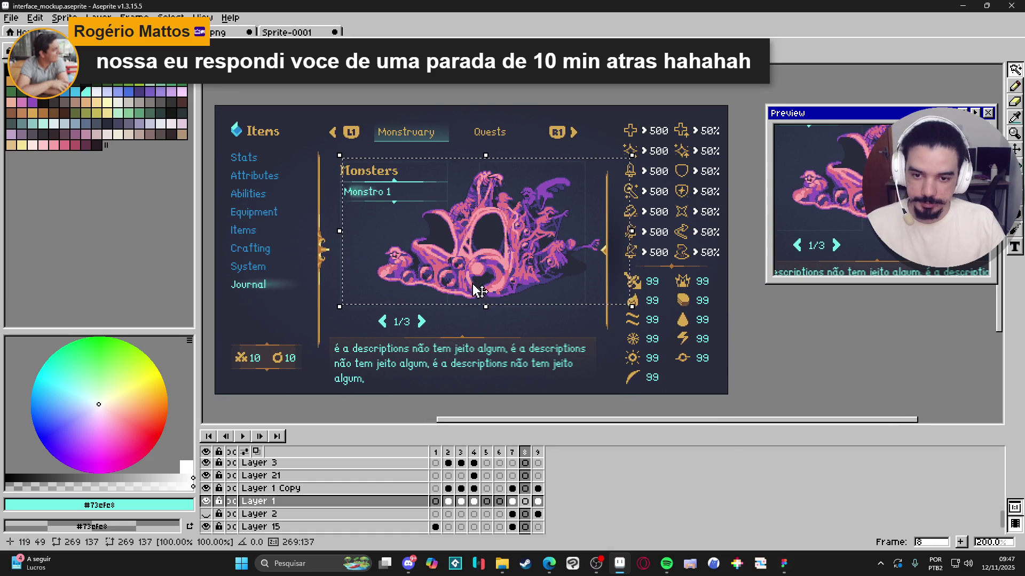
key("Delete")
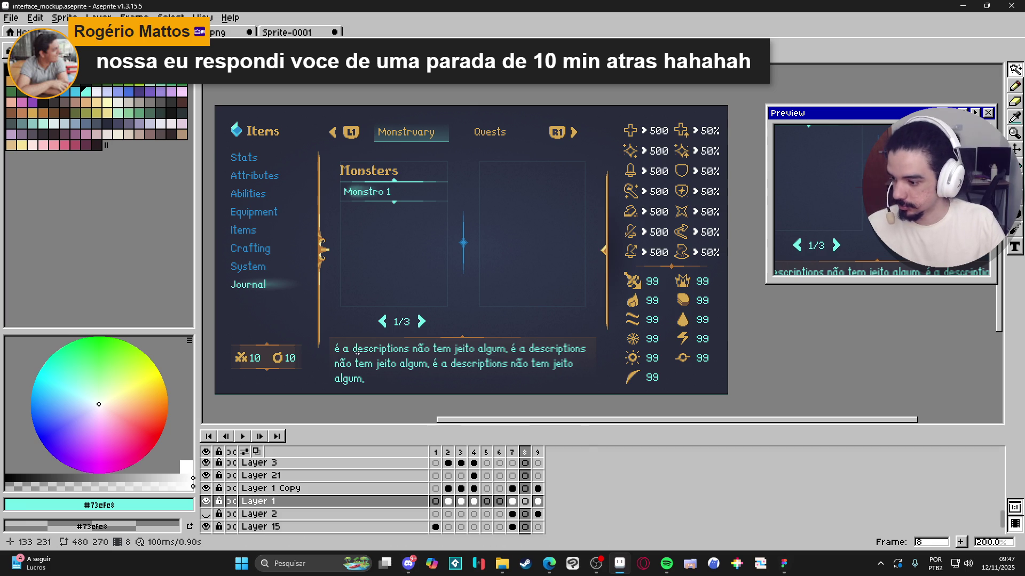
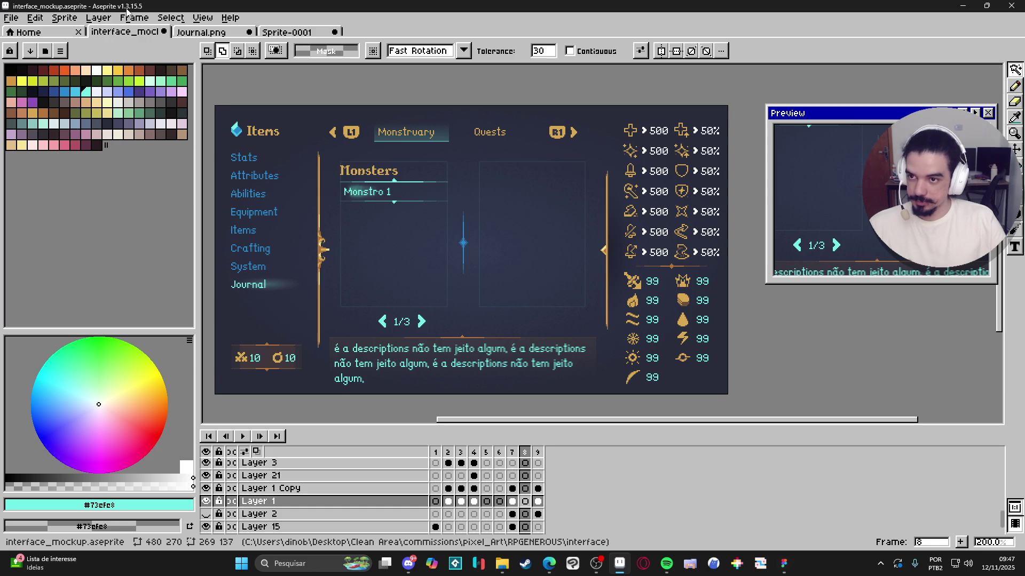
Step: Create a new sprite from the clipboard image holding the monster artwork
left_click(35, 18)
key("Escape")
key("ctrl+n")
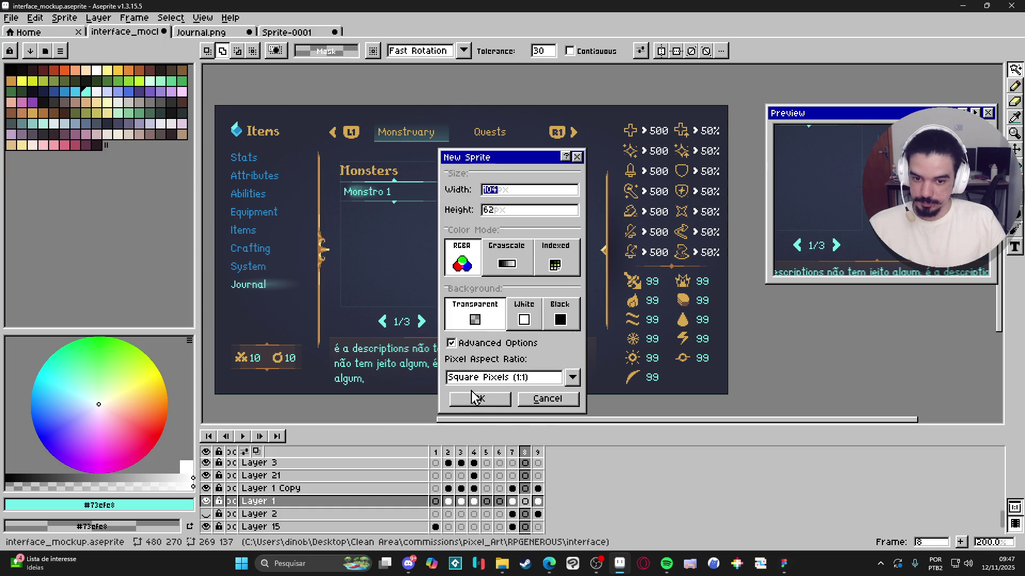
left_click(476, 396)
key("ctrl+v")
key("Return")
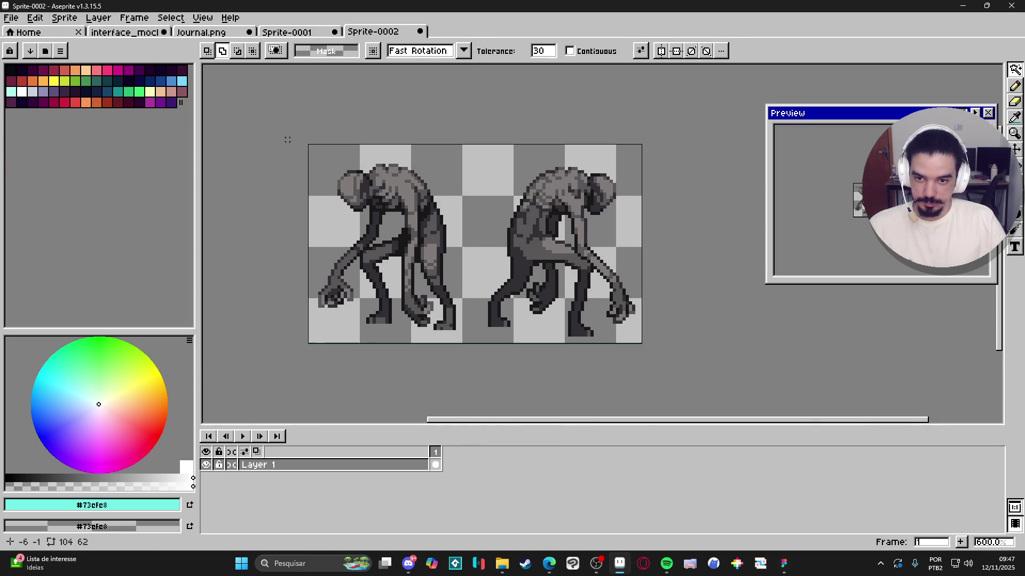
Step: Marquee-select the left-hand monster figure and return to the interface mockup
key("m")
left_click_drag(467, 347, 259, 32)
left_click(208, 33)
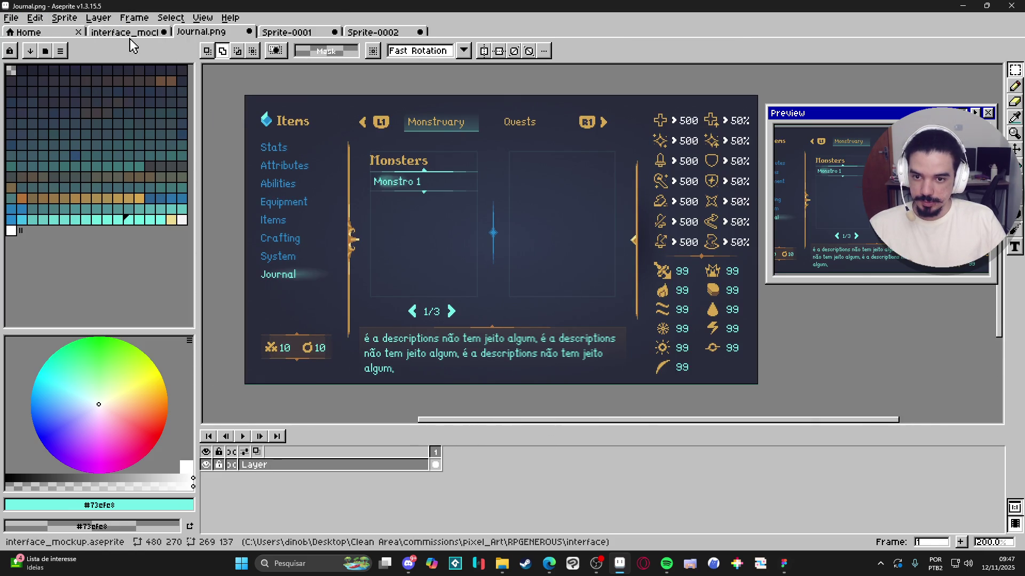
left_click(131, 34)
Step: Paste the monster into the mockup and position it in the Monsters panel above 1/3
left_click_drag(489, 347, 465, 341)
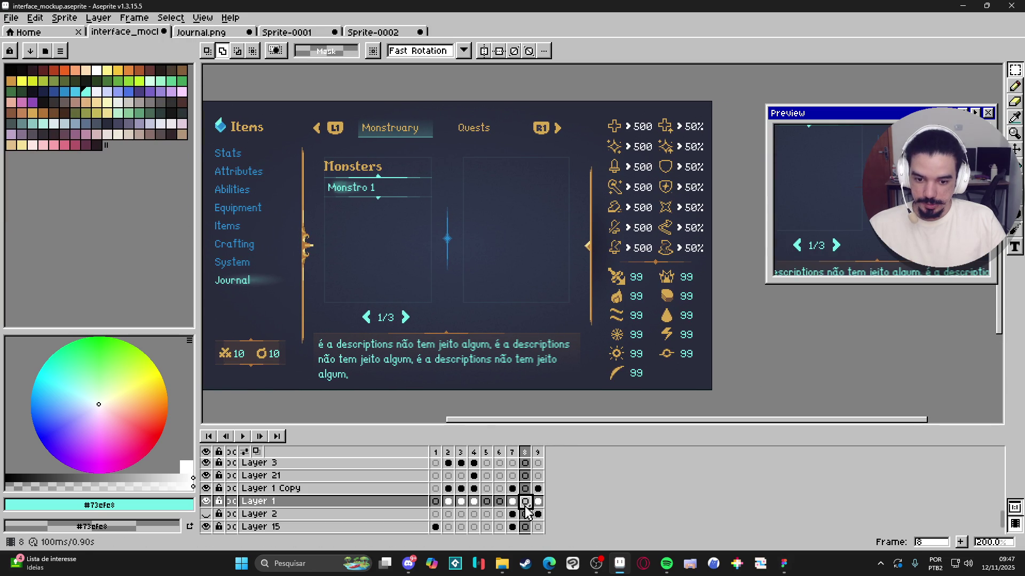
key("ctrl+v")
left_click_drag(255, 154, 377, 271)
scroll(377, 272, "up", 2)
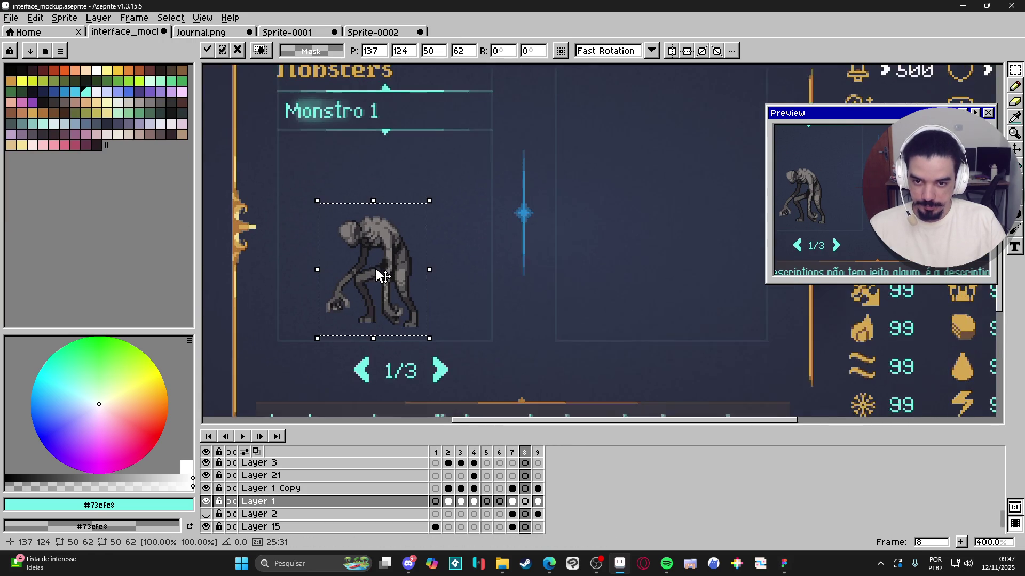
key("Right")
key("Right")
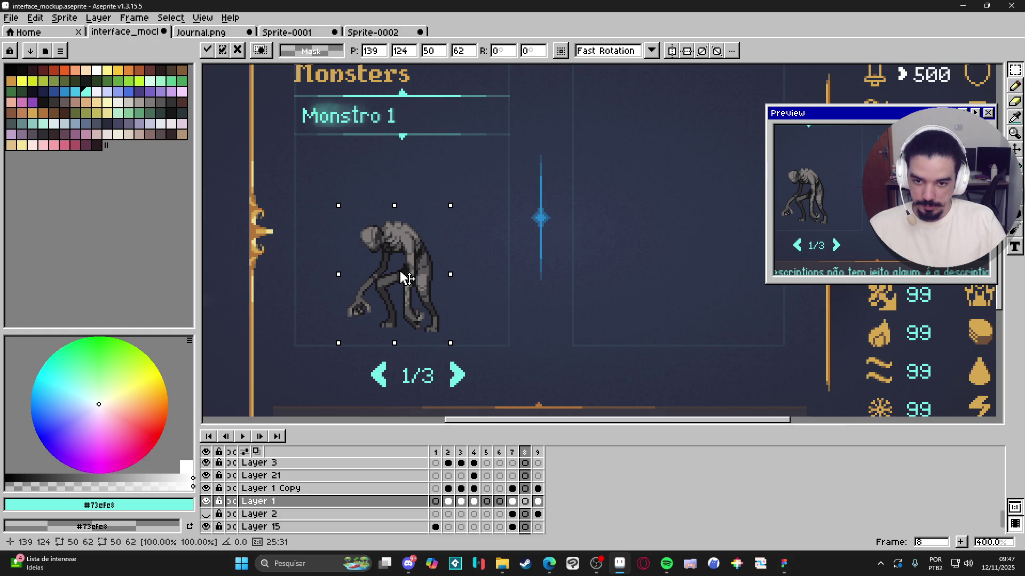
key("Return")
scroll(400, 272, "down", 1)
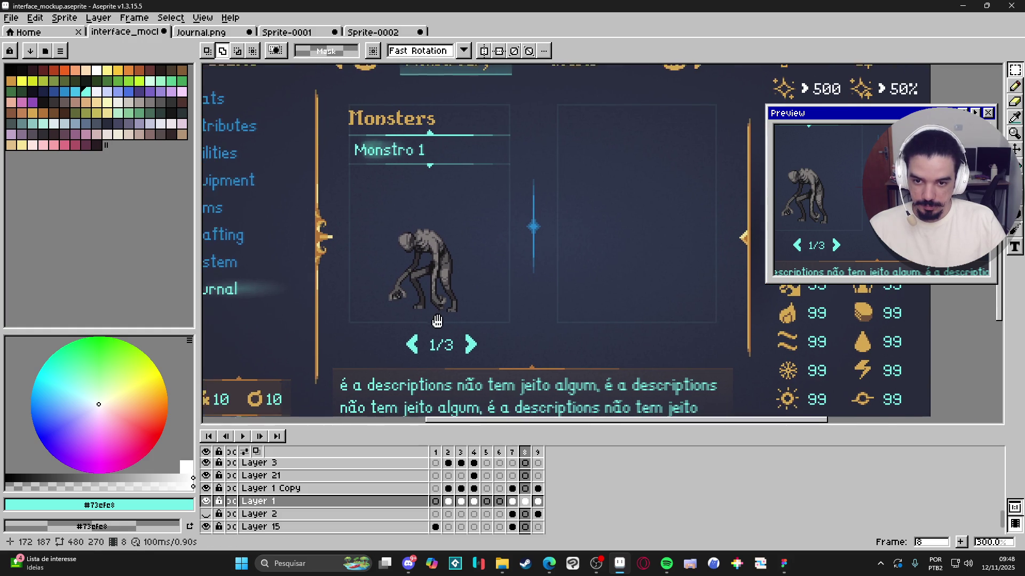
left_click_drag(460, 327, 432, 318)
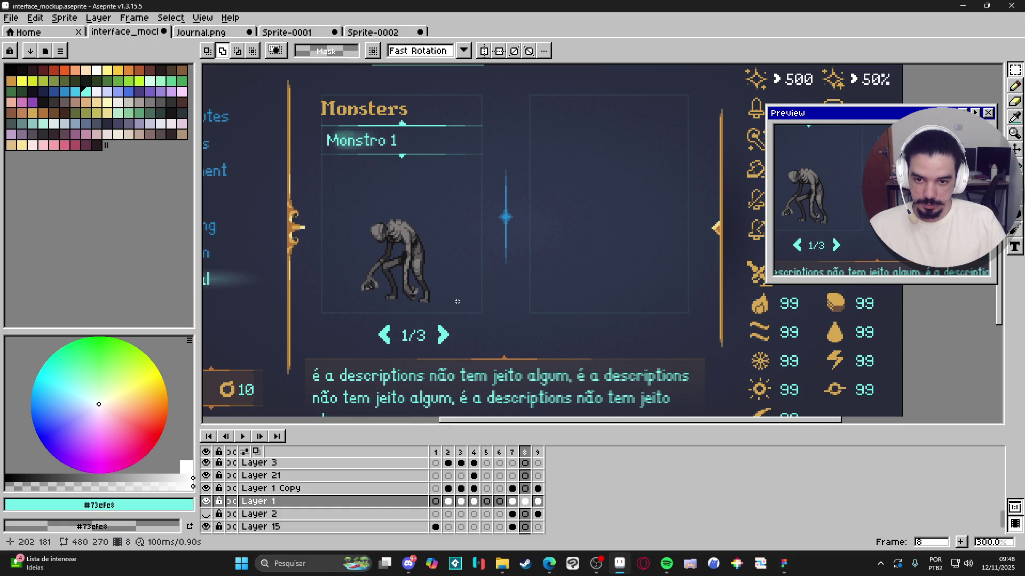
scroll(458, 302, "down", 1)
scroll(457, 301, "up", 1)
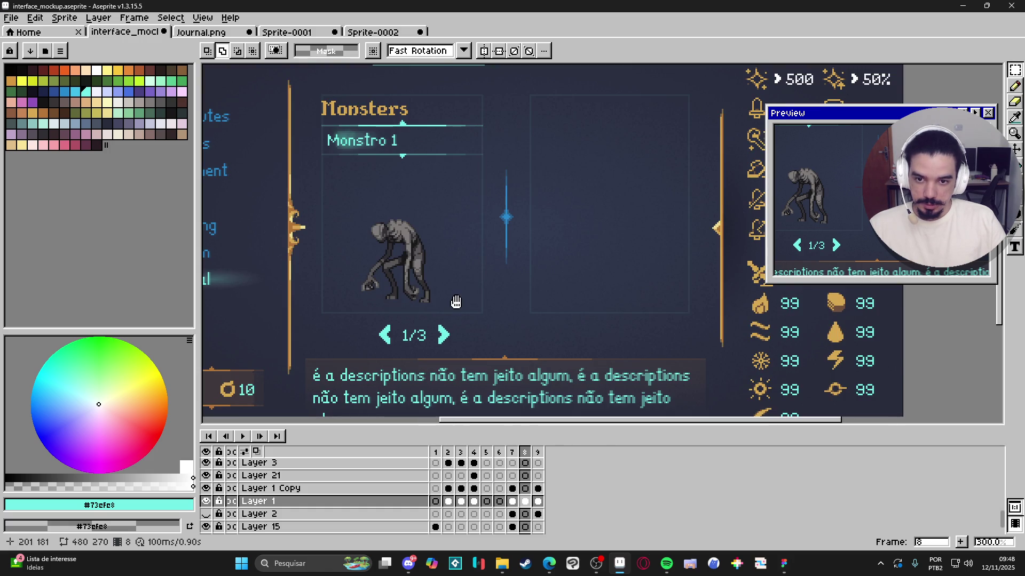
scroll(463, 302, "down", 1)
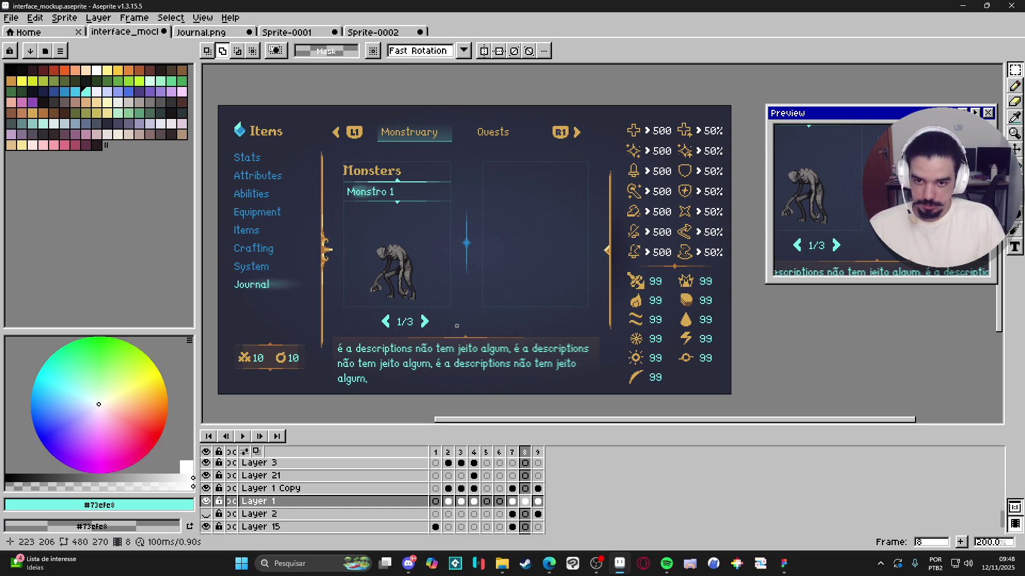
Step: Sample the dark panel background and paint filled rectangles over the cyan divider lines
scroll(396, 179, "up", 5)
key("b")
key("i")
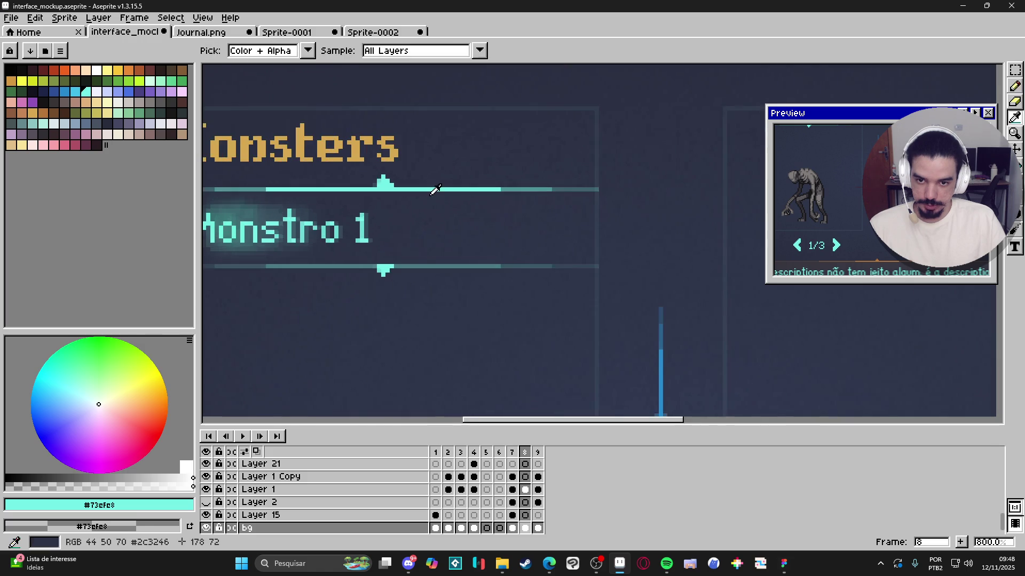
left_click(435, 190)
scroll(435, 192, "down", 4)
key("b")
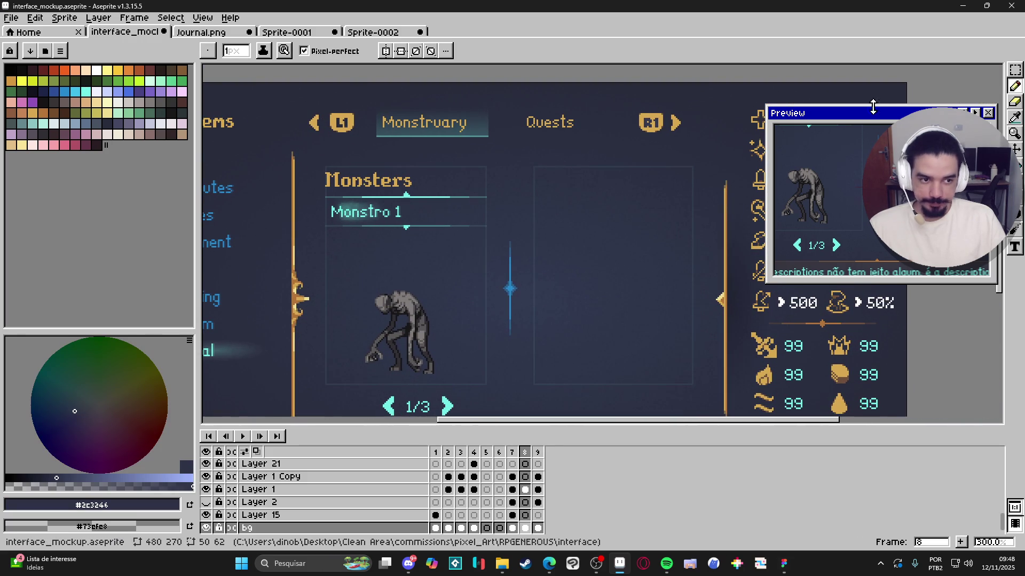
key("F7")
key("shift+u")
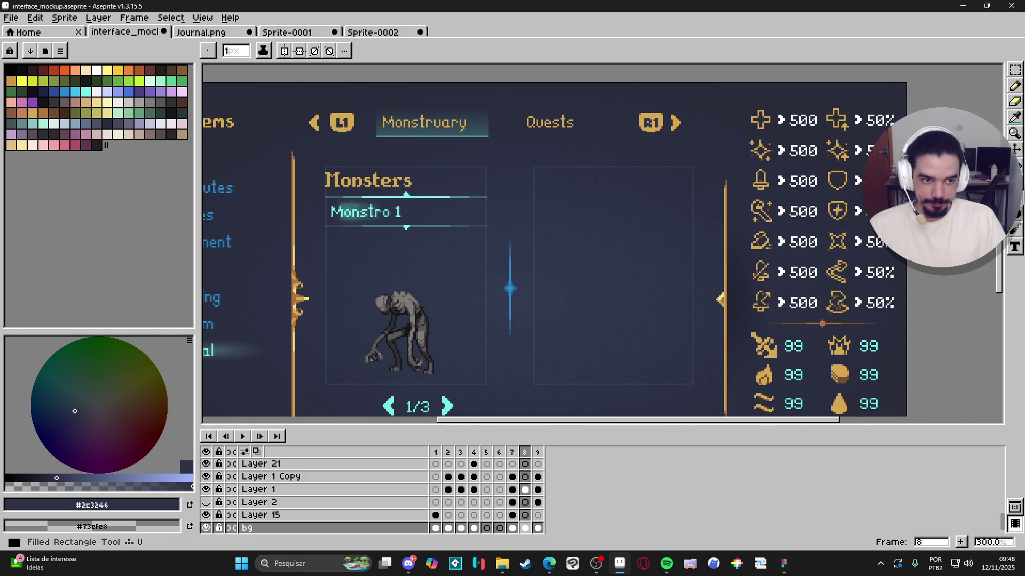
scroll(466, 257, "up", 5)
left_click(613, 261, "alt")
mouse_move(613, 261)
left_mouse_down()
mouse_move(740, 256)
mouse_move(389, 254)
mouse_move(322, 239)
left_mouse_up()
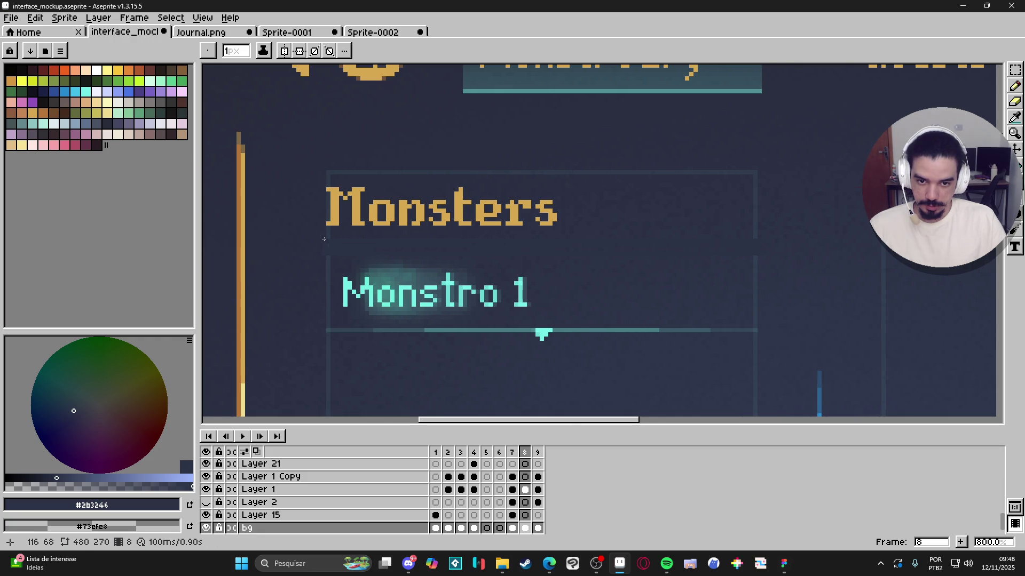
scroll(322, 254, "down", 2)
left_click_drag(310, 286, 632, 346)
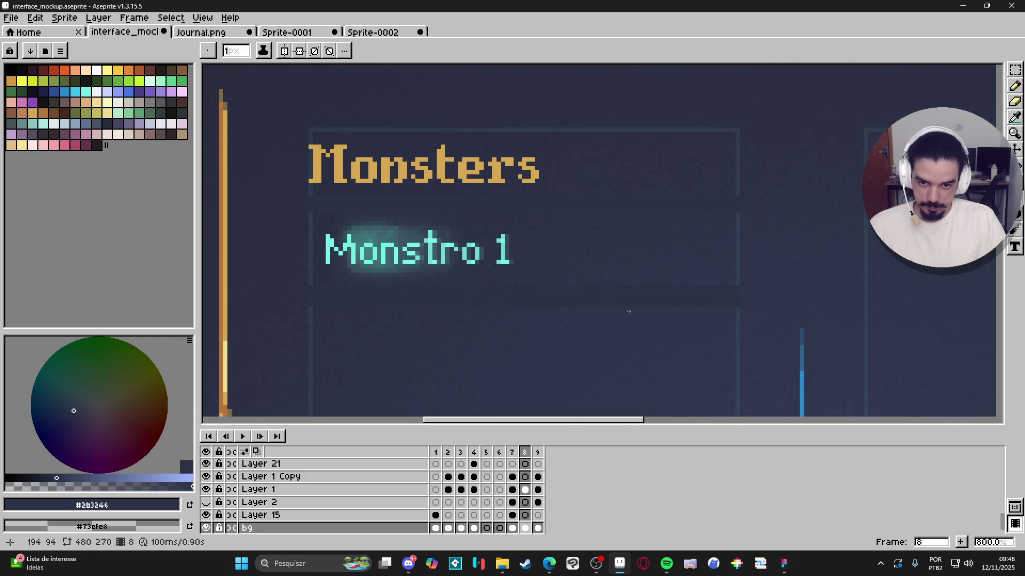
scroll(337, 290, "down", 1)
Step: Look through the other open documents and mockup frames 2 to 5
key("ctrl+Tab")
key("ctrl+Tab")
key("ctrl+Tab")
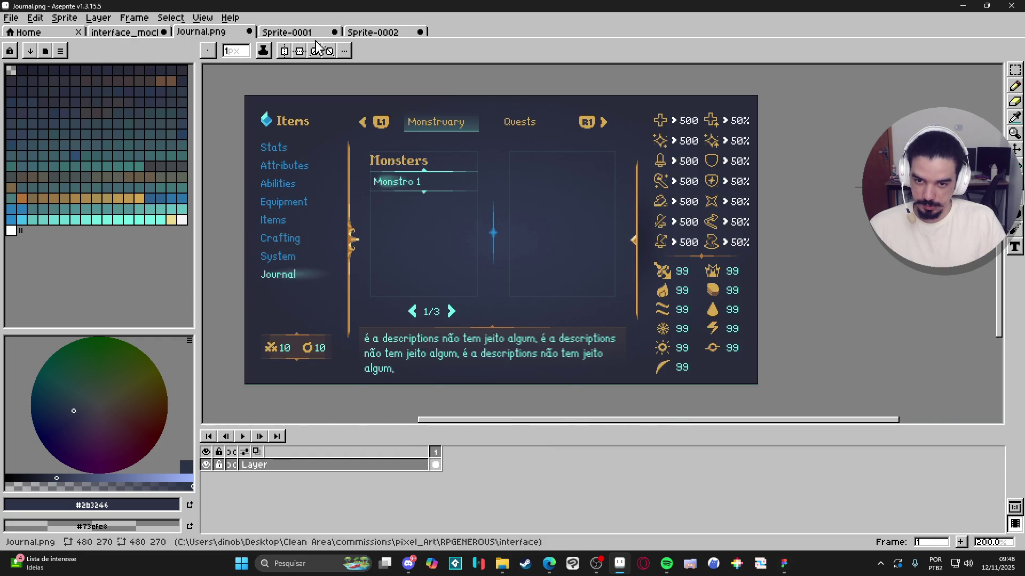
key("ctrl+Tab")
key("ctrl+Tab")
scroll(534, 267, "down", 4)
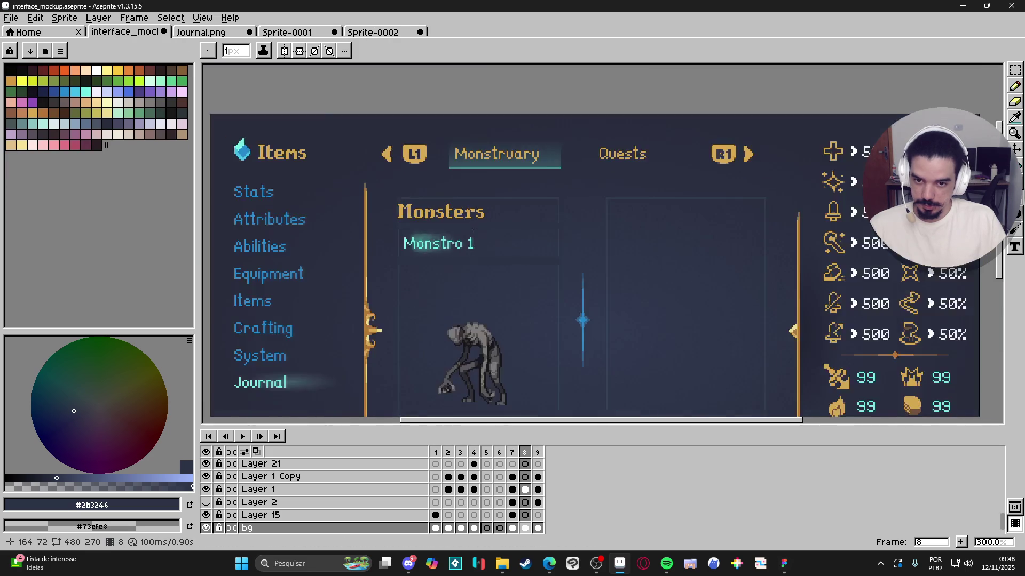
left_click(449, 456)
left_click(461, 456)
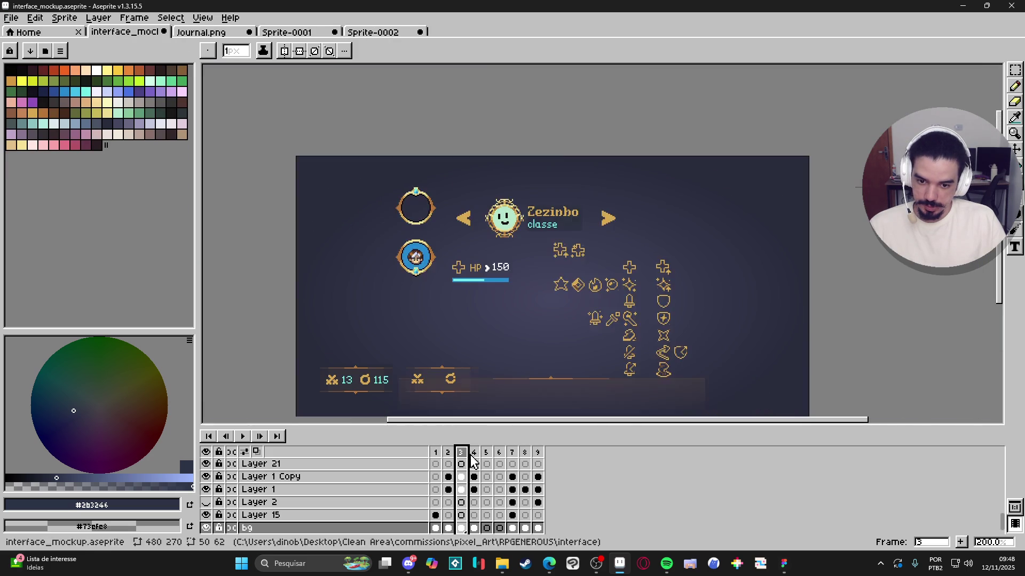
left_click(474, 457)
left_click(488, 455)
scroll(479, 227, "up", 4)
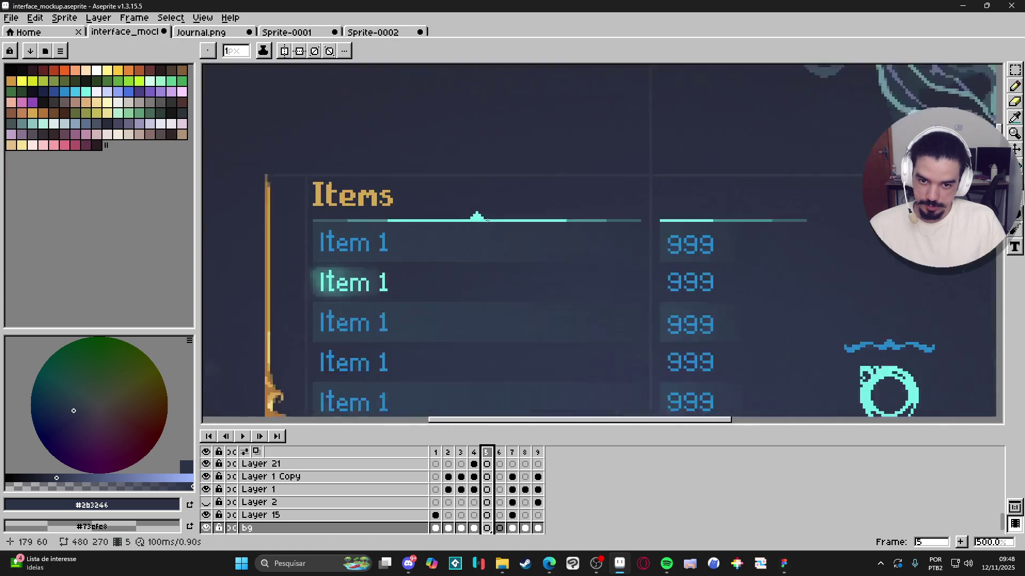
Step: Select the cyan peak ornament, then return to frame 8 and the monster's layer
left_click(477, 220, "ctrl")
scroll(479, 224, "up", 2)
key("m")
left_click_drag(423, 185, 518, 229)
left_click(510, 238)
left_click(536, 464)
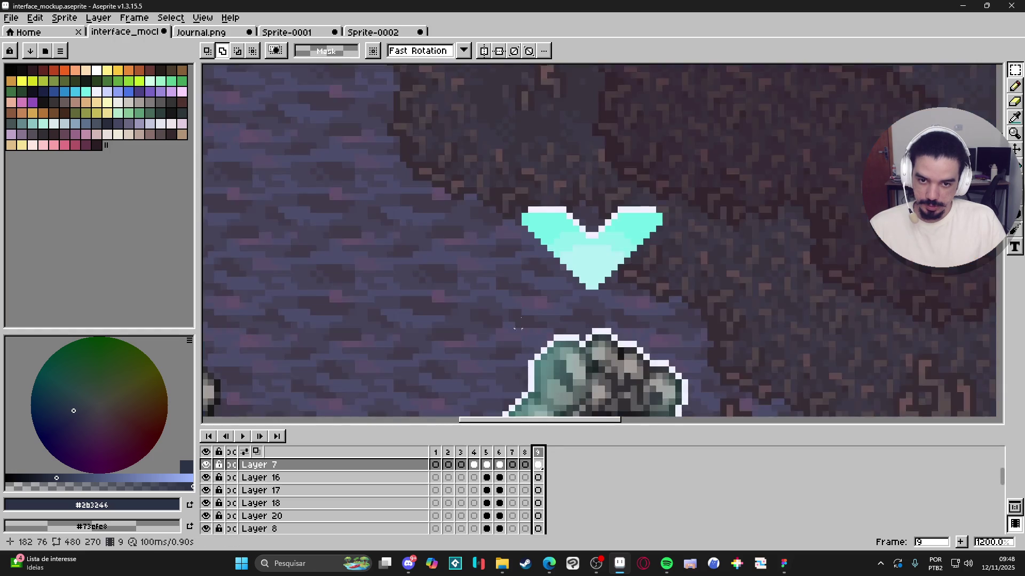
key("minus")
left_click(525, 455)
scroll(476, 399, "down", 3)
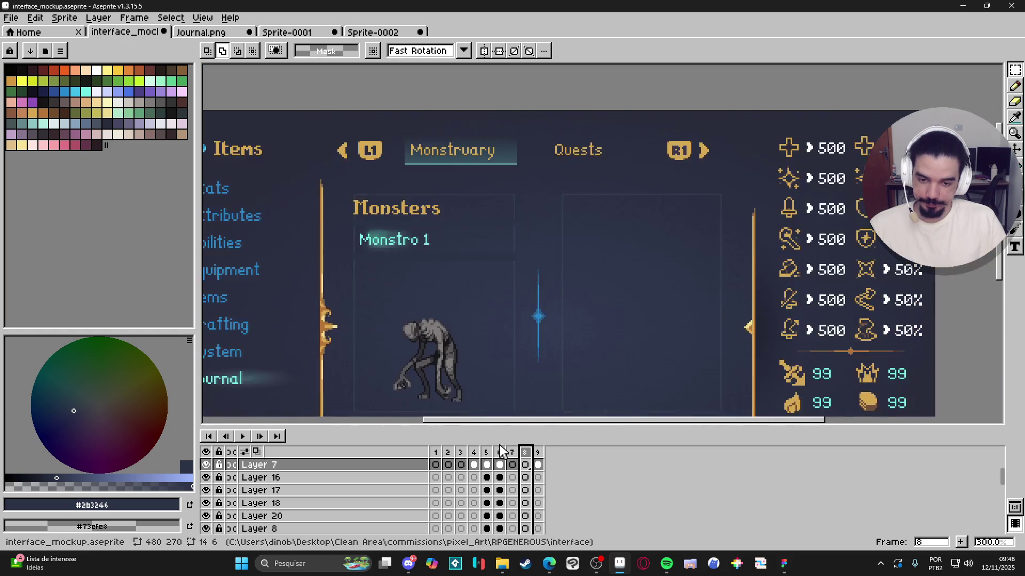
scroll(435, 247, "up", 2)
scroll(448, 321, "down", 2)
left_click(435, 338, "ctrl")
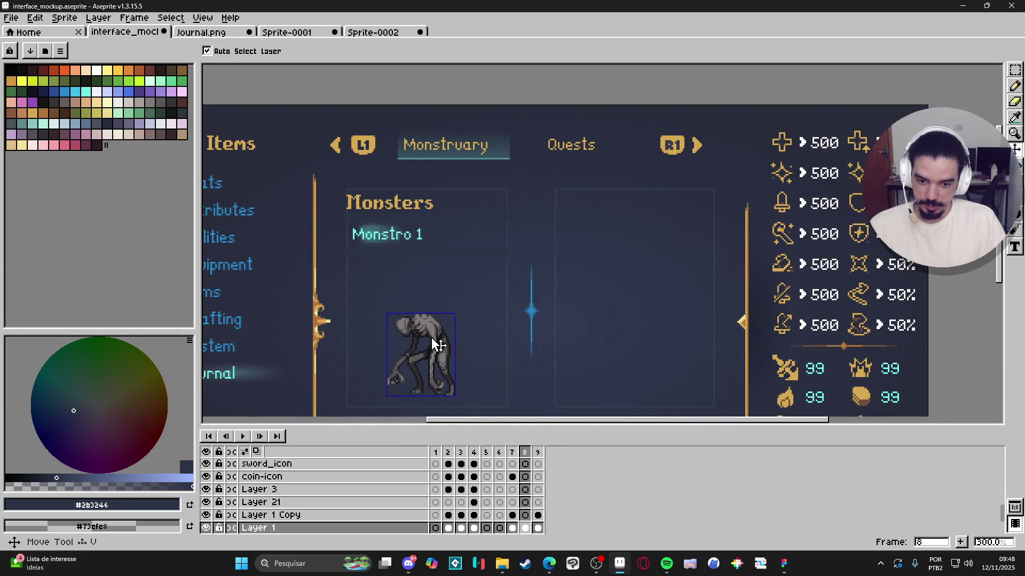
Step: Move the small cyan ornament to just below the Monsters heading
left_click(525, 515)
scroll(411, 218, "up", 2)
key("ctrl+t")
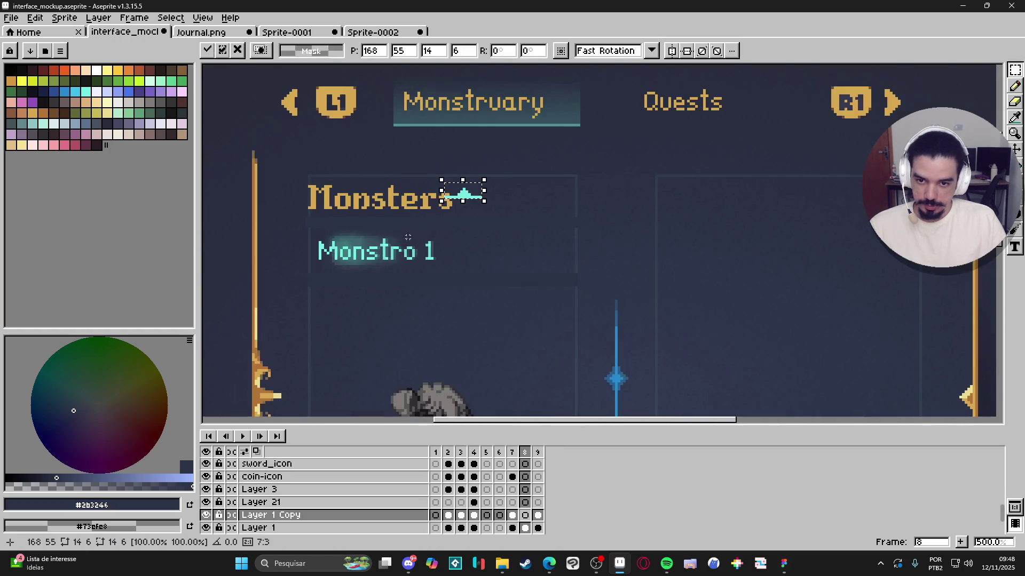
mouse_move(464, 196)
left_mouse_down()
mouse_move(408, 224)
mouse_move(447, 224)
left_mouse_up()
left_click(319, 228)
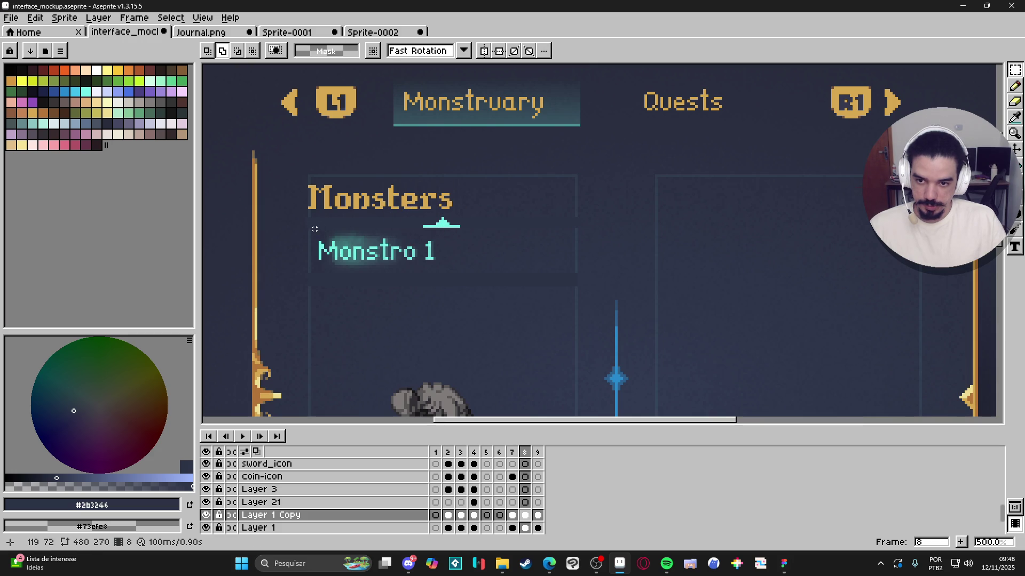
Step: Erase the ornament's left-end pixels with a 1-pixel eraser
mouse_move(309, 229)
left_mouse_down()
mouse_move(561, 197)
mouse_move(580, 213)
left_mouse_up()
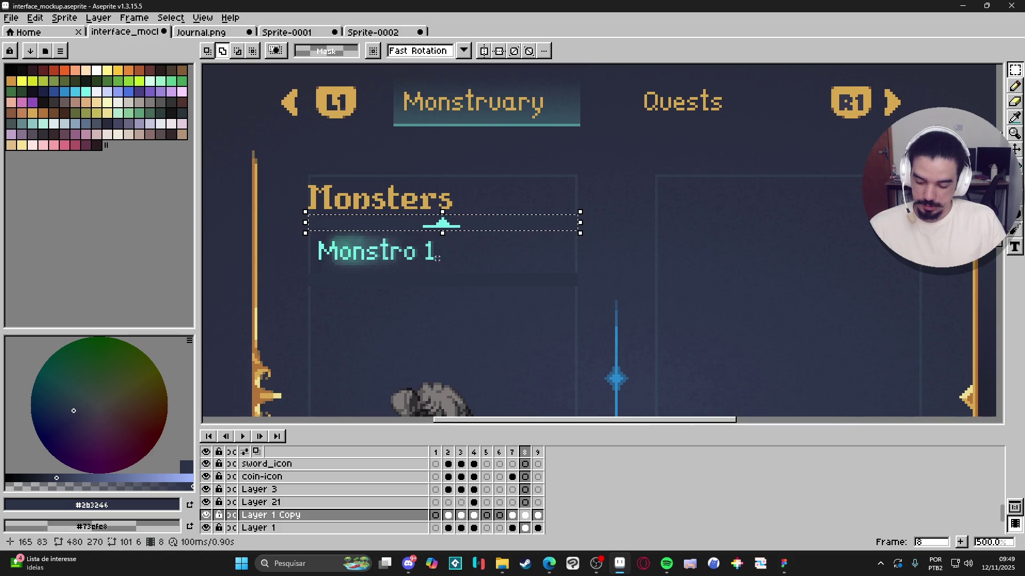
scroll(453, 219, "up", 2)
scroll(432, 224, "up", 2)
key("e")
key("minus")
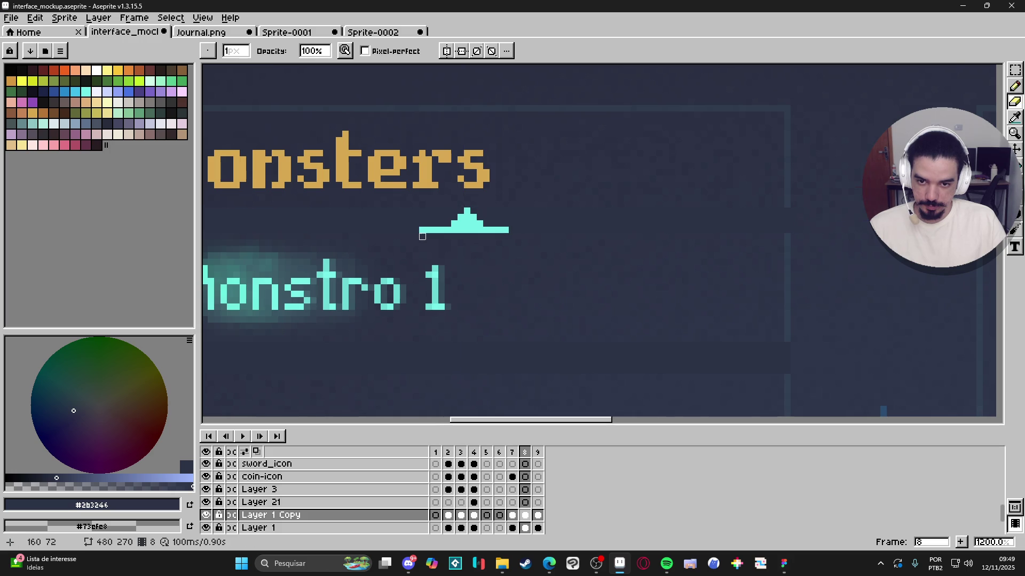
left_click(421, 229)
scroll(475, 253, "down", 2)
scroll(475, 253, "up", 2)
Step: Pick the ornament's cyan and extend the divider line across the row under Monsters
key("b")
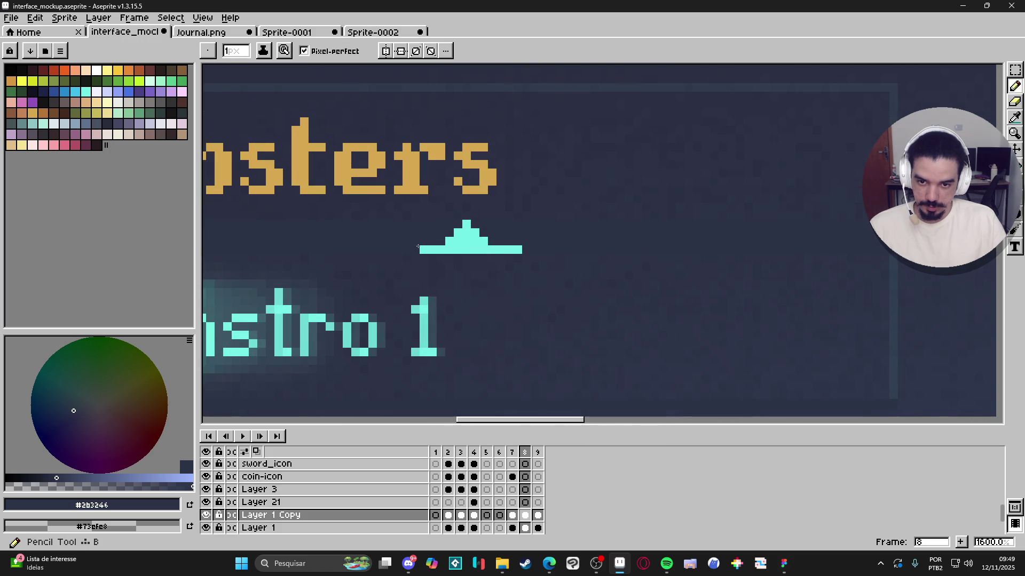
left_click(458, 238, "alt")
scroll(476, 302, "down", 4)
scroll(436, 255, "up", 2)
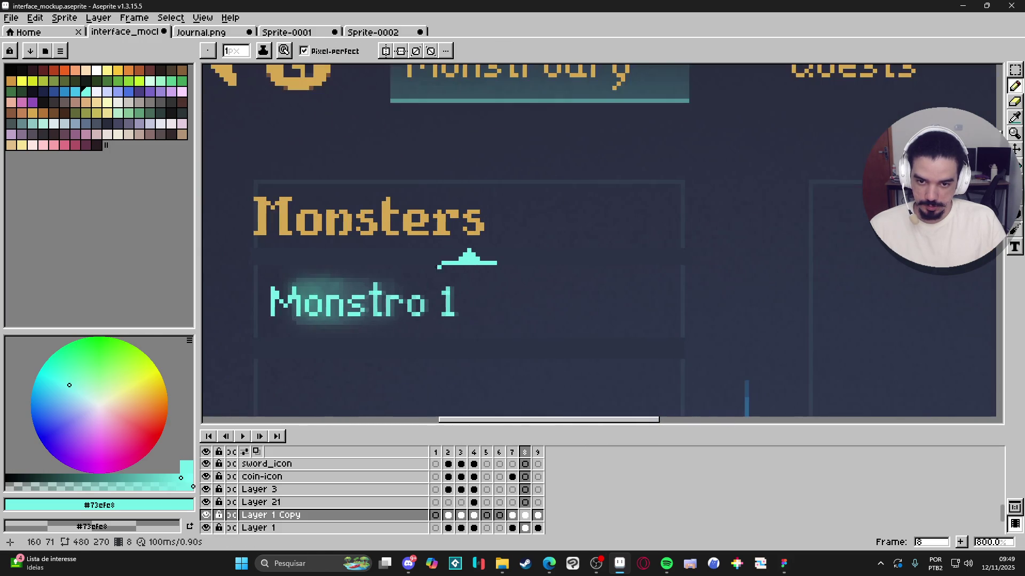
key("m")
left_click_drag(255, 267, 685, 238)
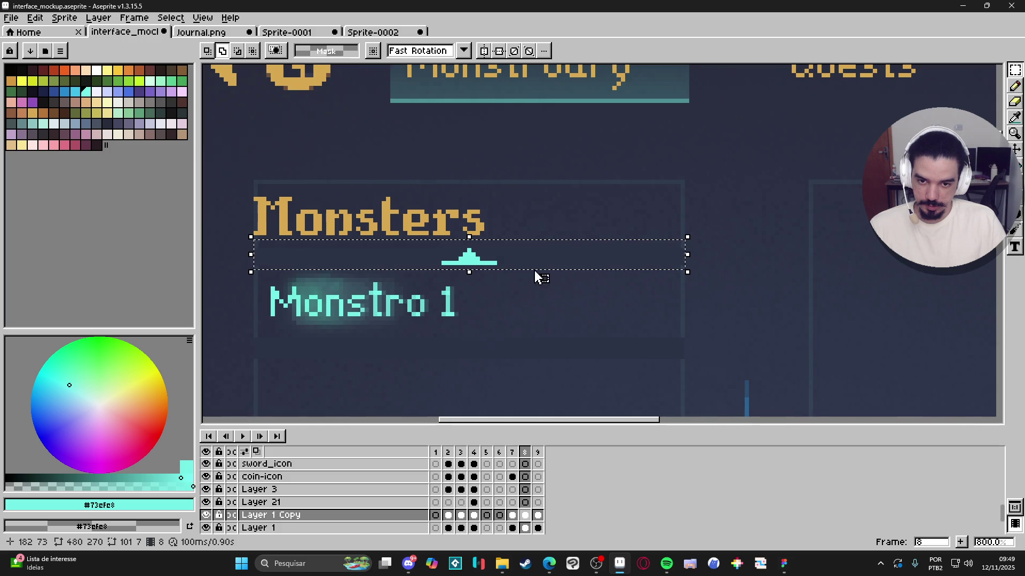
scroll(534, 272, "down", 2)
scroll(502, 275, "up", 1)
key("ctrl+d")
scroll(491, 270, "up", 1)
key("b")
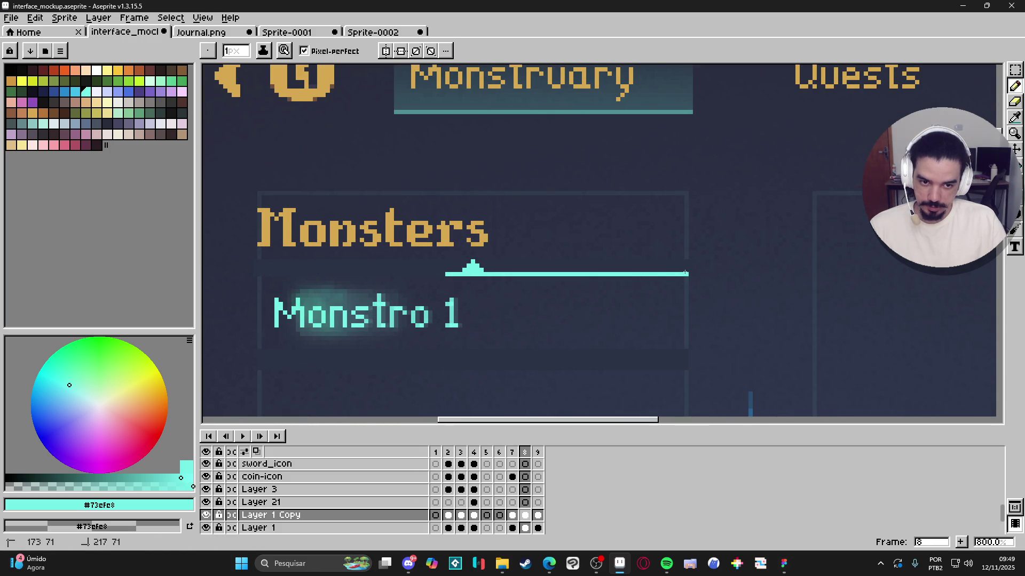
scroll(289, 272, "down", 2)
scroll(435, 281, "up", 4)
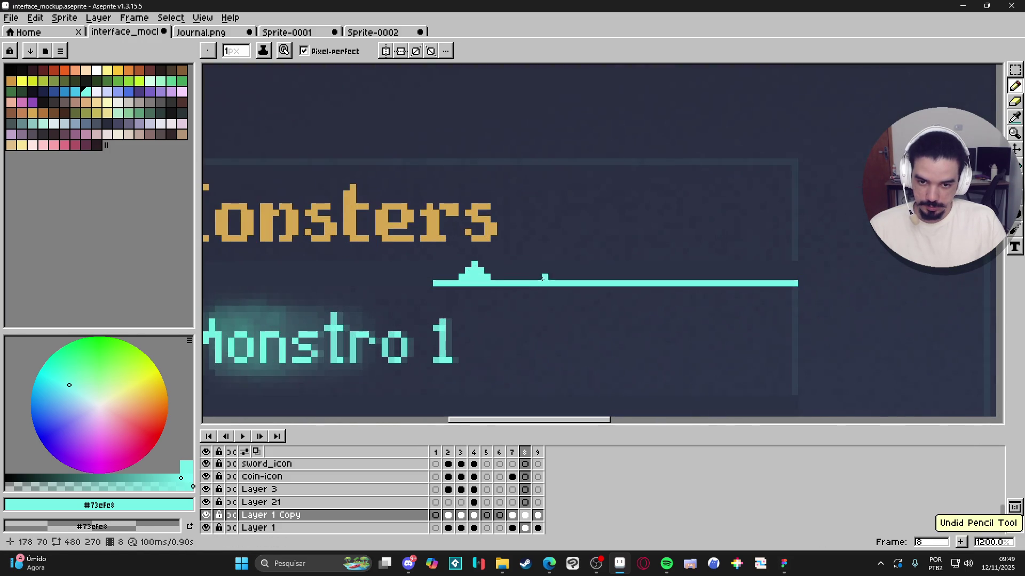
scroll(308, 288, "down", 4)
left_click(309, 287, "shift")
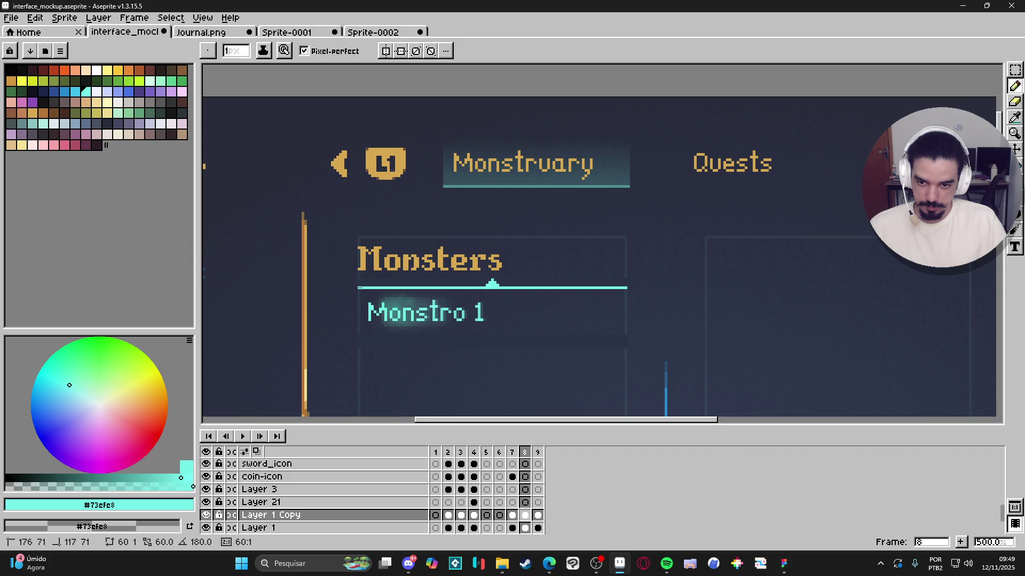
scroll(389, 293, "down", 2)
Step: Switch to the eraser and check the Figma Journal design for reference
key("e")
scroll(319, 124, "up", 2)
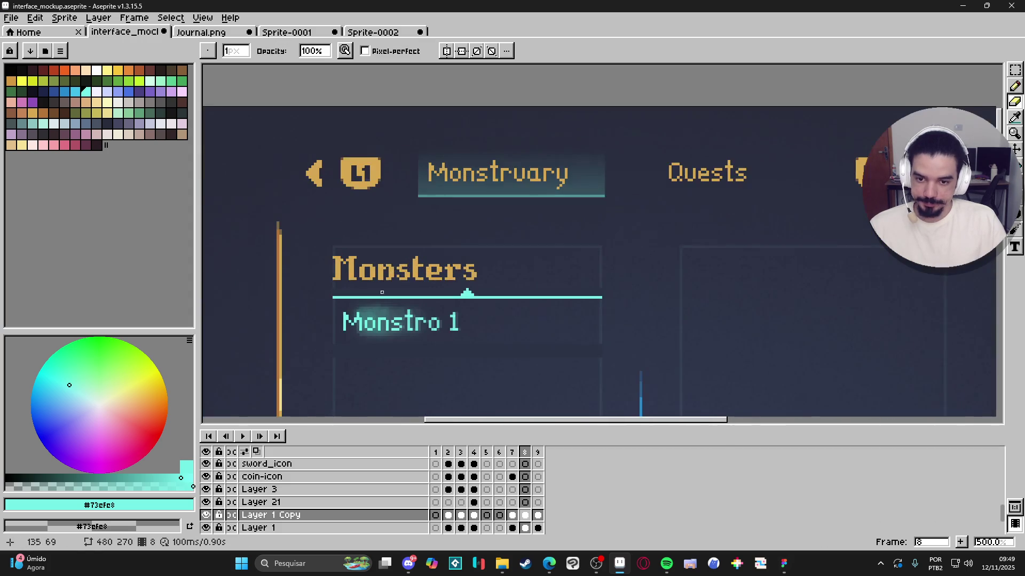
scroll(358, 214, "up", 1)
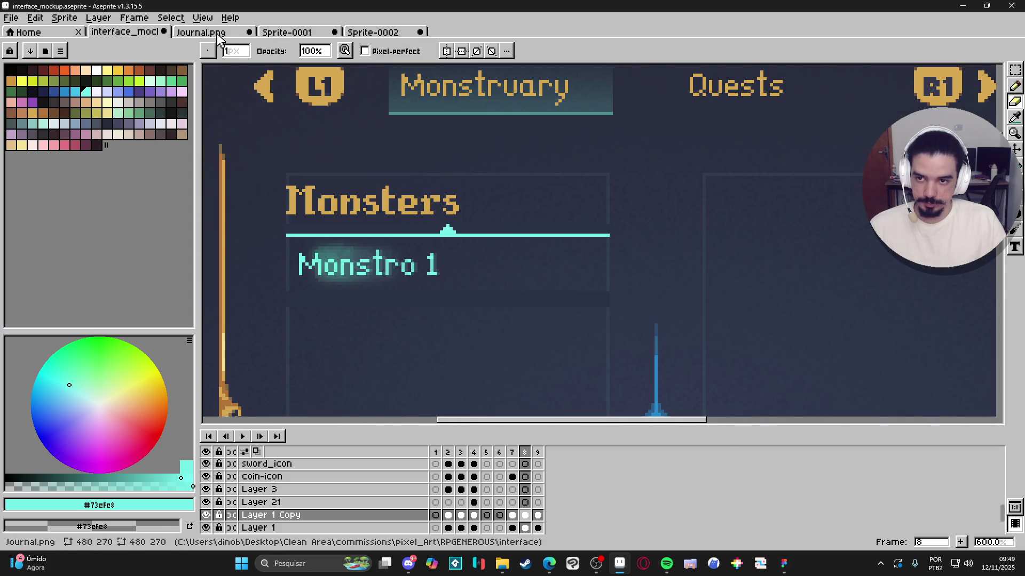
left_click(784, 565)
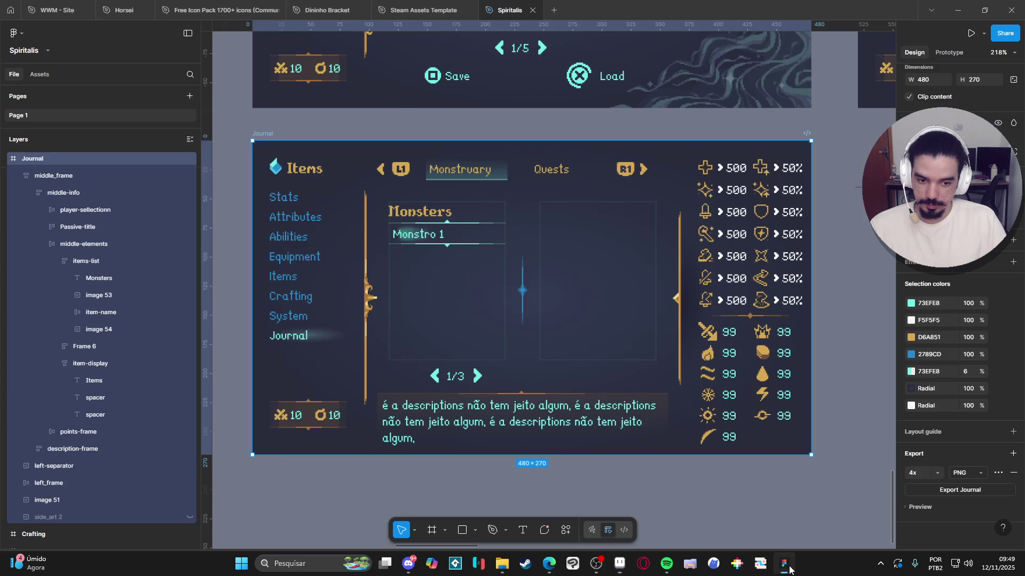
left_click(785, 565)
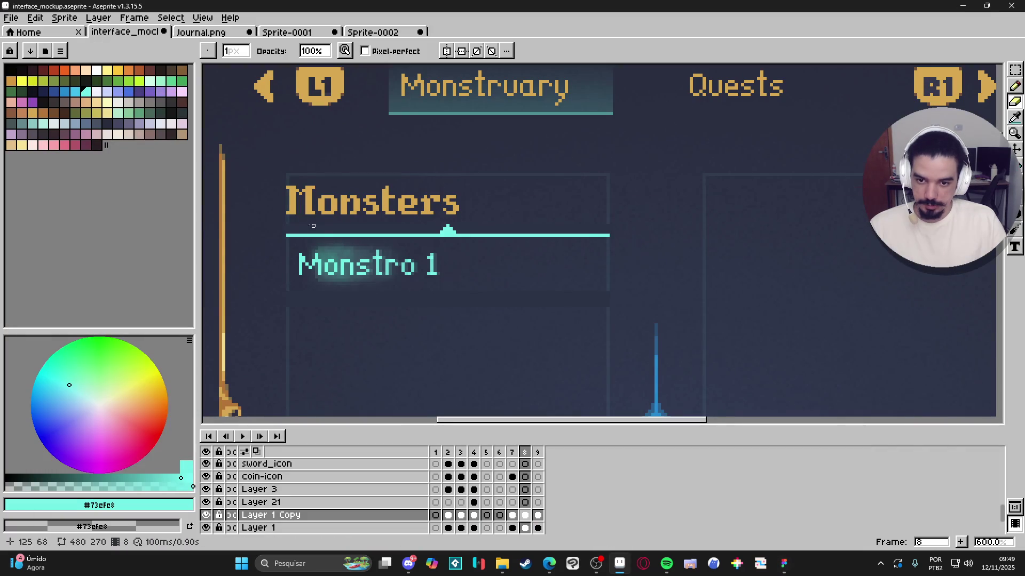
Step: Erase both divider ends at 50% opacity with vertical symmetry centred on the peak
left_click(309, 52)
type("50")
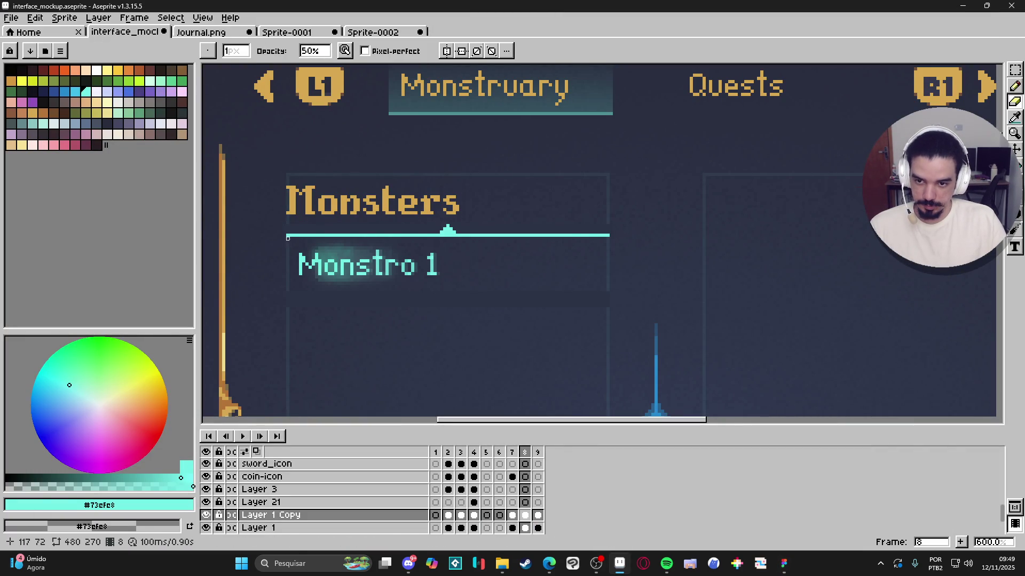
left_click(447, 51)
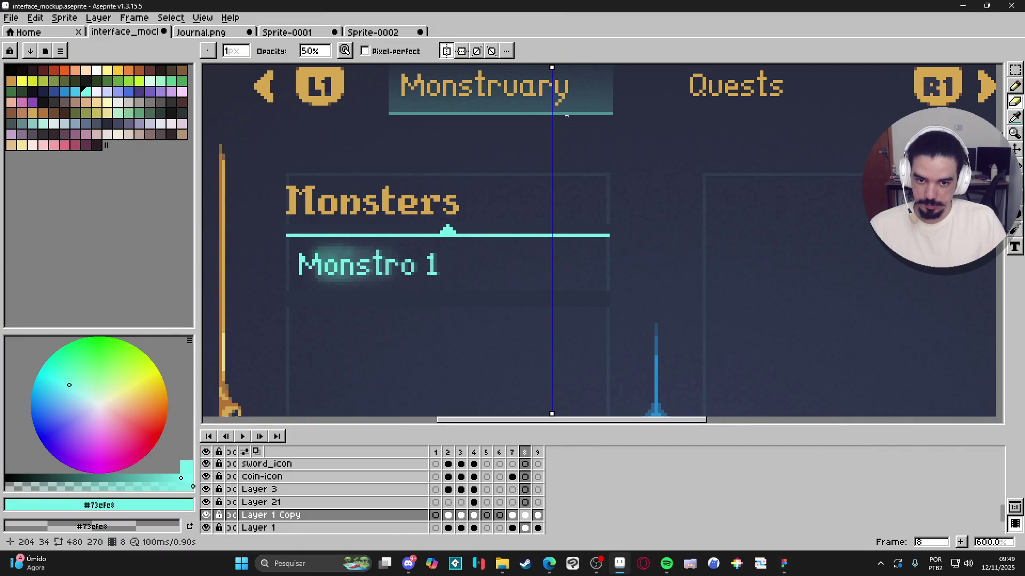
mouse_move(552, 69)
left_mouse_down()
mouse_move(453, 81)
mouse_move(448, 100)
left_mouse_up()
scroll(427, 256, "up", 3)
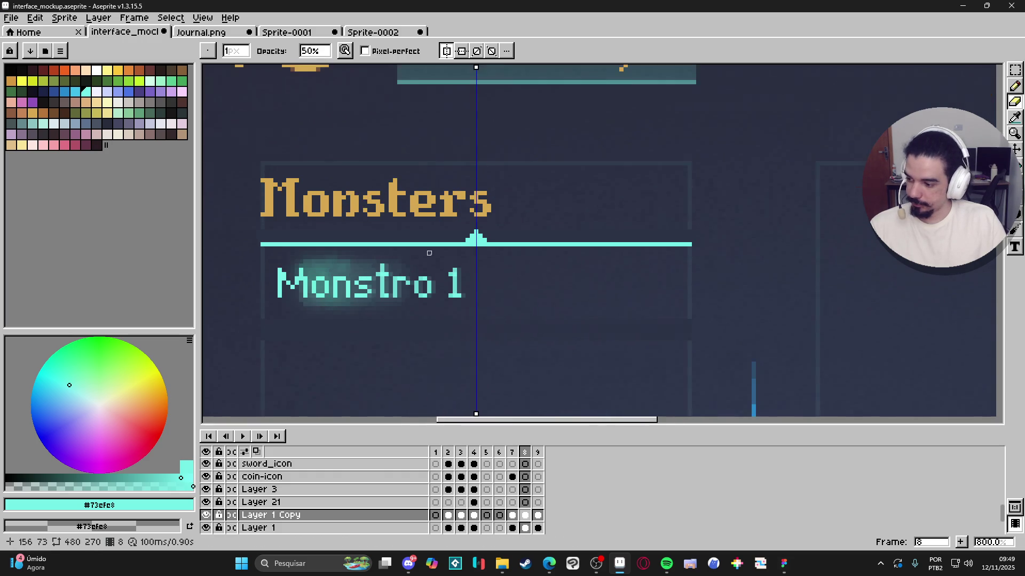
scroll(224, 230, "left", 1)
mouse_move(220, 233)
left_mouse_down()
mouse_move(409, 233)
mouse_move(355, 233)
mouse_move(378, 234)
left_mouse_up()
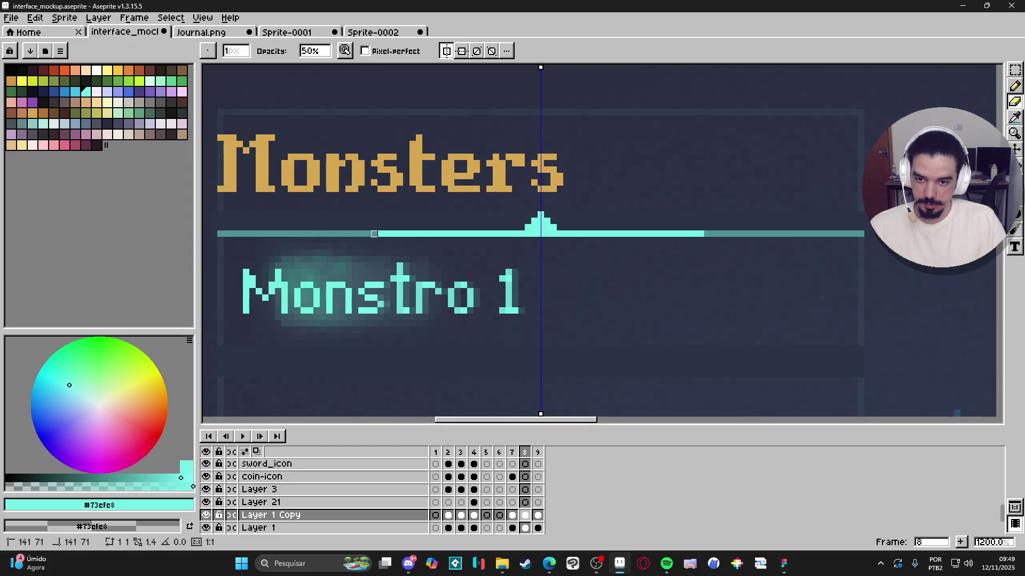
left_click_drag(220, 234, 297, 234)
Step: Marquee-select the faded divider line under Monsters
scroll(297, 234, "down", 4)
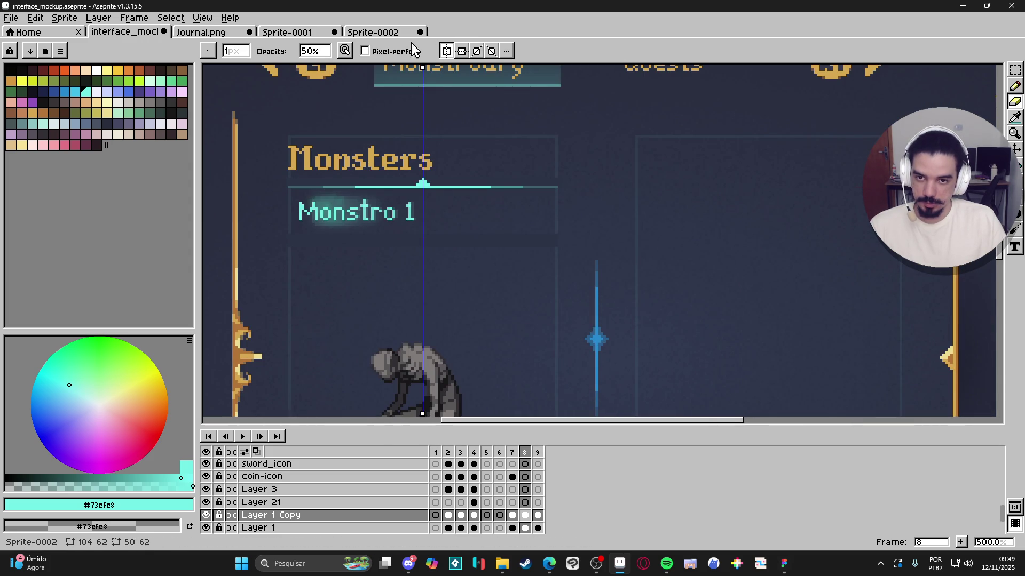
scroll(389, 200, "up", 1)
key("v")
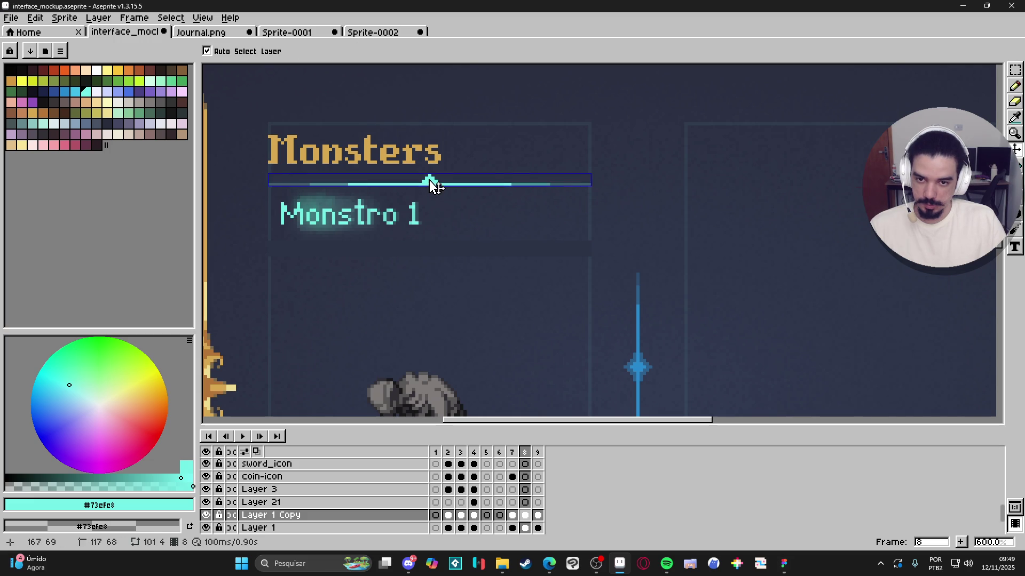
key("m")
mouse_move(274, 184)
left_mouse_down()
mouse_move(589, 175)
mouse_move(572, 121)
left_mouse_up()
Step: Place a copy of the divider beneath Monstro 1 and save the mockup
left_click(427, 124)
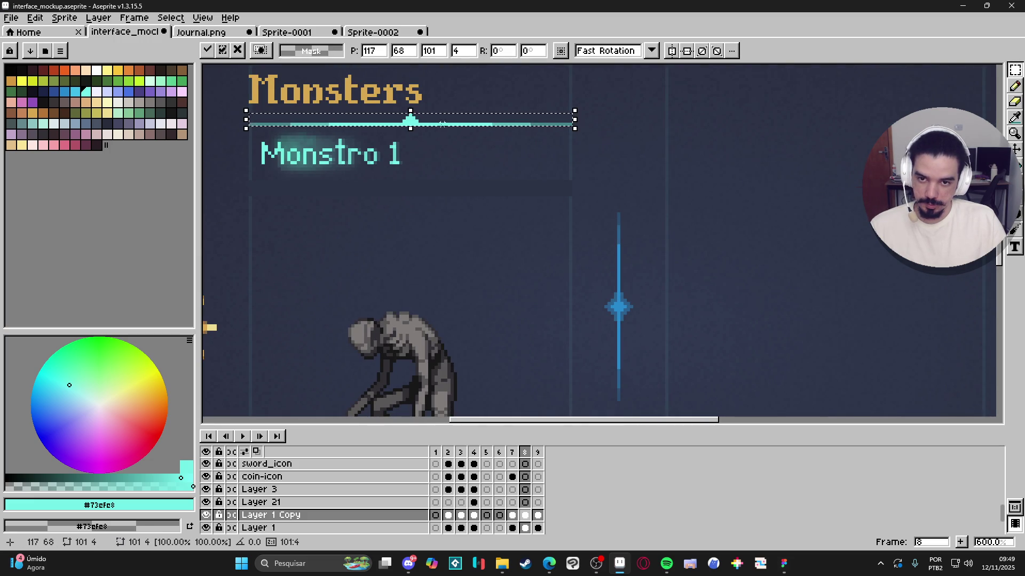
mouse_move(427, 128)
left_mouse_down()
mouse_move(431, 220)
mouse_move(437, 192)
left_mouse_up()
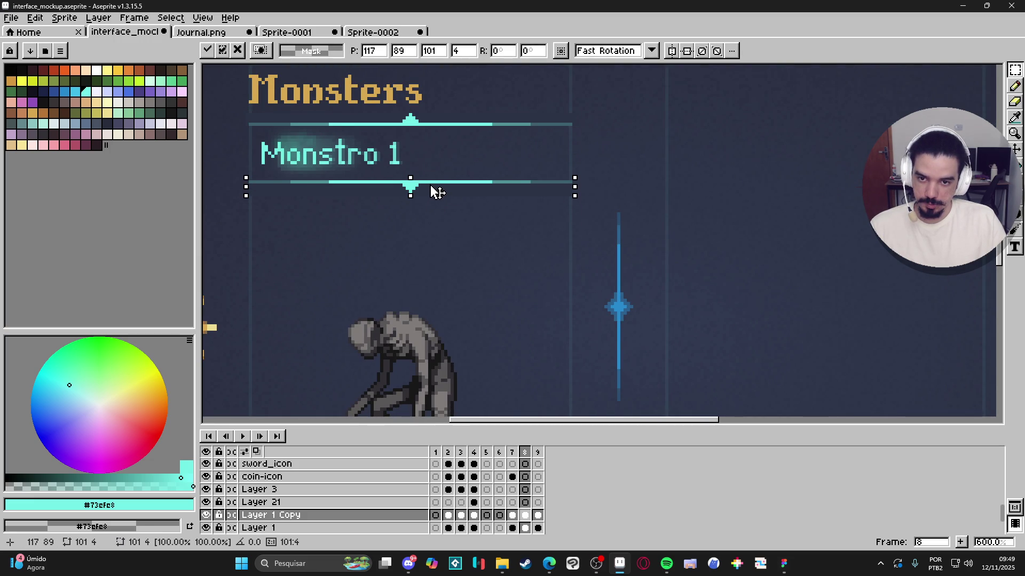
key("Return")
scroll(435, 224, "down", 3)
scroll(435, 224, "down", 1)
scroll(435, 224, "up", 1)
scroll(479, 235, "down", 2)
key("ctrl+s")
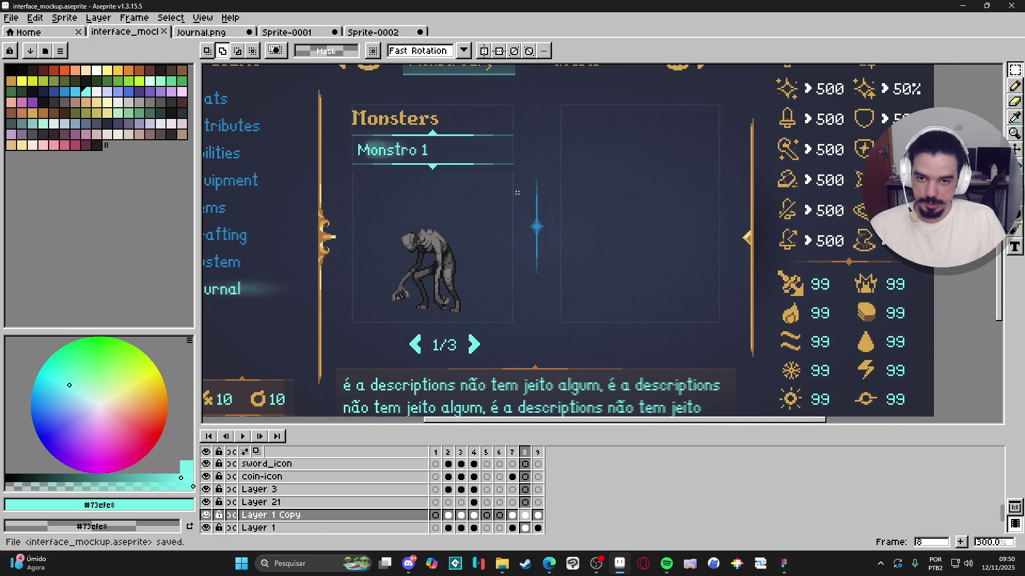
Step: Make Layer 1 the working layer
scroll(521, 192, "left", 1)
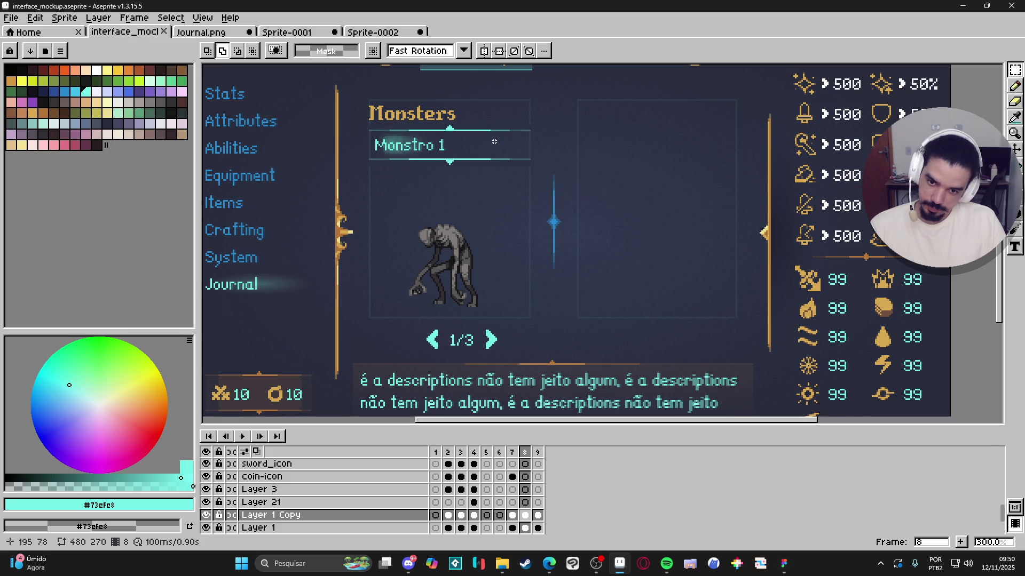
scroll(496, 140, "down", 2)
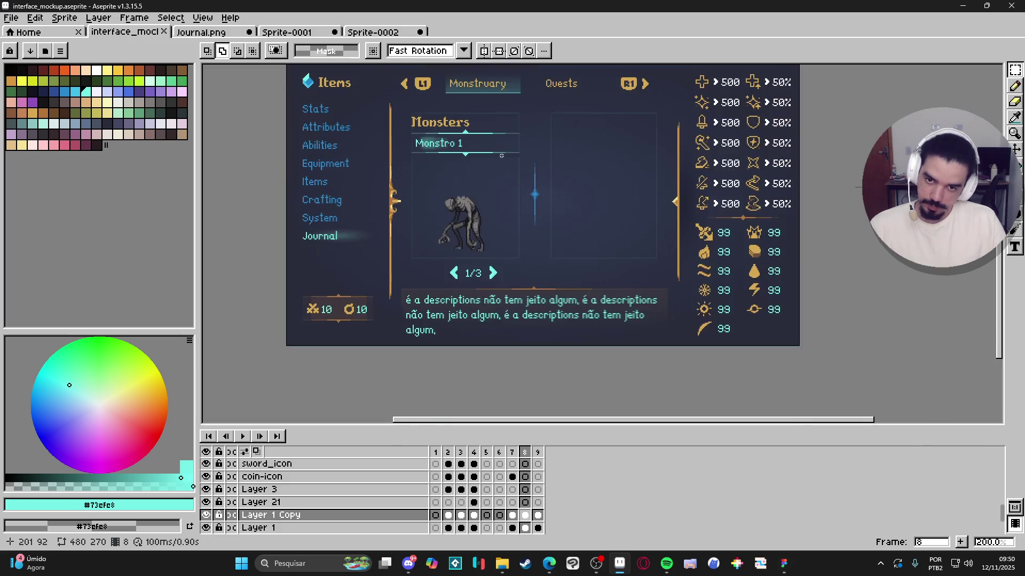
scroll(465, 176, "up", 1)
scroll(438, 205, "up", 1)
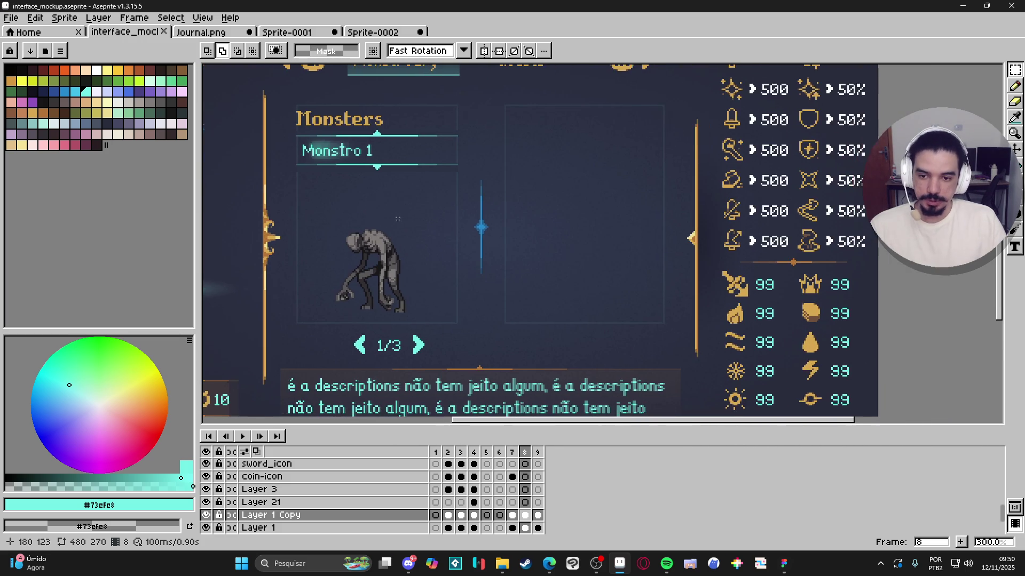
scroll(454, 213, "down", 1)
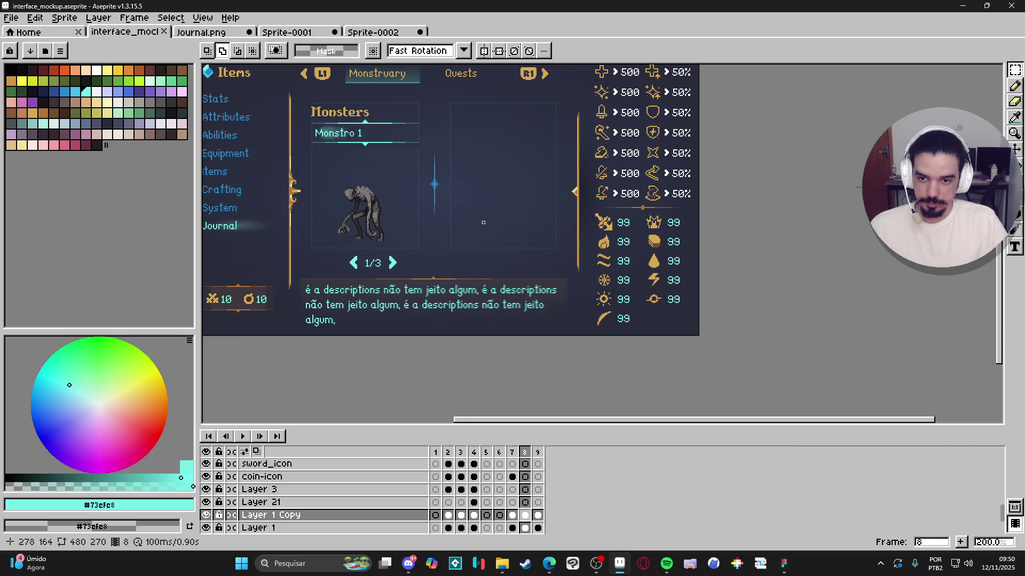
left_click_drag(464, 227, 523, 234)
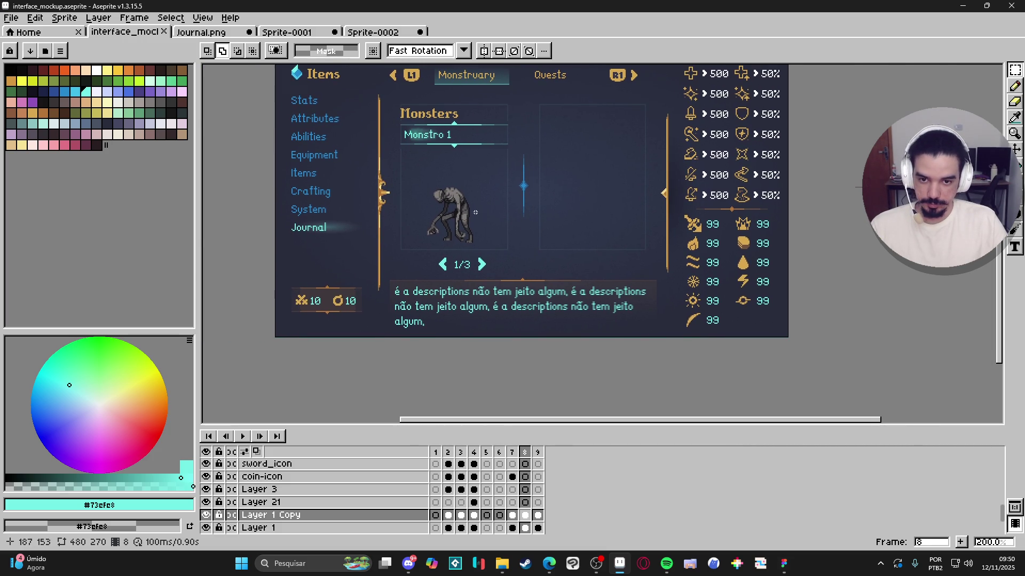
scroll(482, 213, "down", 2)
left_click(469, 217, "ctrl")
scroll(358, 267, "up", 2)
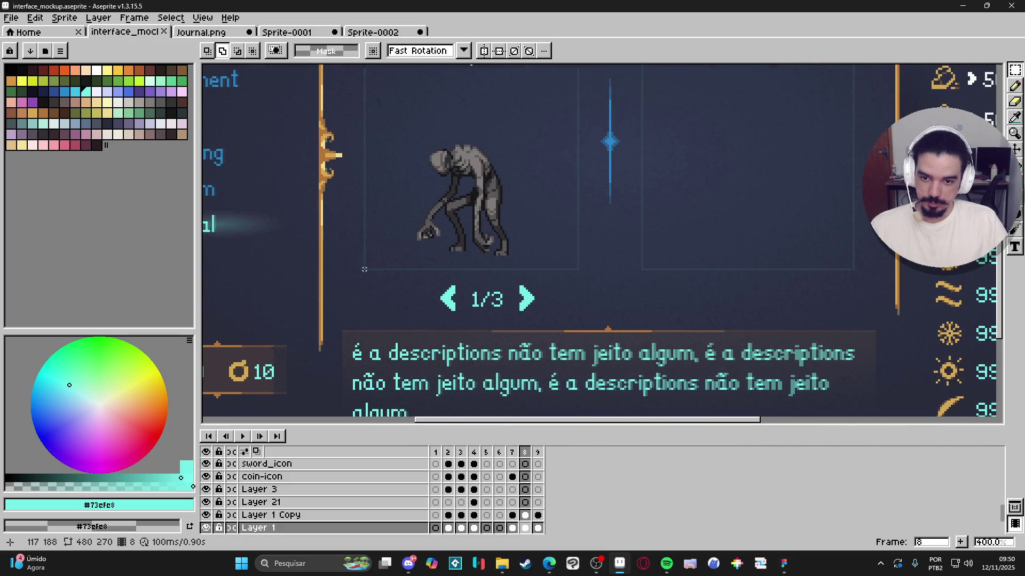
scroll(364, 270, "down", 1)
Step: Select the monster panel area, apply Edit > Center > Center X, and deselect
left_click_drag(364, 270, 529, 133)
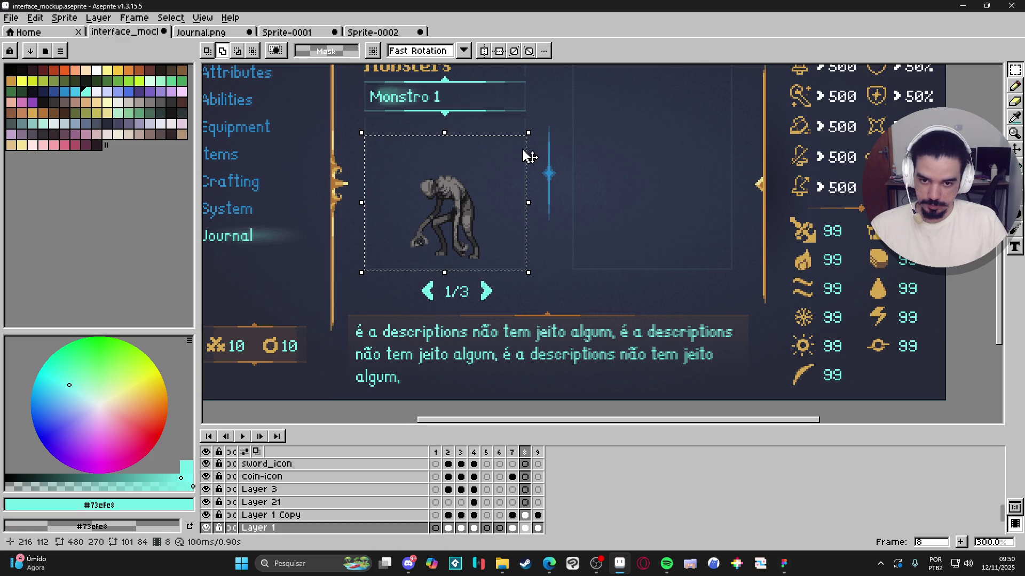
left_click(35, 17)
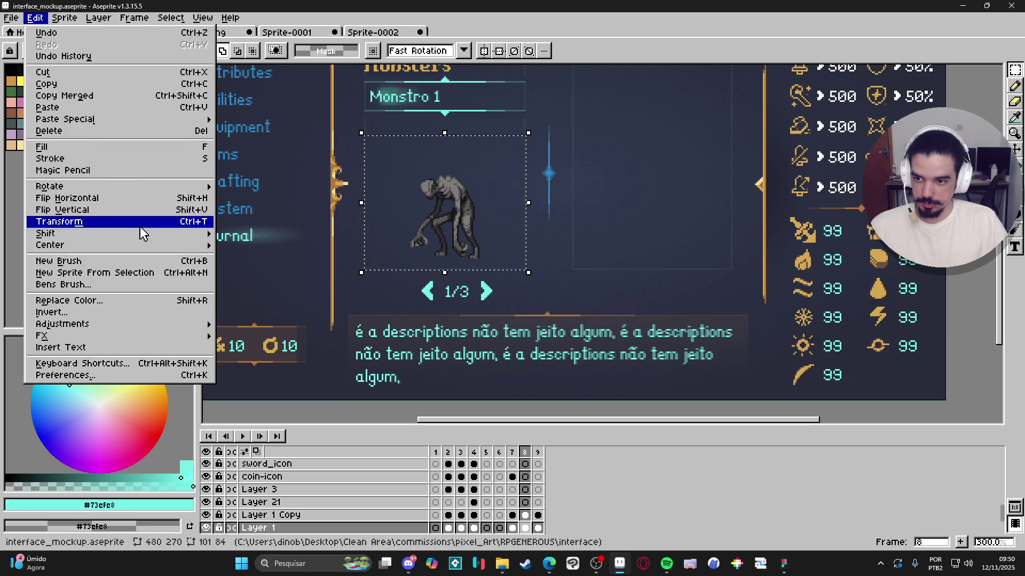
mouse_move(141, 245)
left_click(320, 293)
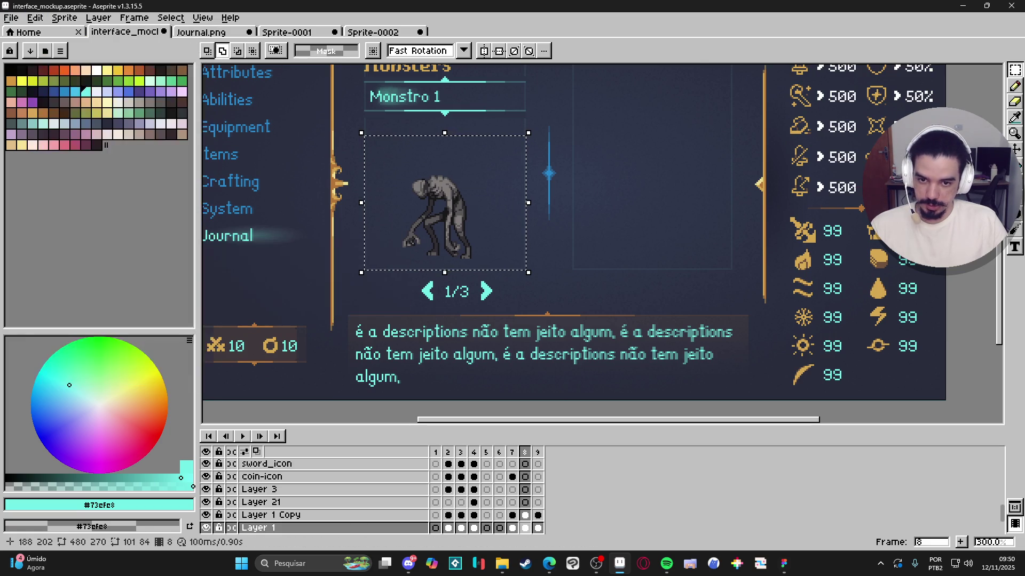
key("ctrl+d")
scroll(535, 282, "down", 2)
scroll(535, 282, "up", 2)
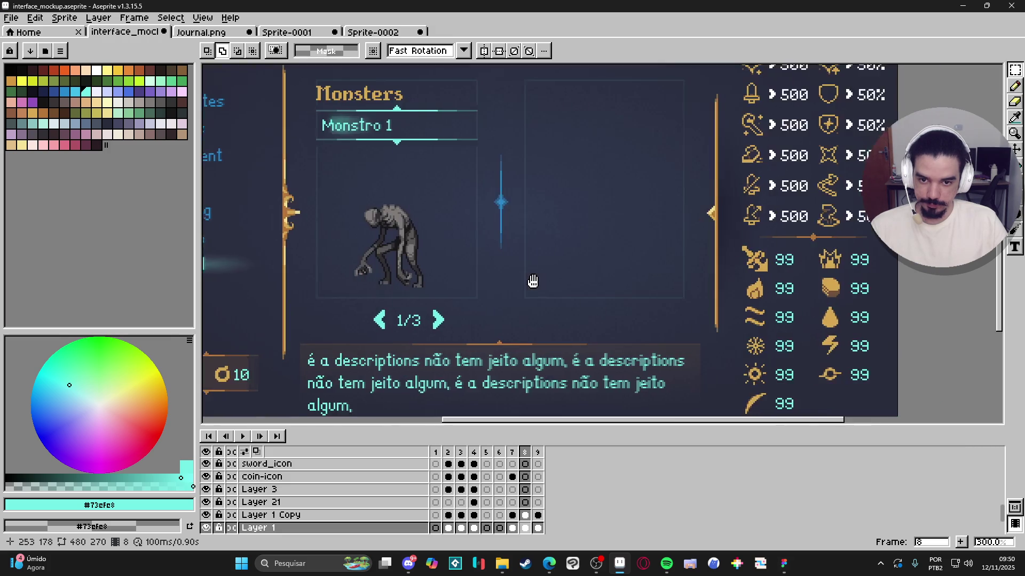
scroll(528, 275, "down", 1)
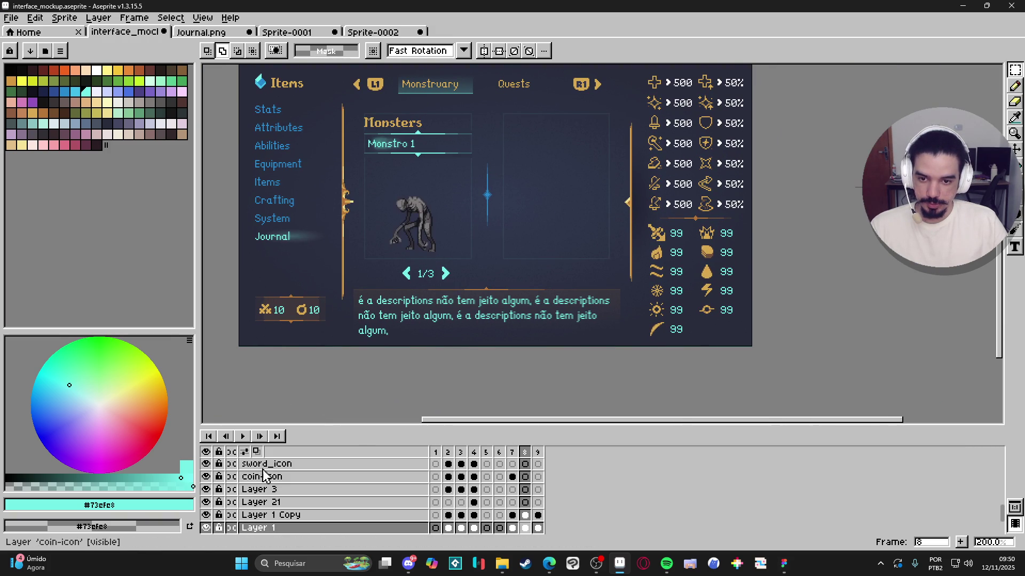
Step: Make Layer 2 the working layer and select the area around the monster sprite
scroll(525, 531, "down", 1)
left_click(526, 528)
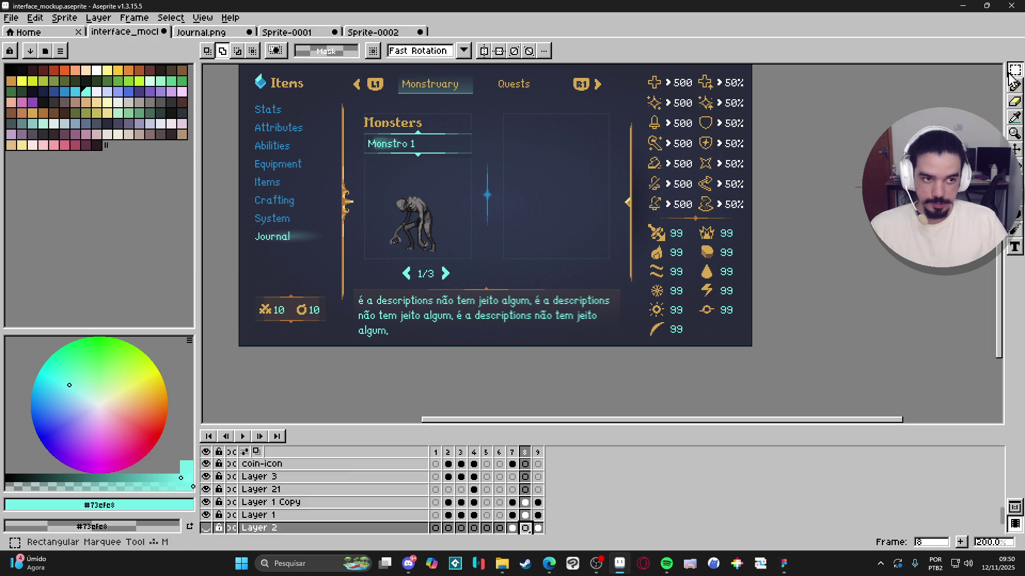
scroll(506, 190, "up", 1)
scroll(303, 280, "up", 1)
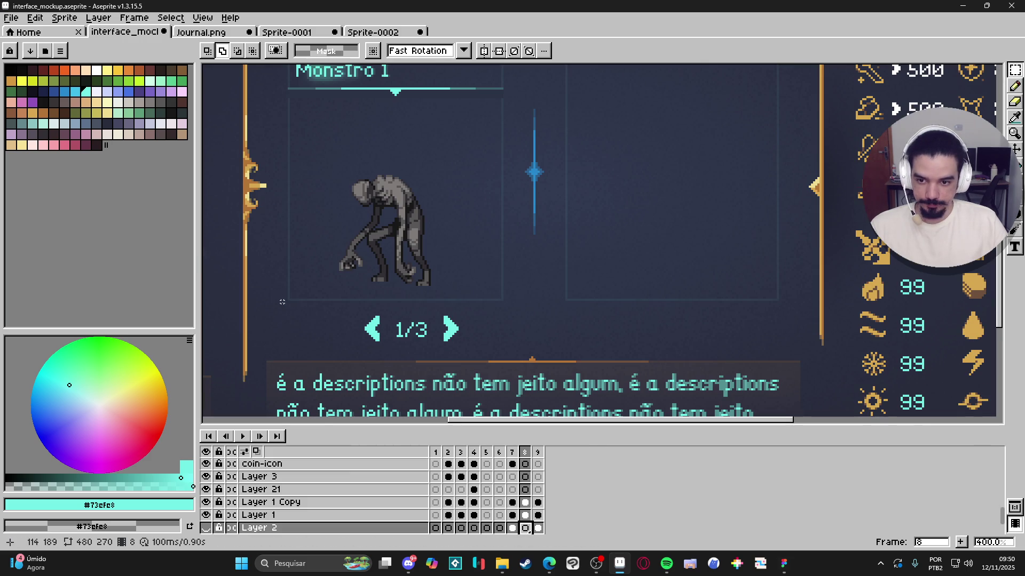
left_click_drag(288, 300, 501, 121)
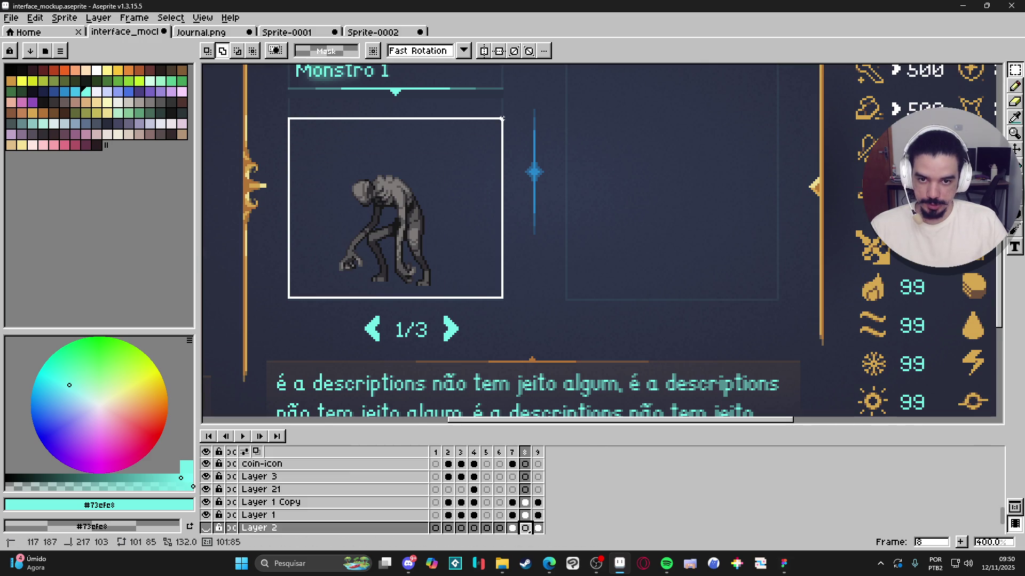
scroll(498, 161, "down", 1)
scroll(498, 161, "down", 1)
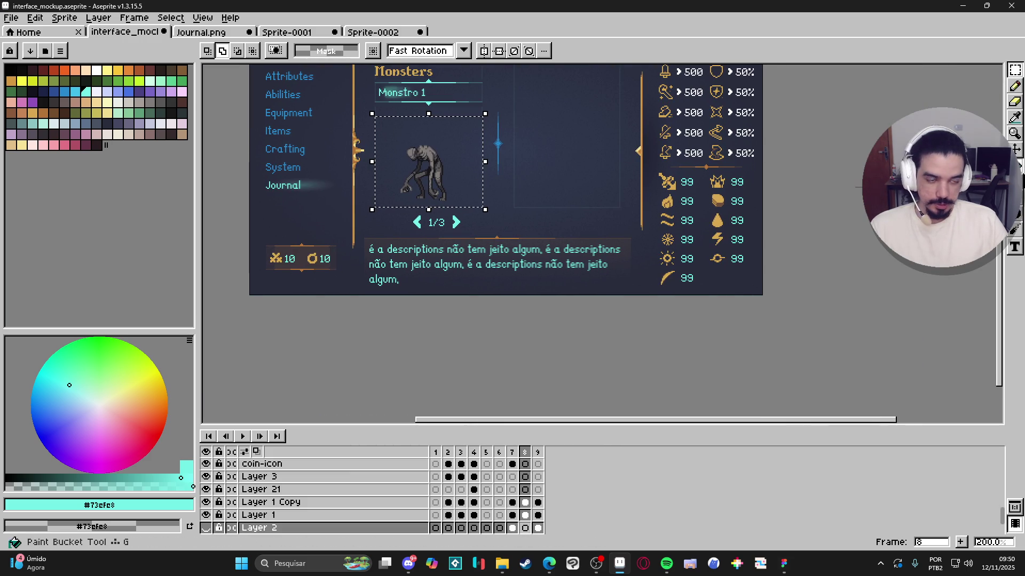
left_click(1019, 212)
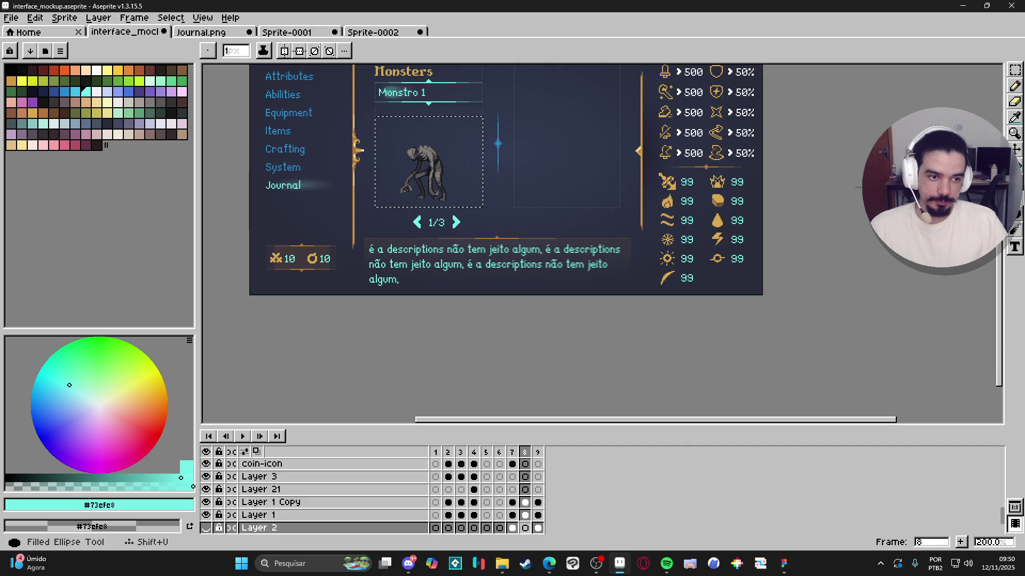
Step: Switch to the Gradient tool, set the foreground alpha to 0, and show Layer 2
left_click(1018, 182)
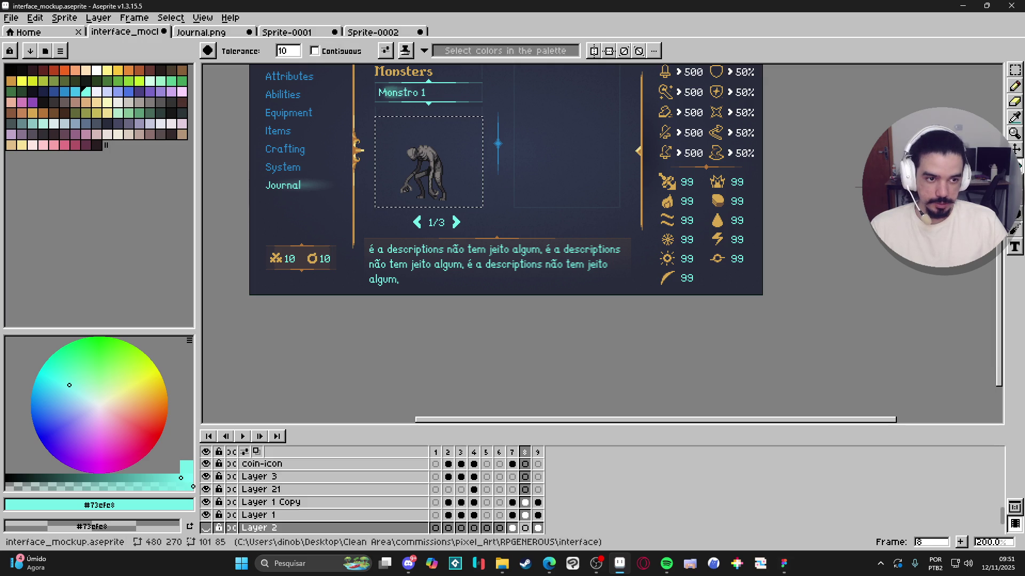
key("shift+g")
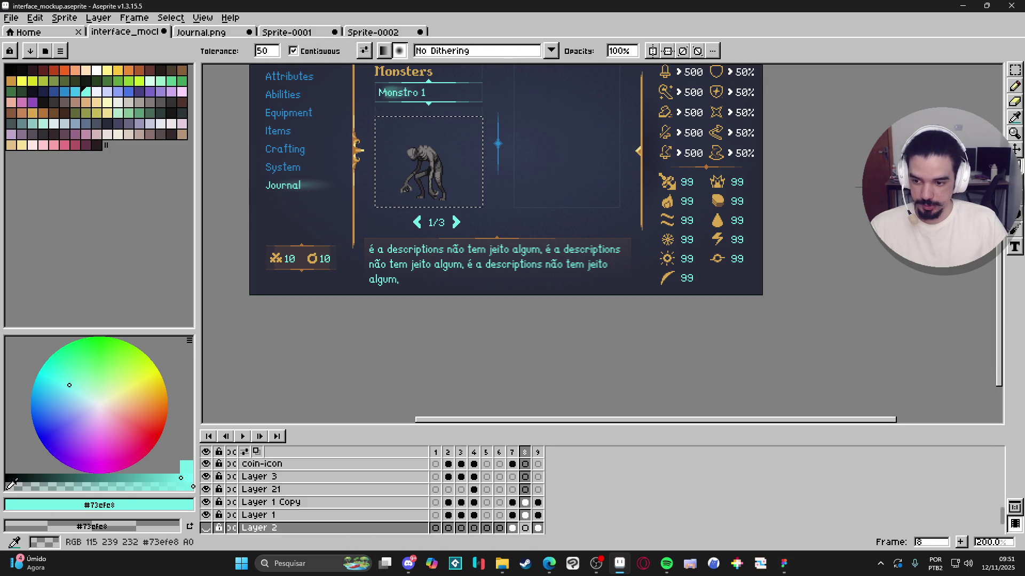
left_click(22, 487)
left_click_drag(19, 484, 6, 487)
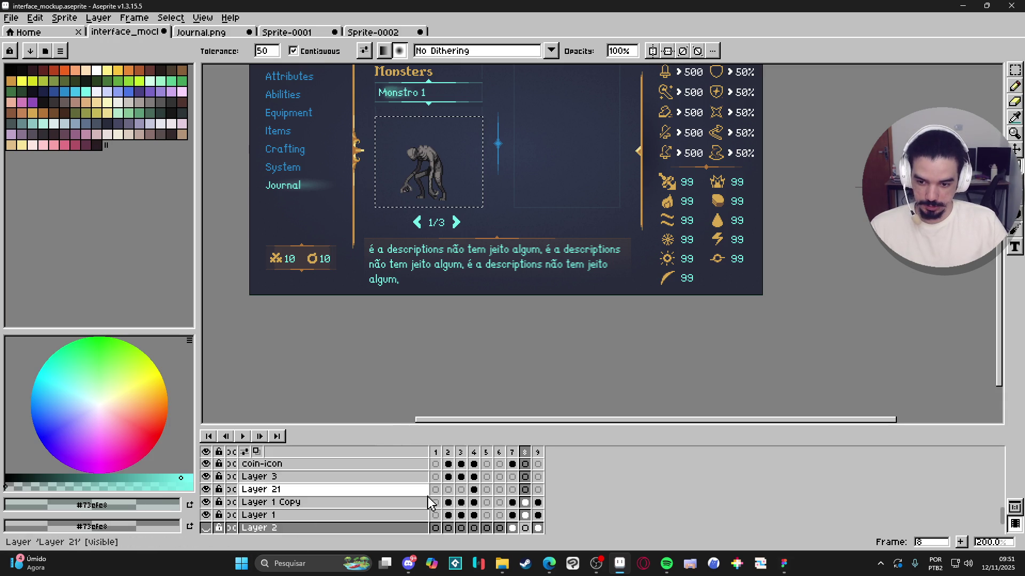
scroll(414, 499, "down", 2)
left_click(205, 502)
scroll(351, 324, "up", 2)
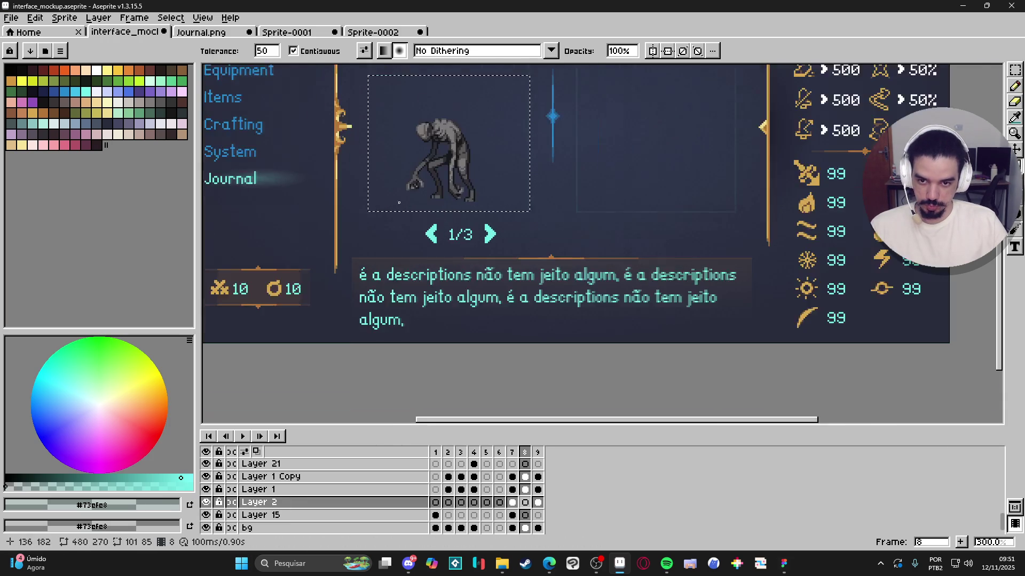
Step: Drag a teal gradient across the monster panel, redoing it until the glow fades correctly
mouse_move(530, 145)
left_mouse_down()
mouse_move(336, 351)
mouse_move(385, 210)
left_mouse_up()
key("ctrl+z")
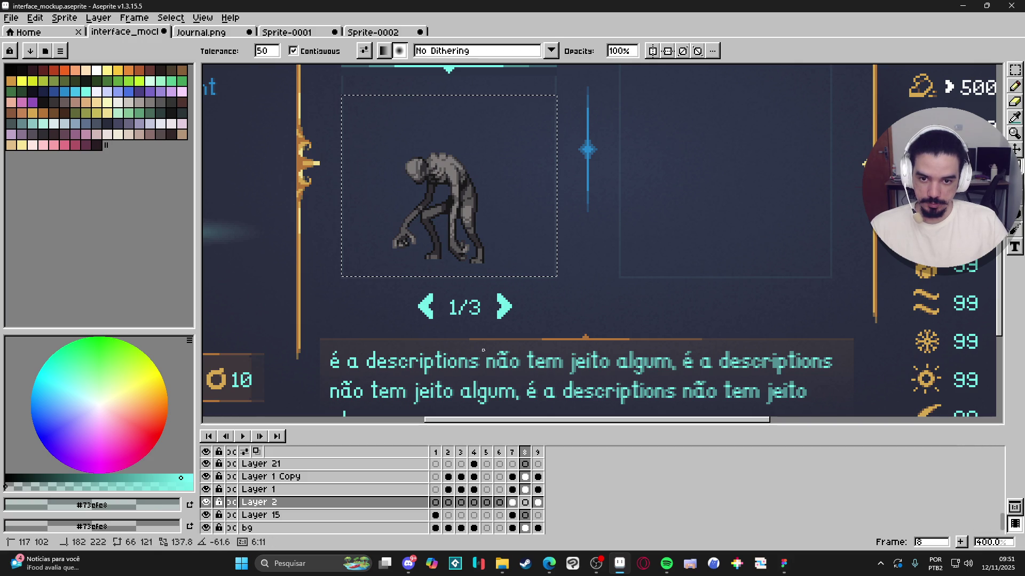
mouse_move(344, 97)
left_mouse_down()
mouse_move(545, 373)
mouse_move(541, 417)
mouse_move(538, 358)
left_mouse_up()
mouse_move(480, 161)
left_mouse_down()
mouse_move(445, 287)
mouse_move(448, 268)
left_mouse_up()
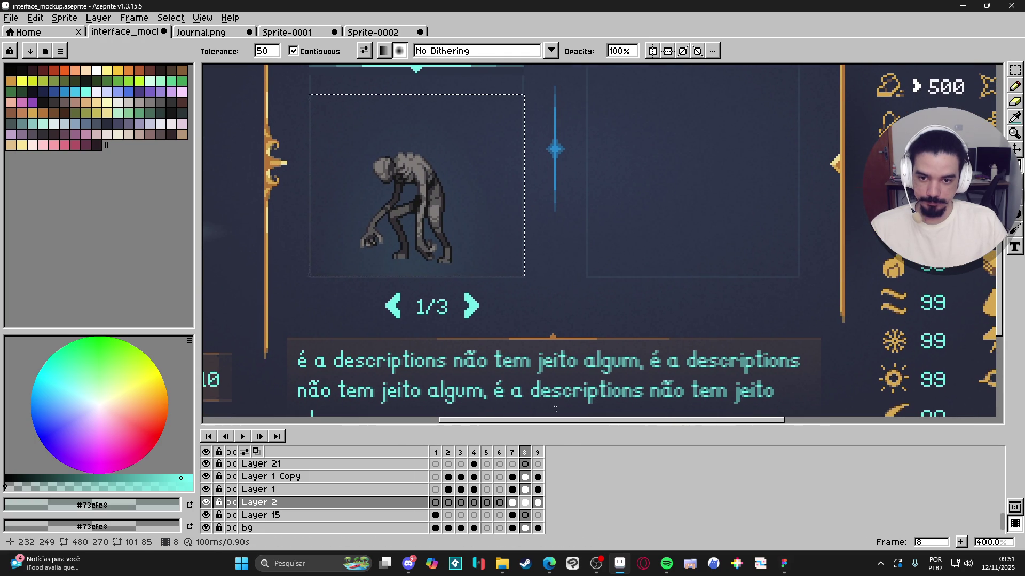
key("ctrl+z")
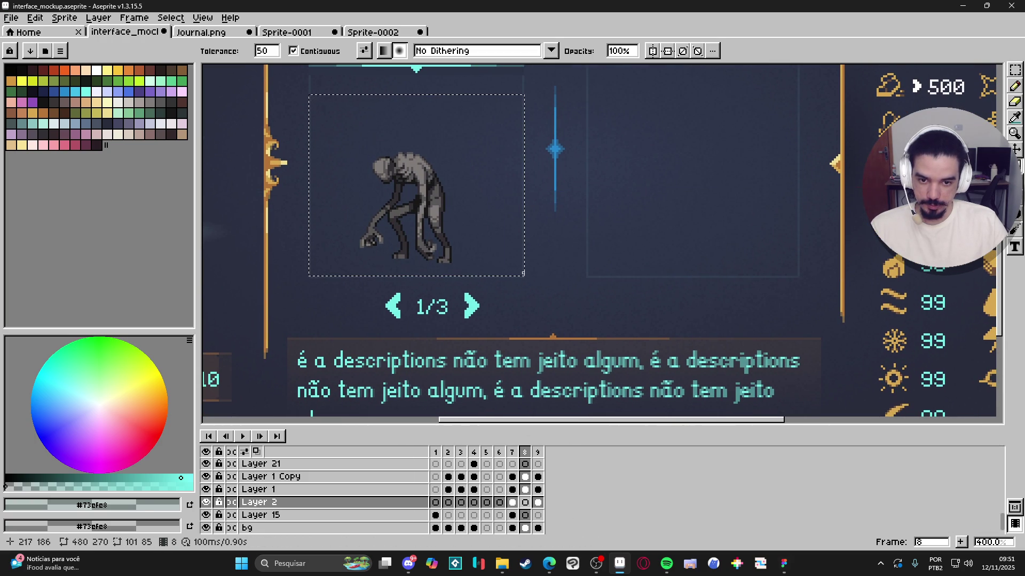
scroll(522, 267, "down", 1)
mouse_move(296, 127)
left_mouse_down()
mouse_move(541, 361)
mouse_move(553, 385)
left_mouse_up()
right_click(526, 507)
Step: Dismiss the cel menu, try a rectangular selection on the panel, then undo two steps
left_click(525, 507)
key("m")
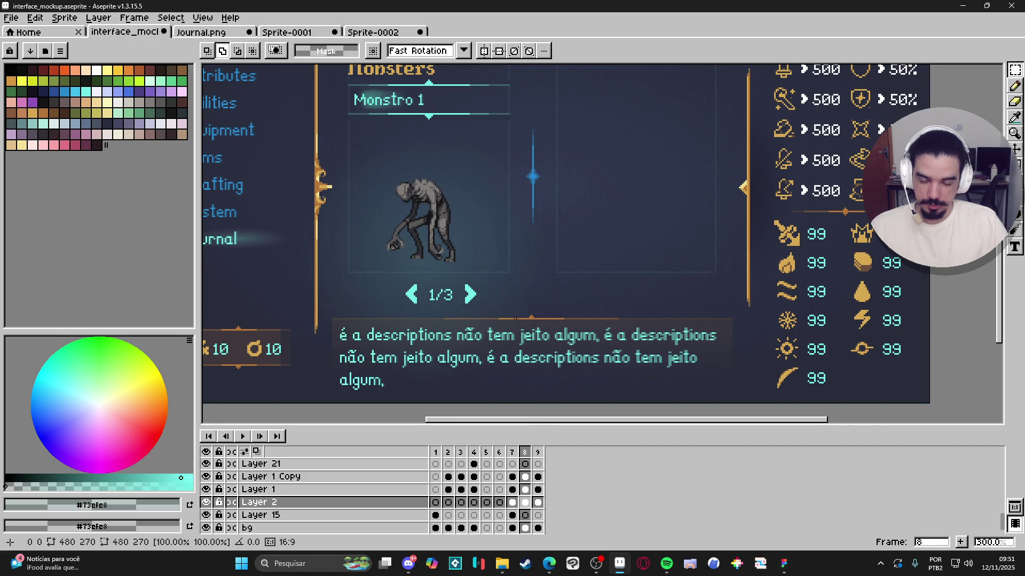
scroll(474, 287, "left", 3)
scroll(474, 287, "down", 2)
left_click_drag(295, 80, 417, 325)
key("ctrl+d")
scroll(489, 278, "up", 2)
scroll(489, 278, "right", 2)
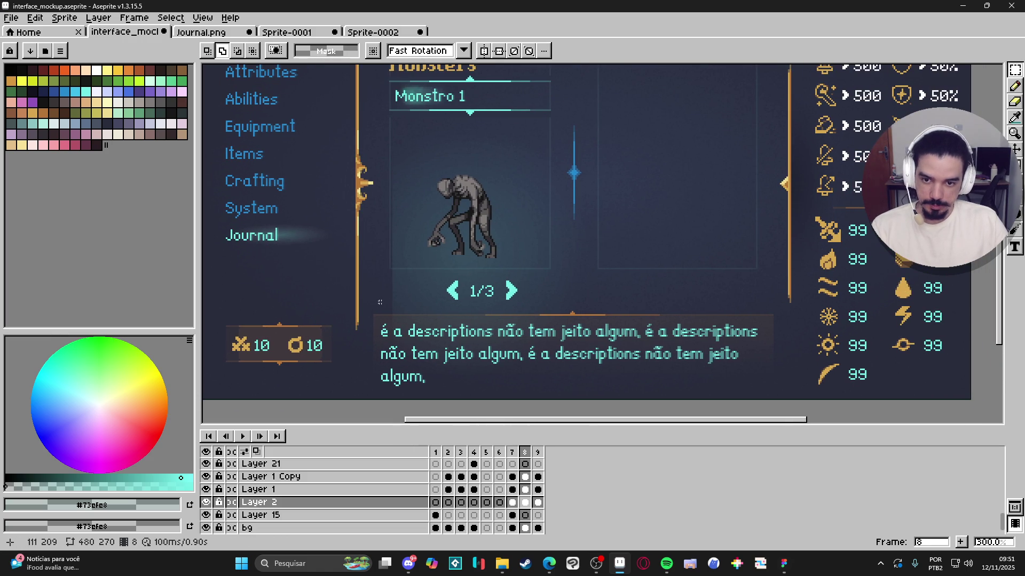
key("ctrl+z")
scroll(363, 118, "up", 2)
key("ctrl+z")
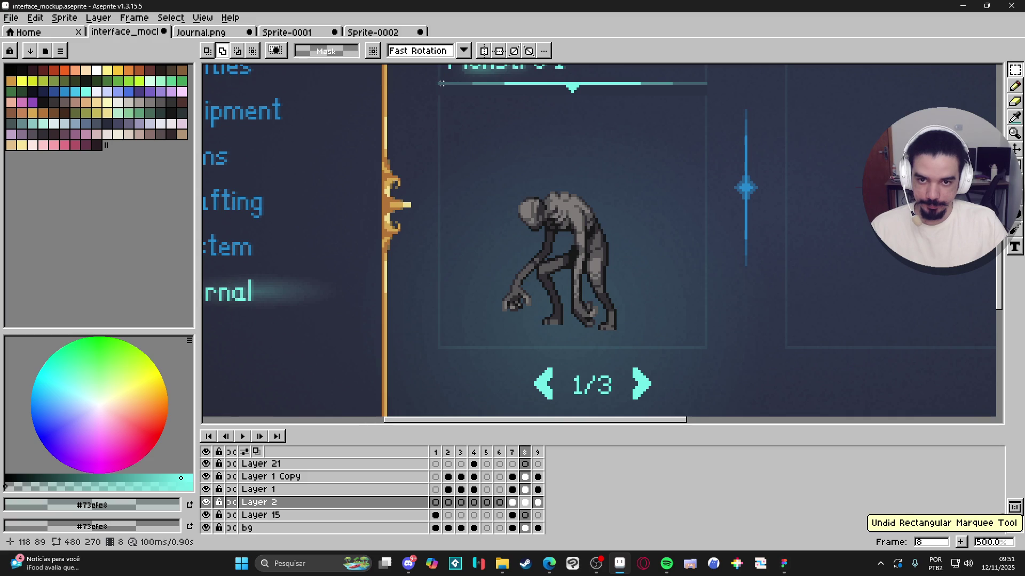
Step: Select a rectangle over the monster panel, clear it, and zoom out to review the glow
scroll(439, 79, "down", 5)
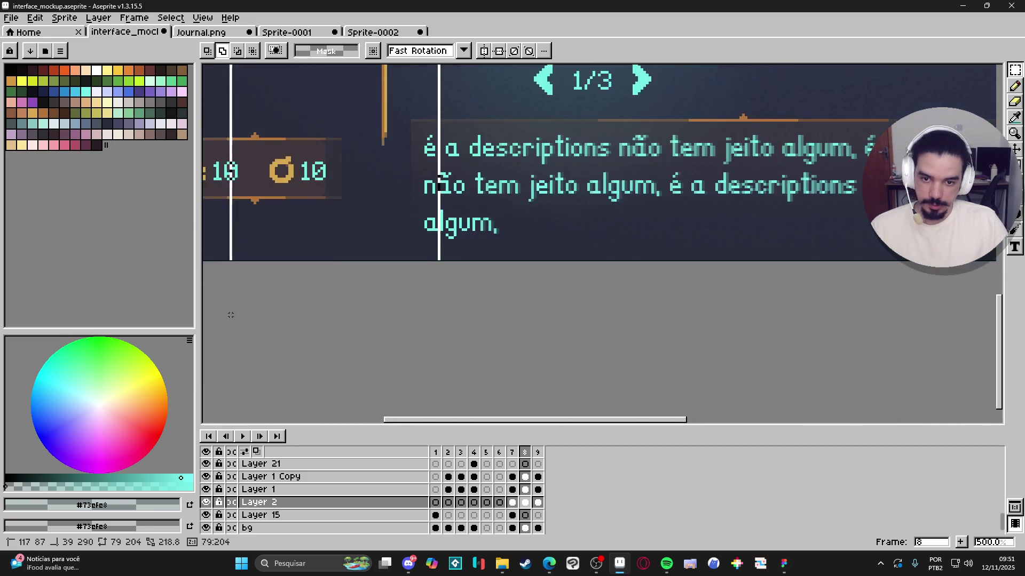
scroll(383, 220, "up", 3)
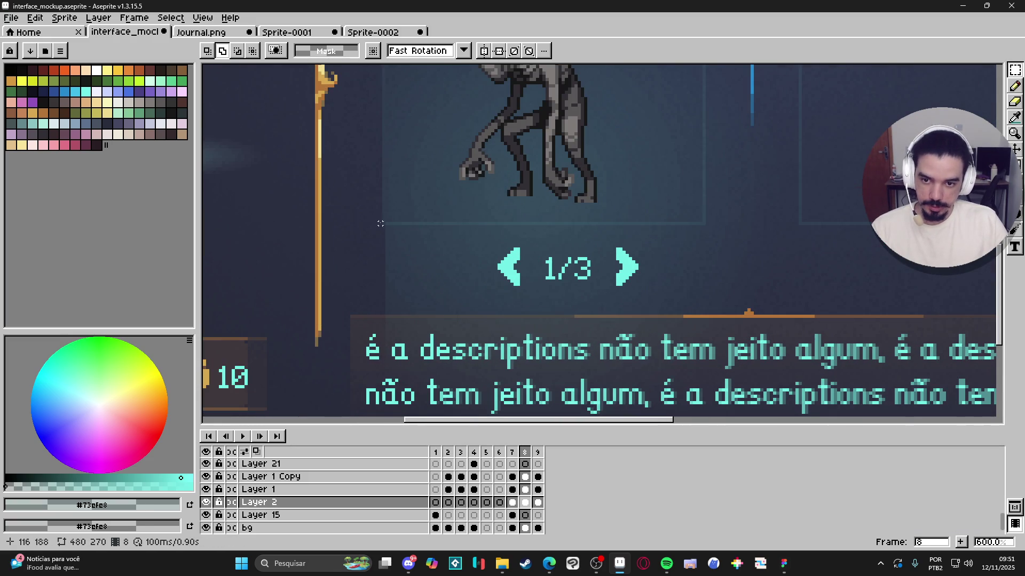
scroll(380, 223, "down", 3)
scroll(480, 235, "right", 2)
scroll(534, 293, "up", 5)
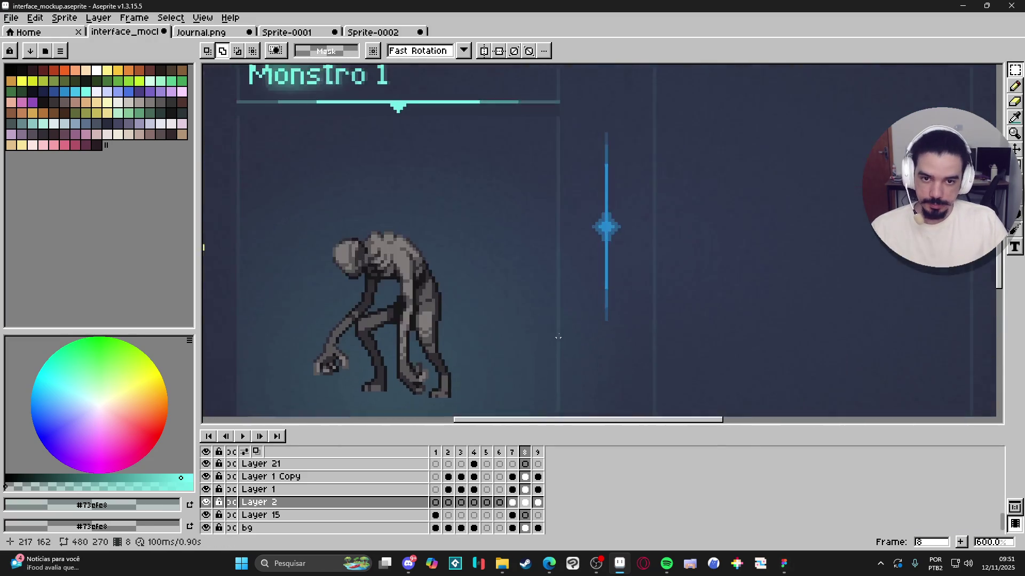
scroll(534, 214, "down", 2)
scroll(613, 133, "down", 1)
left_click_drag(649, 103, 514, 368)
key("ctrl+d")
scroll(435, 293, "down", 1)
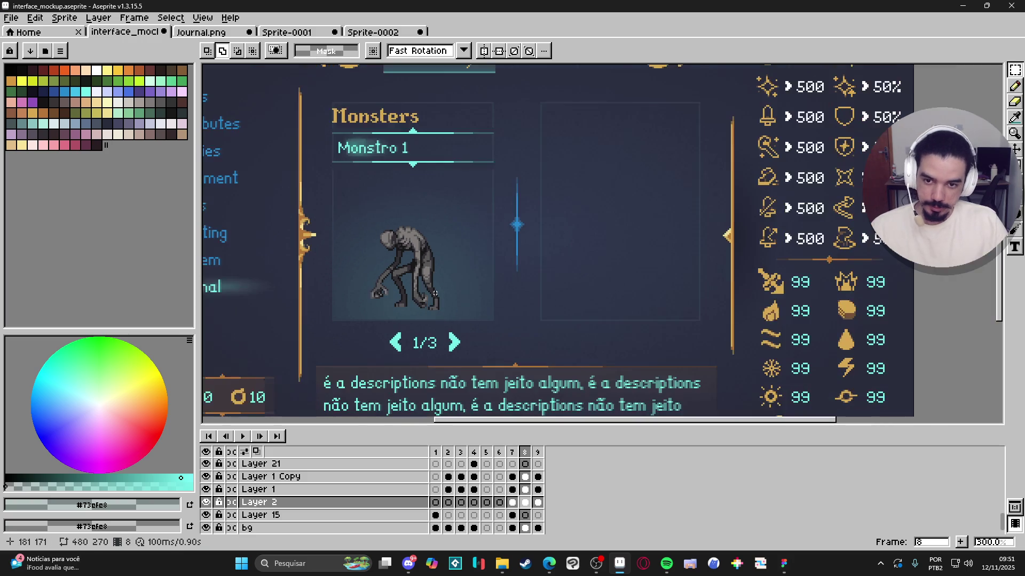
scroll(404, 302, "down", 1)
scroll(354, 284, "up", 1)
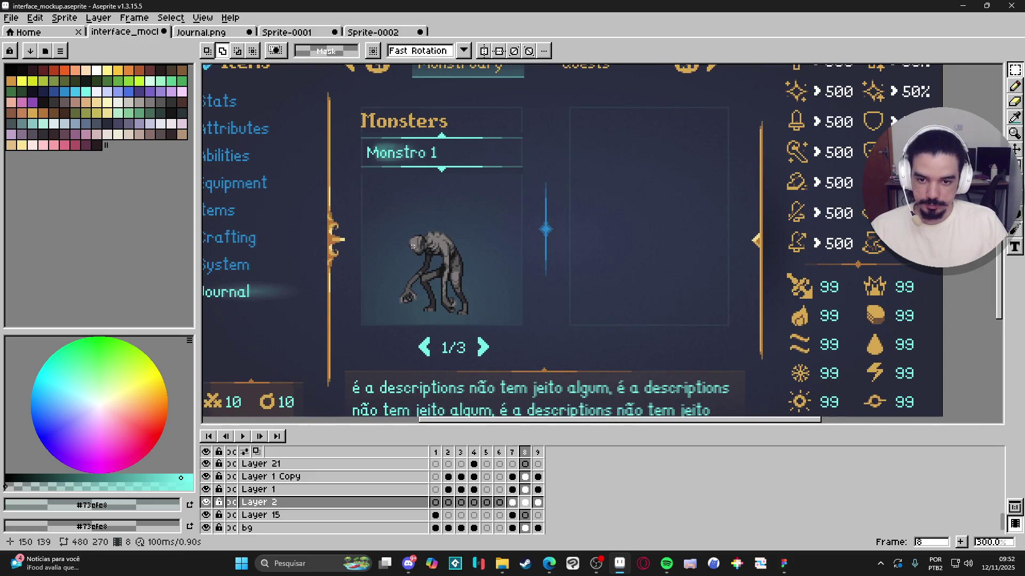
scroll(393, 205, "down", 1)
scroll(437, 233, "up", 1)
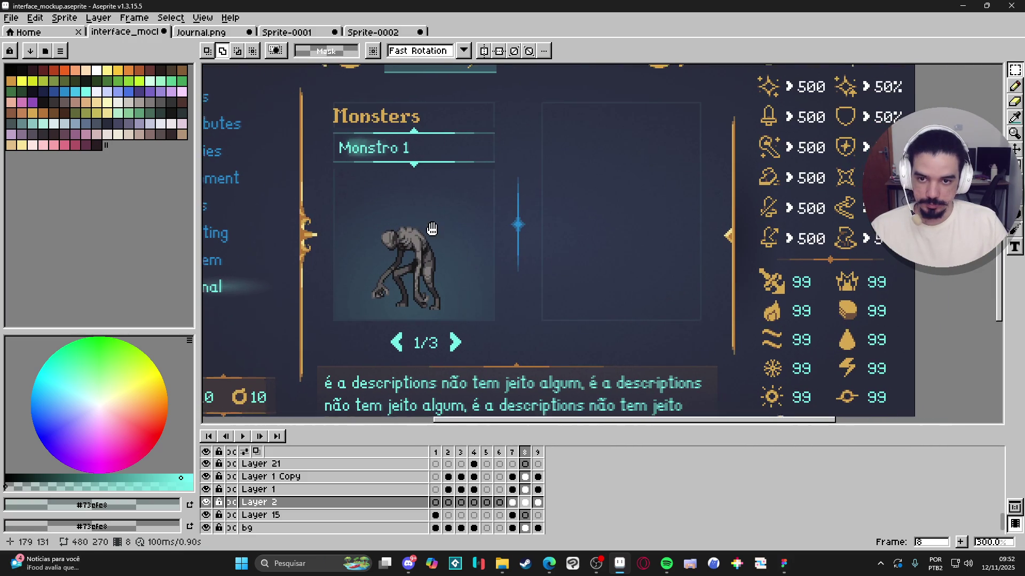
scroll(437, 233, "down", 1)
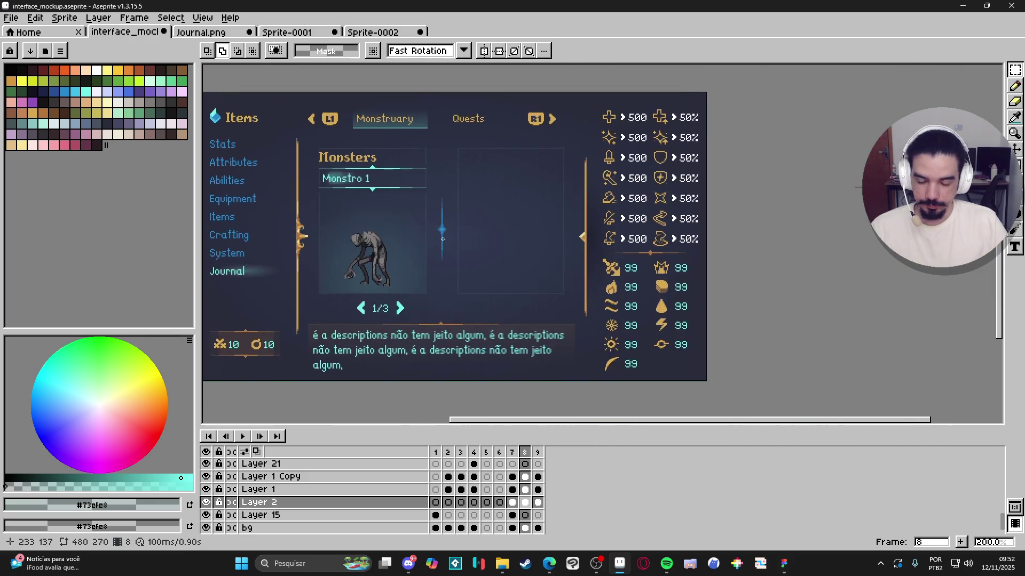
scroll(467, 274, "up", 1)
mouse_move(467, 273)
left_mouse_down()
mouse_move(411, 339)
mouse_move(456, 289)
left_mouse_up()
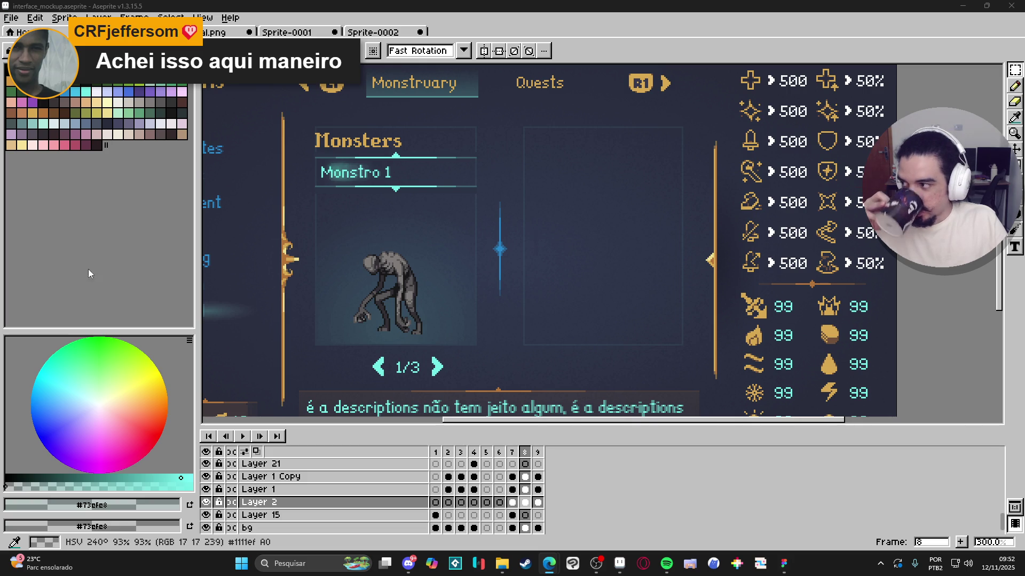
Step: Scroll down the DEC Mini product page in the browser
scroll(297, 306, "down", 4)
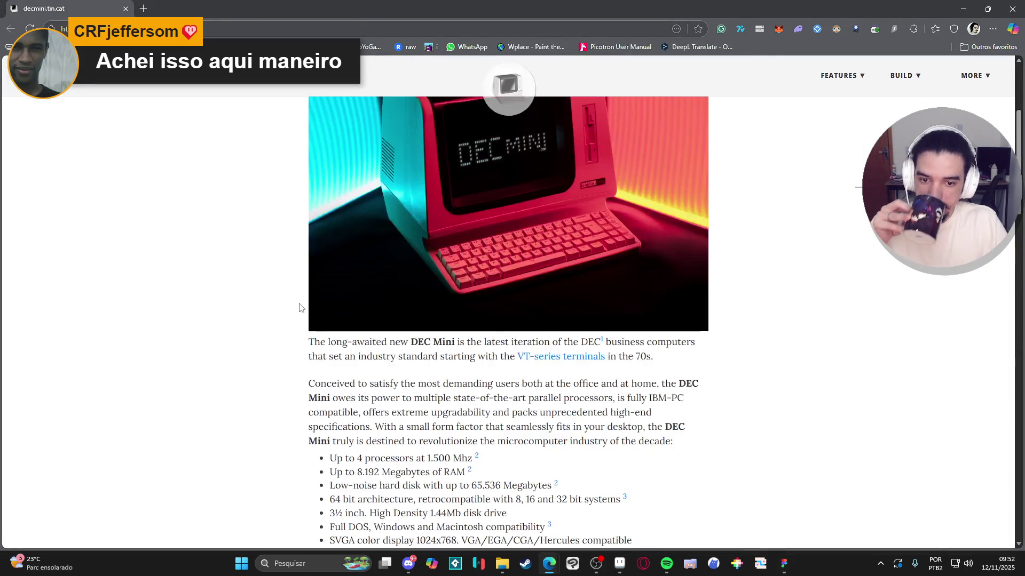
Step: Scroll through the DEC Mini page reviewing motherboard choices, compatibility and connectivity
scroll(299, 308, "down", 10)
scroll(299, 307, "down", 15)
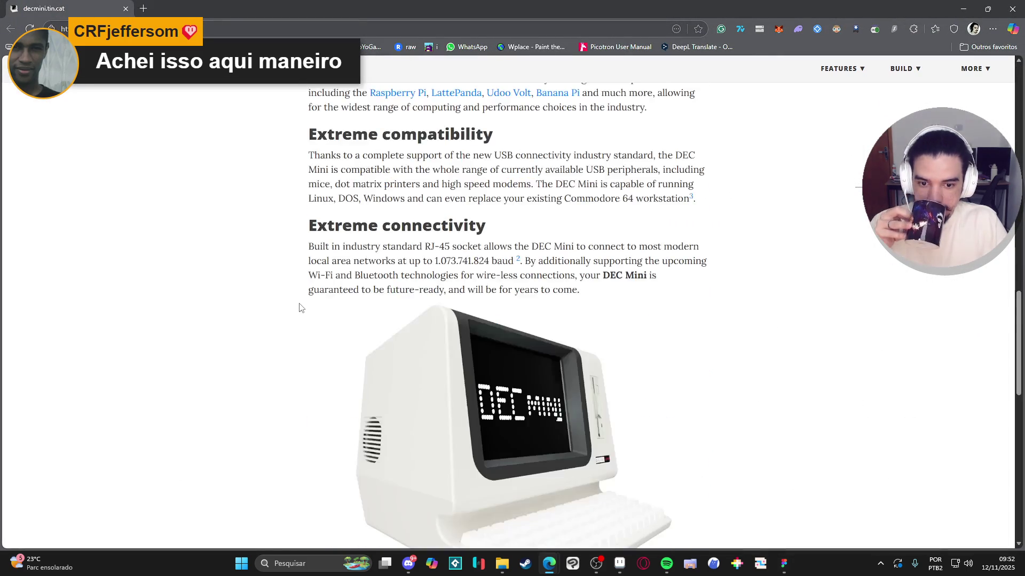
scroll(299, 308, "up", 12)
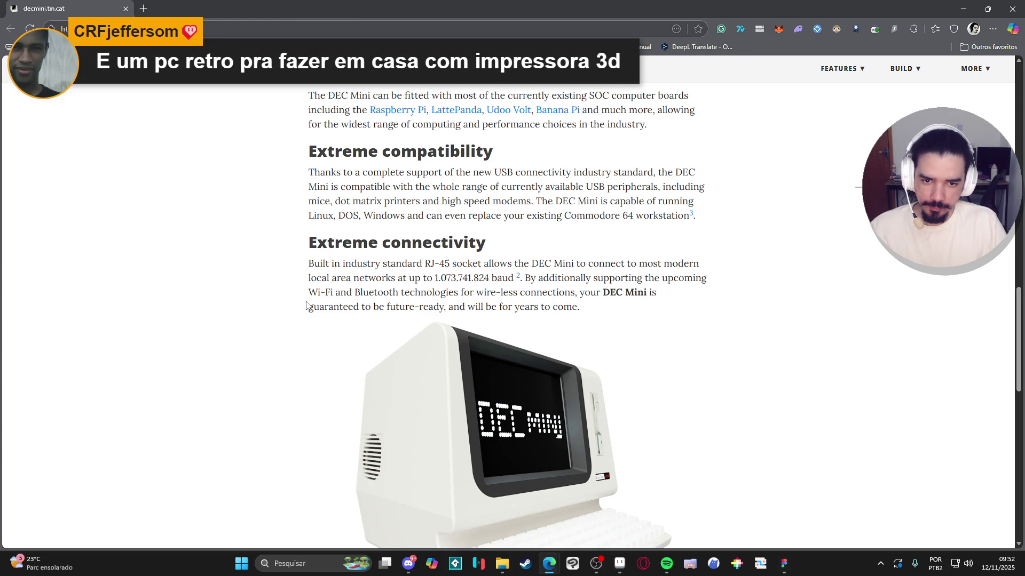
scroll(311, 303, "down", 5)
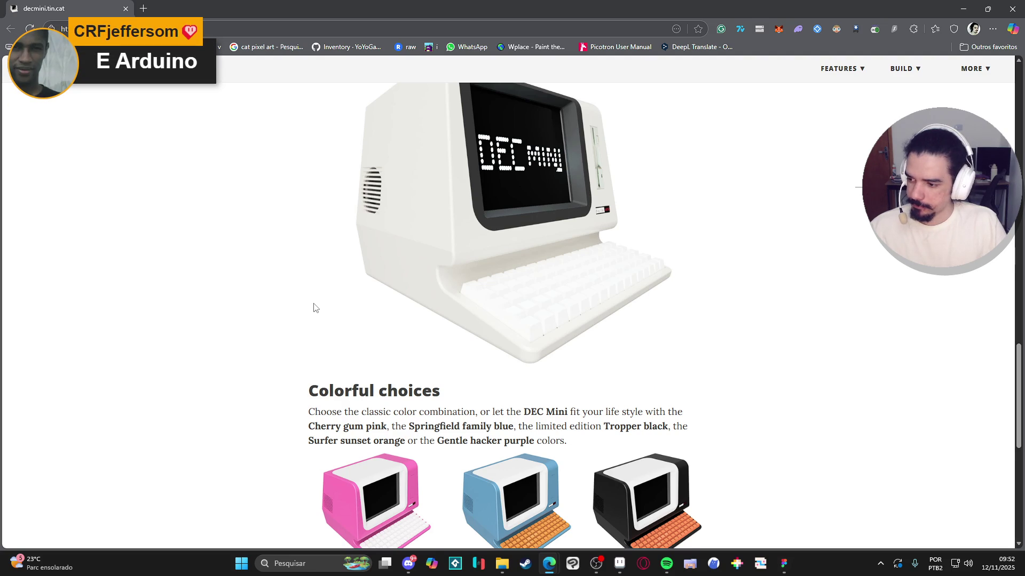
scroll(313, 308, "up", 5)
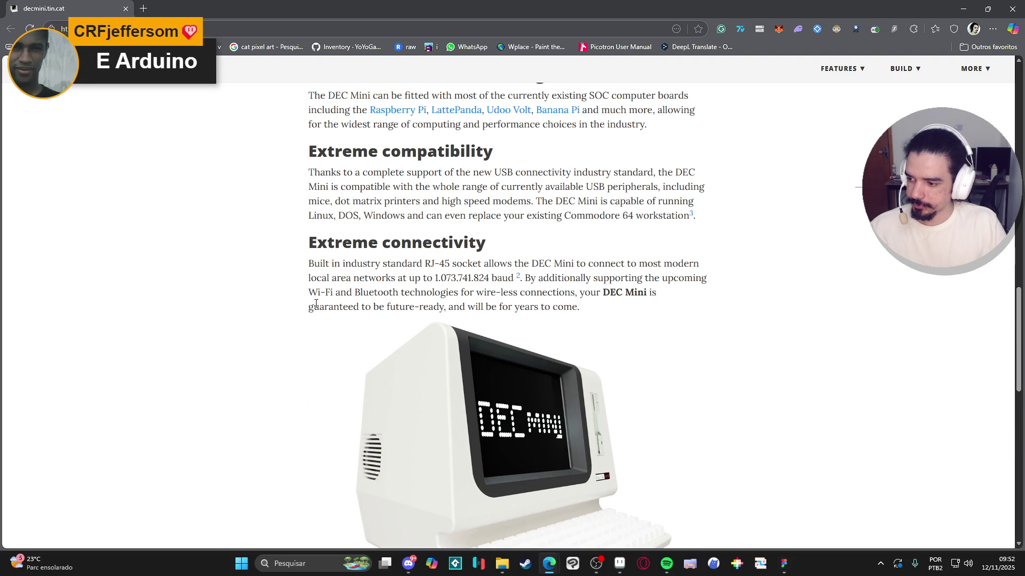
scroll(323, 306, "up", 10)
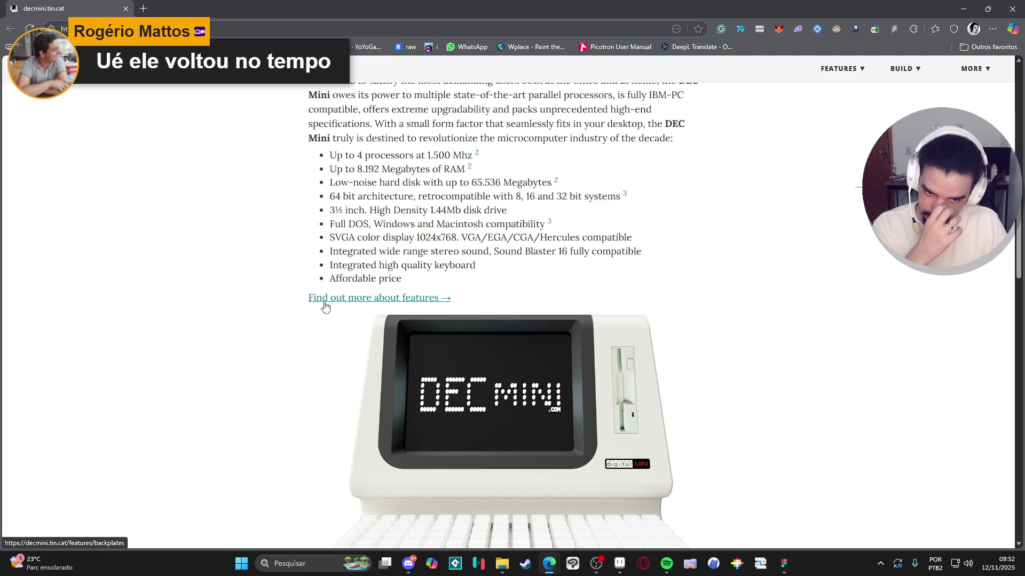
scroll(324, 307, "up", 10)
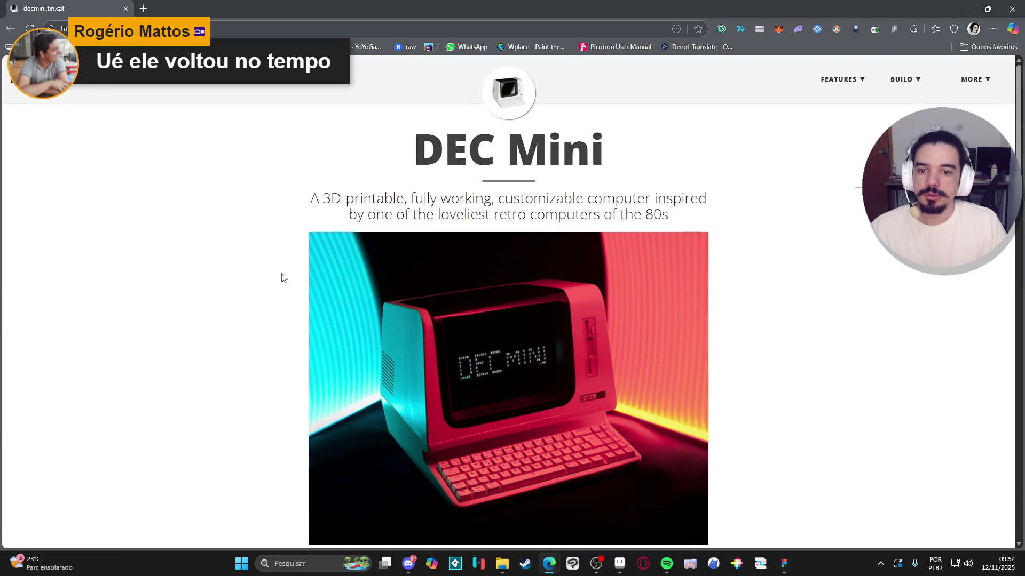
scroll(284, 278, "down", 15)
scroll(286, 281, "up", 5)
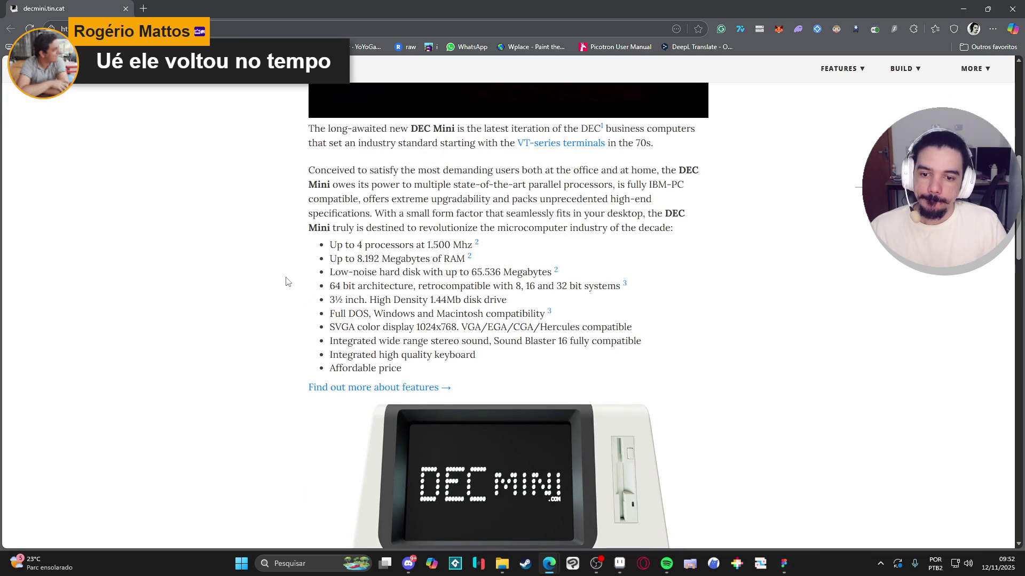
scroll(287, 281, "down", 5)
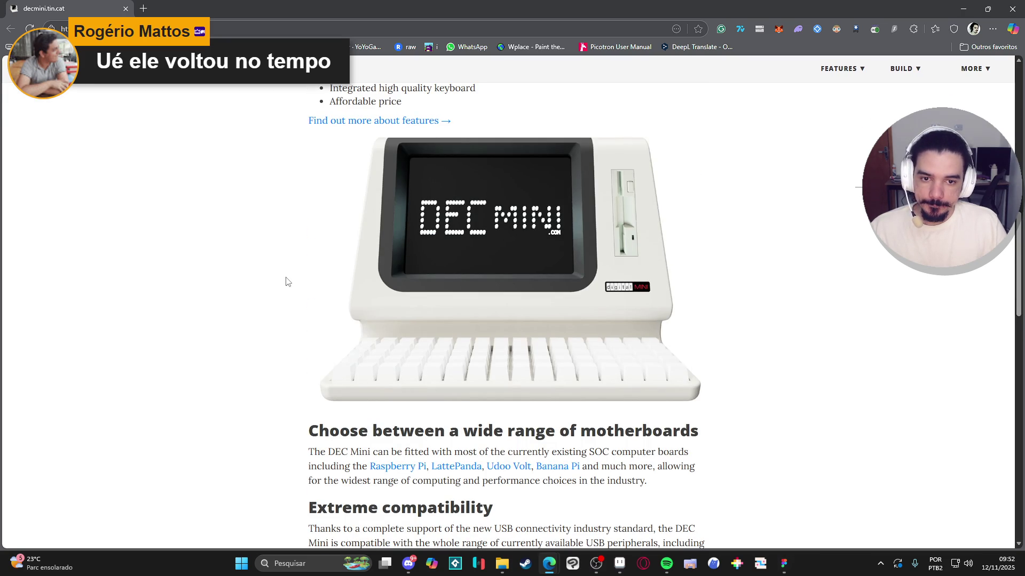
scroll(287, 280, "down", 10)
scroll(288, 277, "up", 6)
scroll(286, 277, "up", 14)
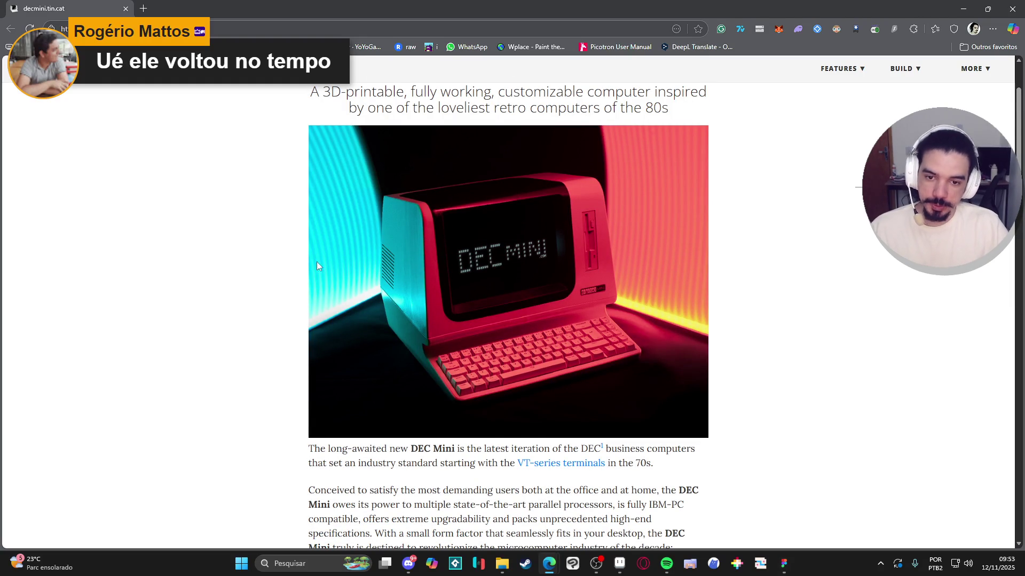
Step: Scroll down to the colour variants, footnotes and footer, then switch back to Aseprite
scroll(321, 266, "down", 8)
scroll(291, 264, "down", 15)
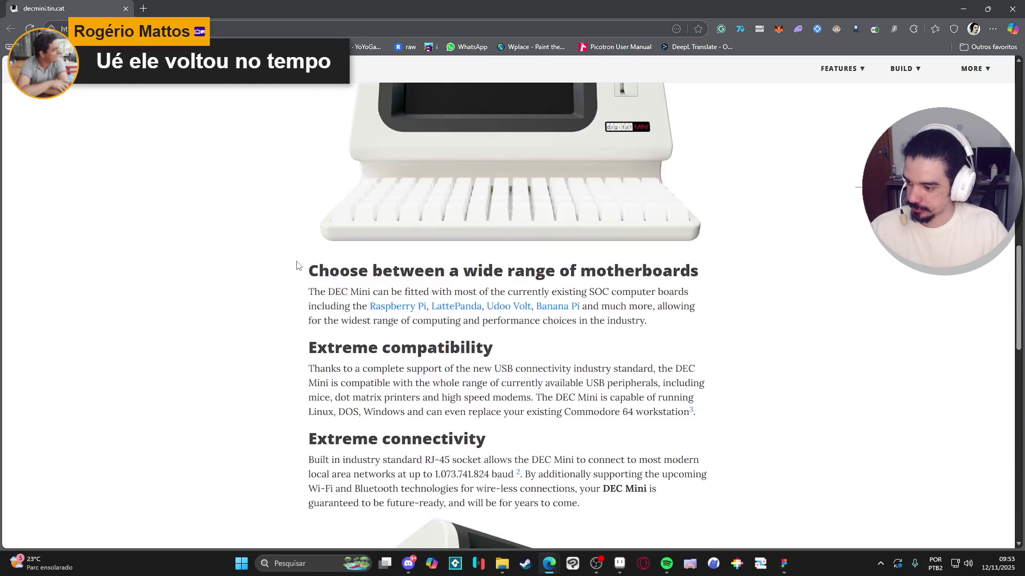
scroll(301, 267, "down", 2)
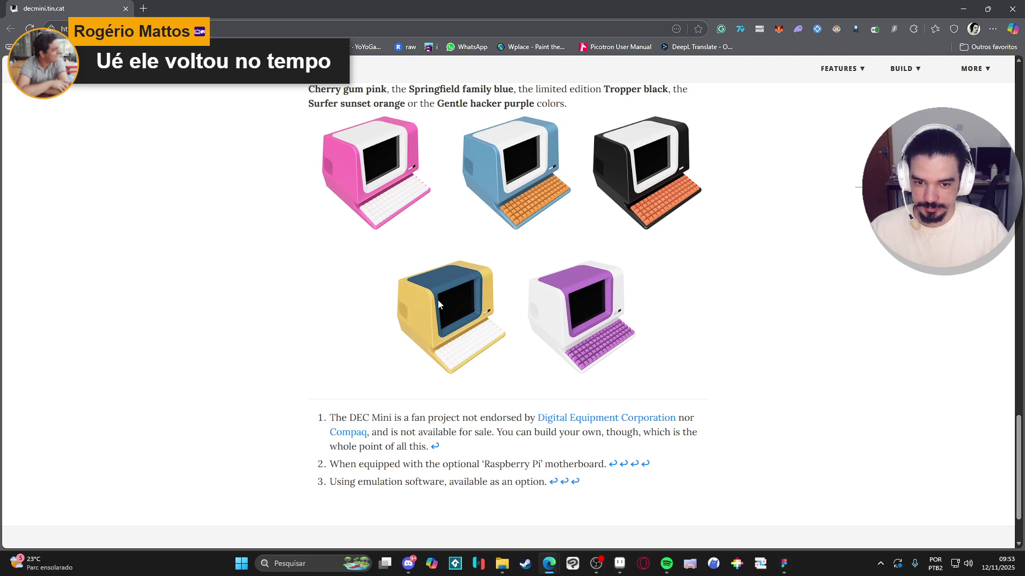
scroll(194, 229, "down", 2)
scroll(193, 230, "up", 12)
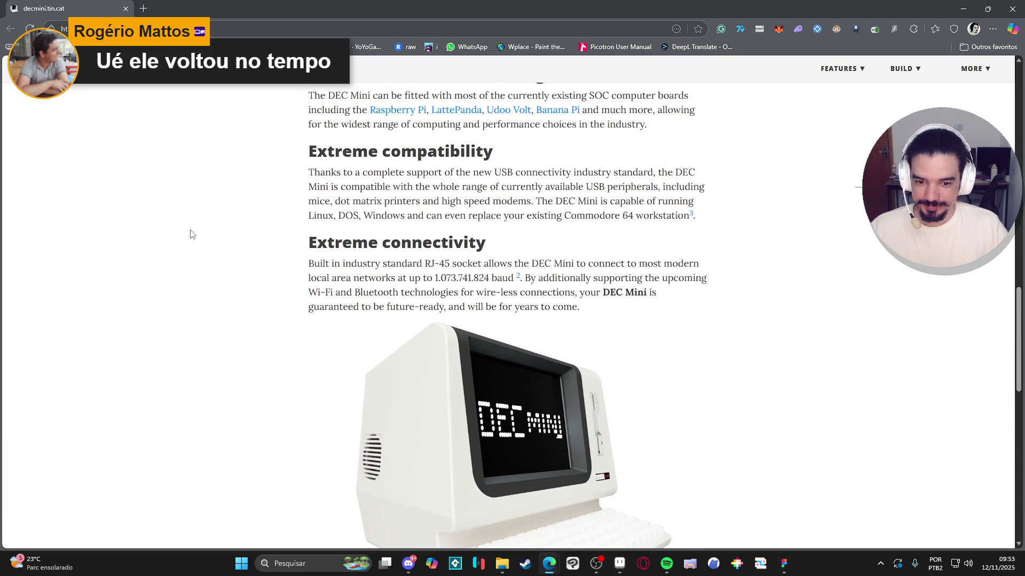
scroll(192, 234, "up", 10)
scroll(192, 235, "down", 5)
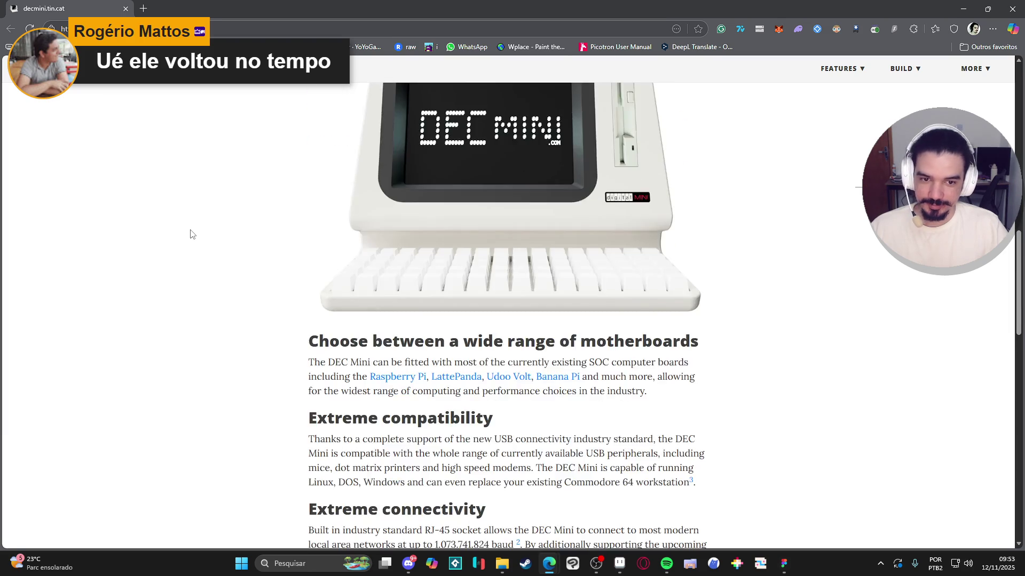
scroll(192, 235, "up", 4)
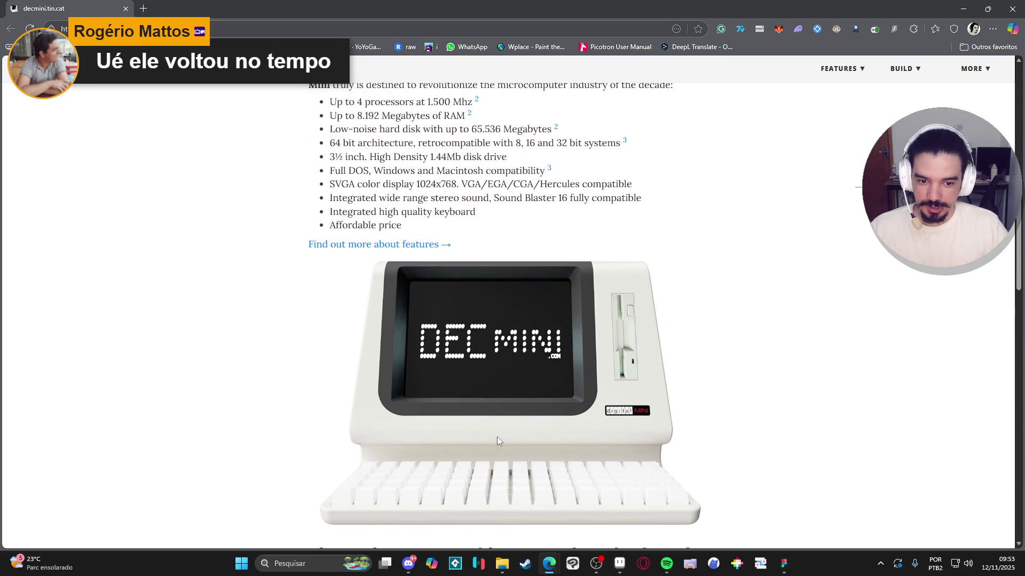
scroll(490, 426, "down", 2)
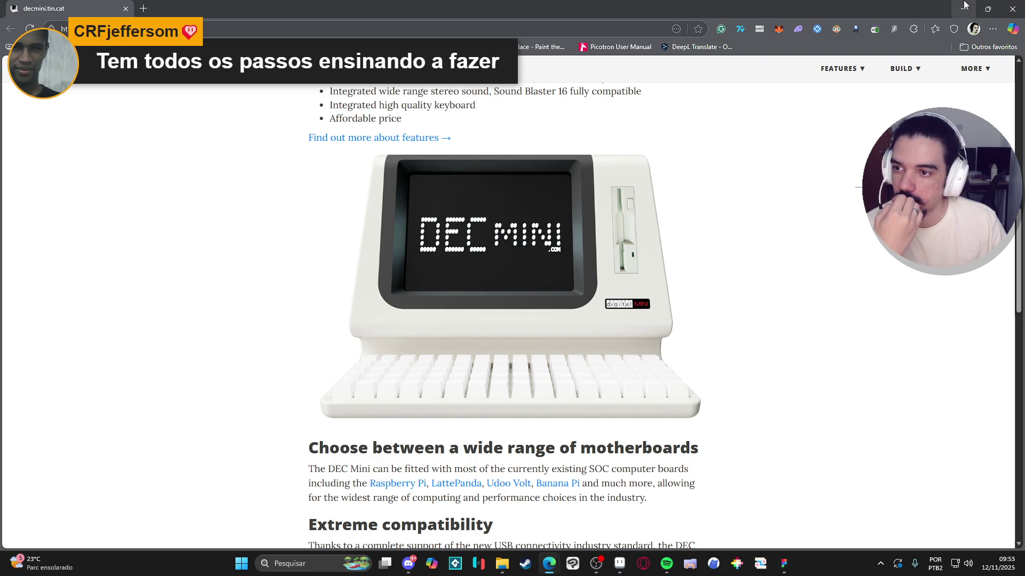
scroll(697, 238, "down", 10)
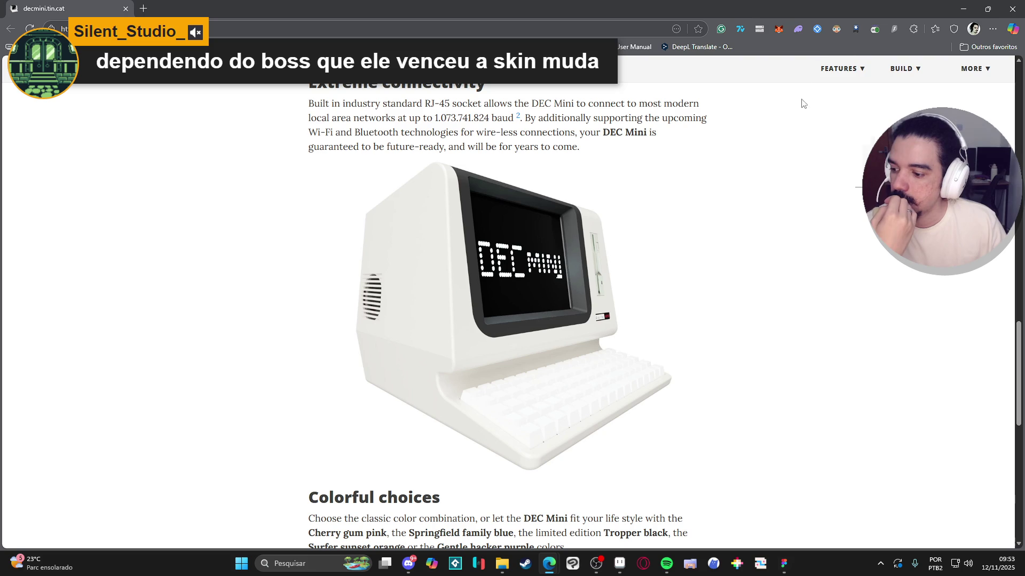
scroll(793, 304, "down", 10)
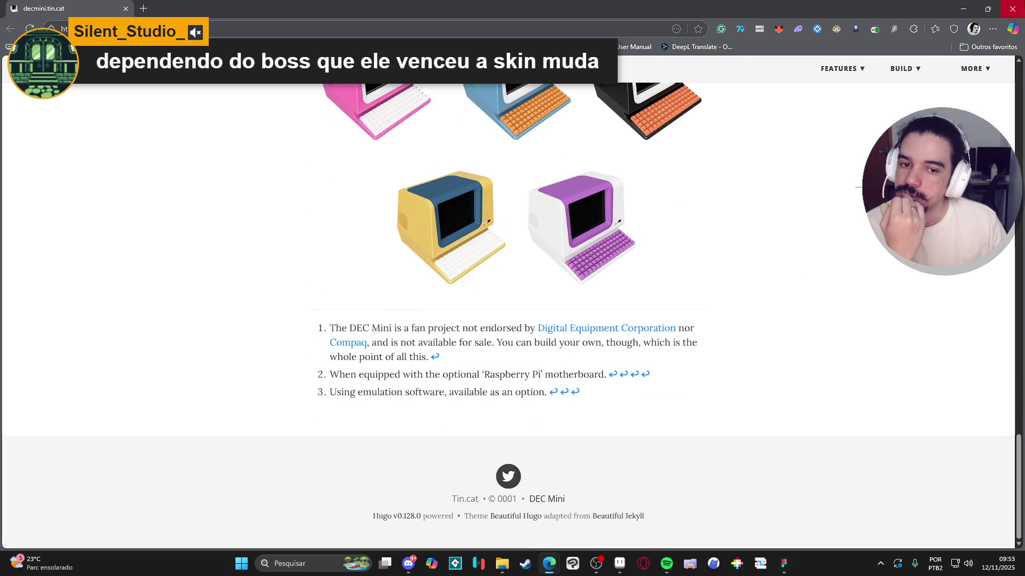
key("alt+Tab")
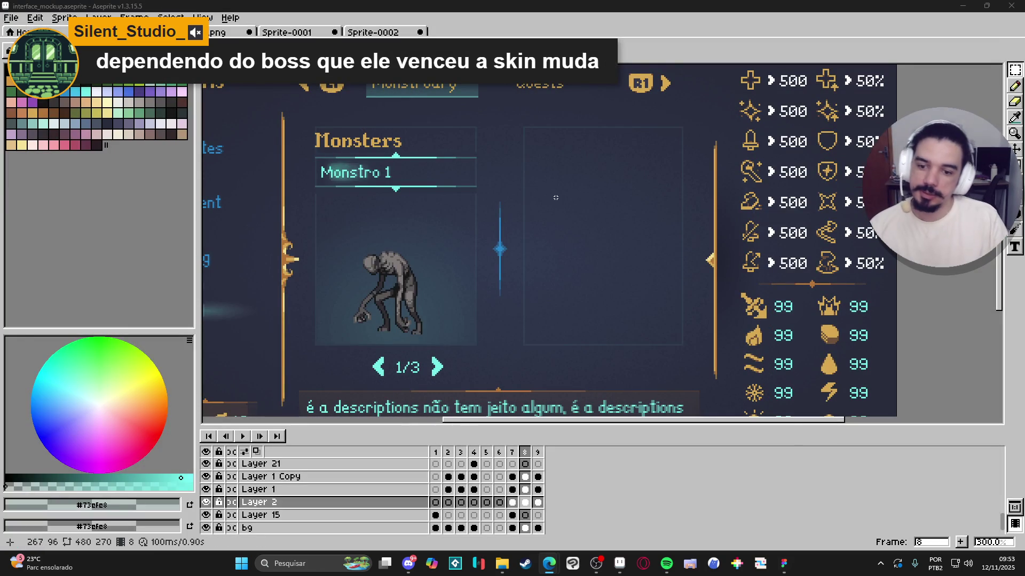
Step: Pan and zoom the mockup to centre the Monsters panel
left_click_drag(539, 212, 531, 218)
scroll(535, 224, "down", 1)
scroll(458, 221, "up", 1)
left_click_drag(458, 221, 479, 224)
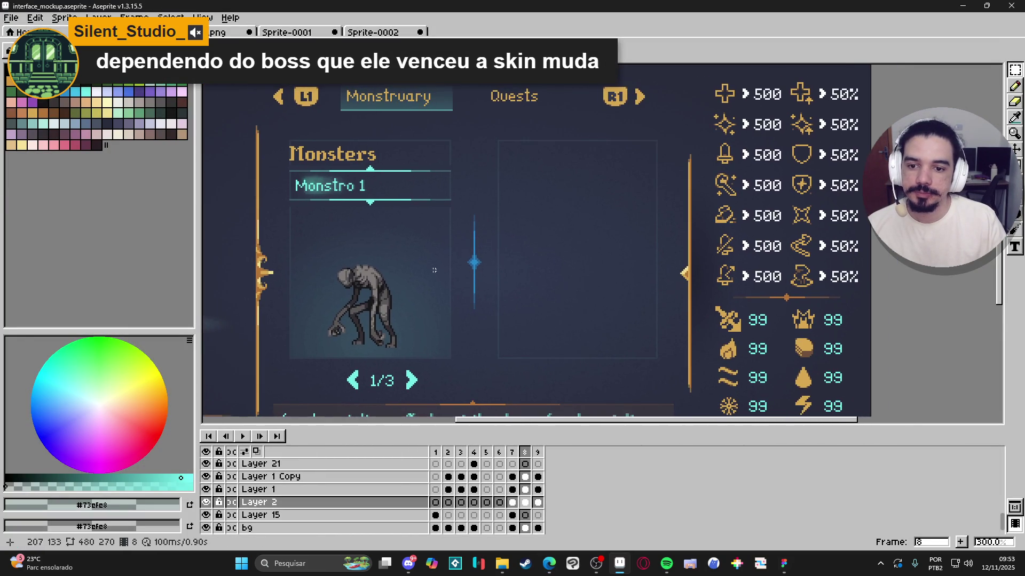
mouse_move(416, 286)
left_mouse_down()
mouse_move(451, 266)
mouse_move(449, 256)
left_mouse_up()
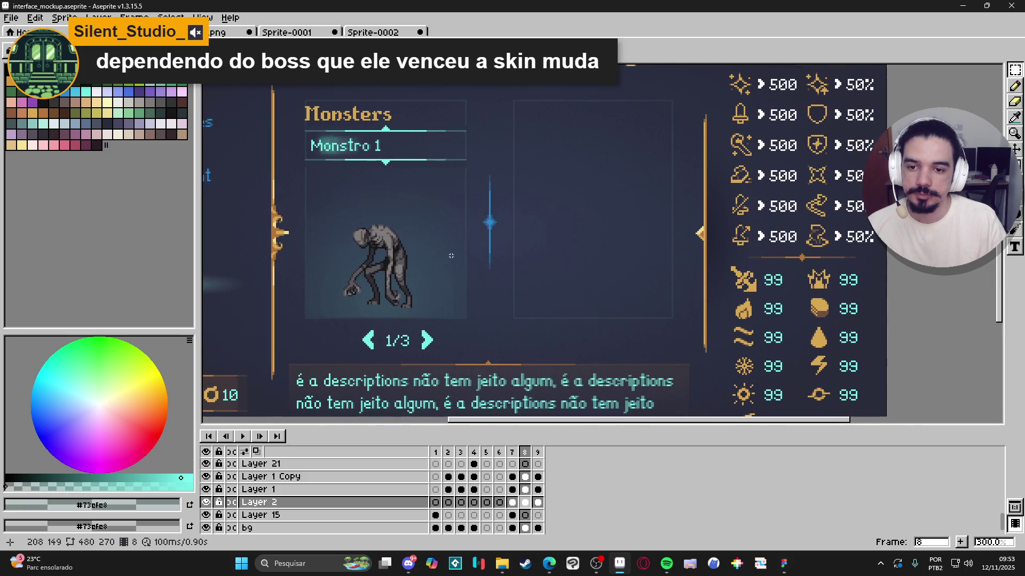
scroll(462, 259, "down", 1)
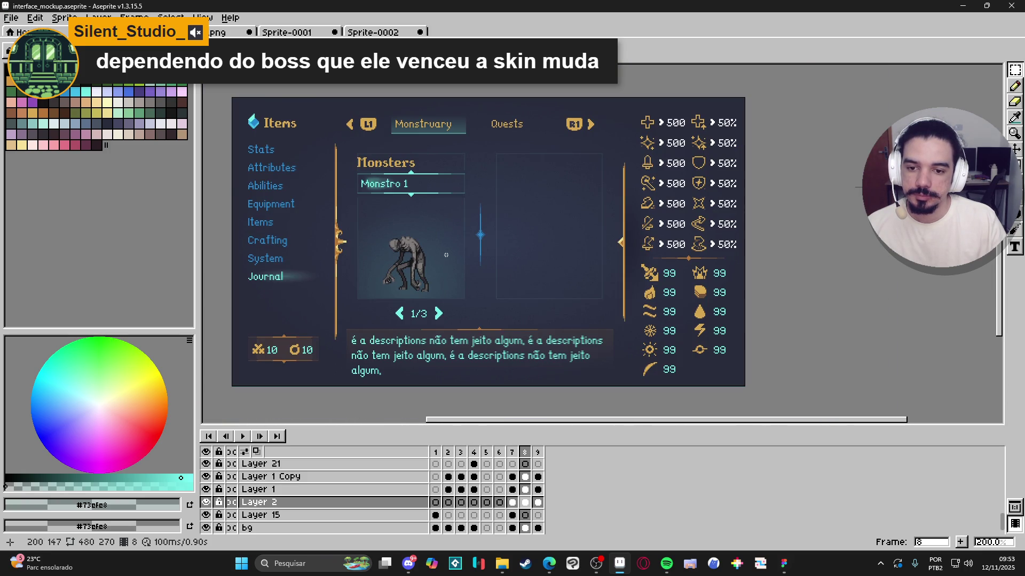
scroll(409, 266, "up", 1)
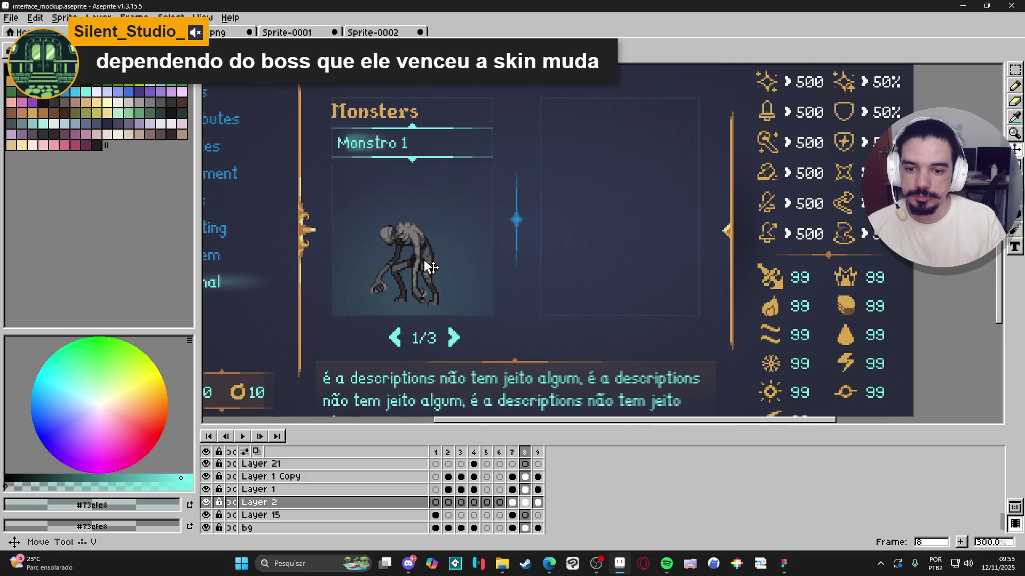
Step: On Layer 1, marquee the monster, sample cyan #73efe8, and open the Outline effect
left_click(434, 264, "ctrl")
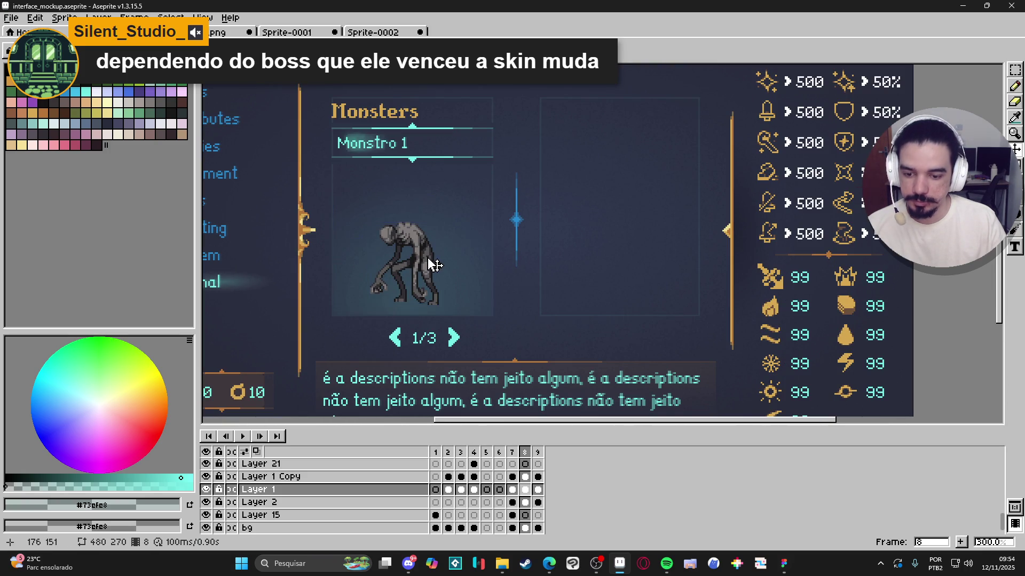
key("m")
left_click_drag(342, 176, 474, 306)
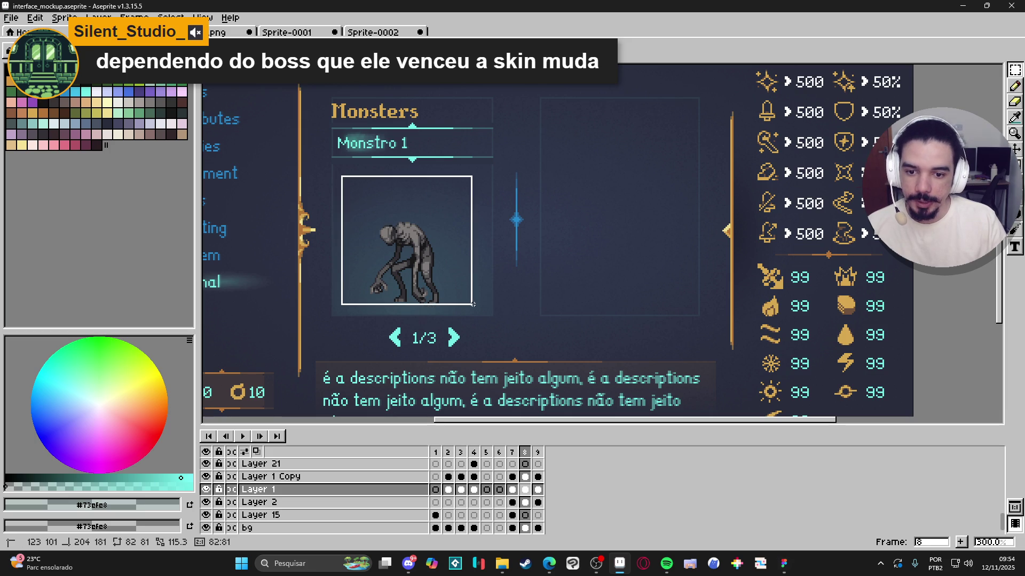
left_click(455, 336, "alt")
key("shift+o")
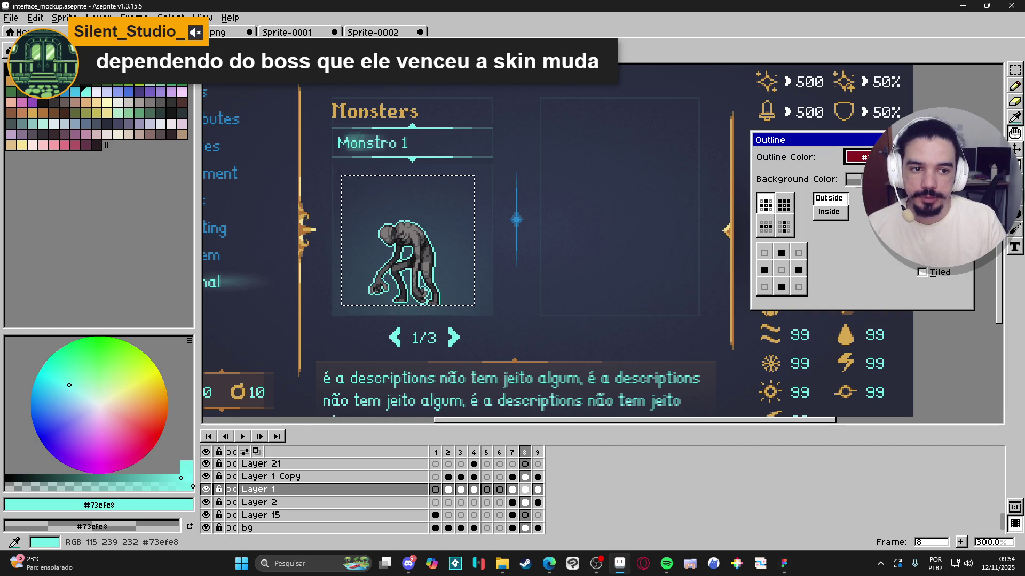
Step: Try gray and translucent teal outline colours, then dismiss the Outline dialog
left_click(857, 157)
left_click(764, 178)
left_click(784, 179)
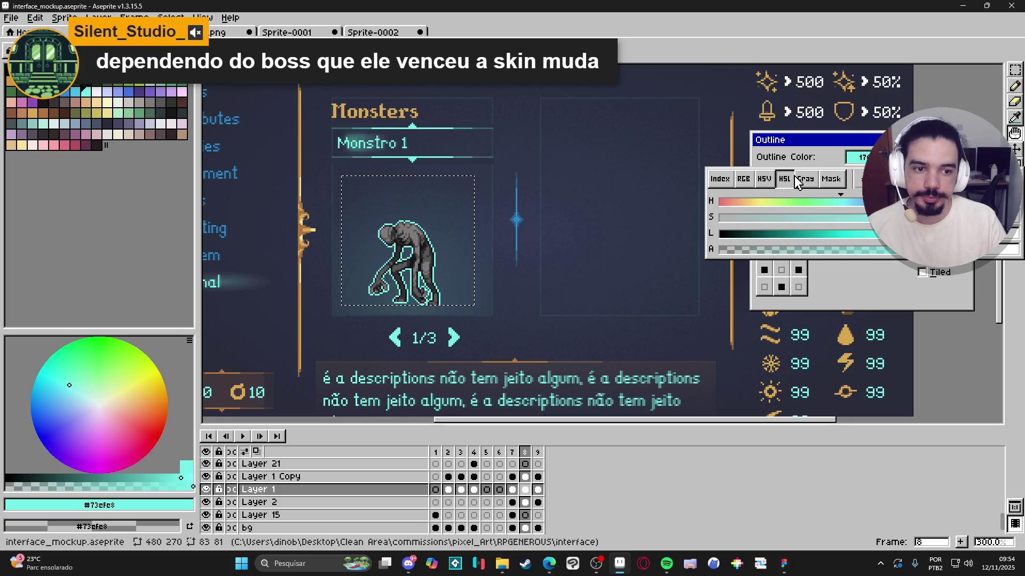
left_click(831, 178)
left_click(797, 182)
left_click(759, 248)
left_click(880, 243)
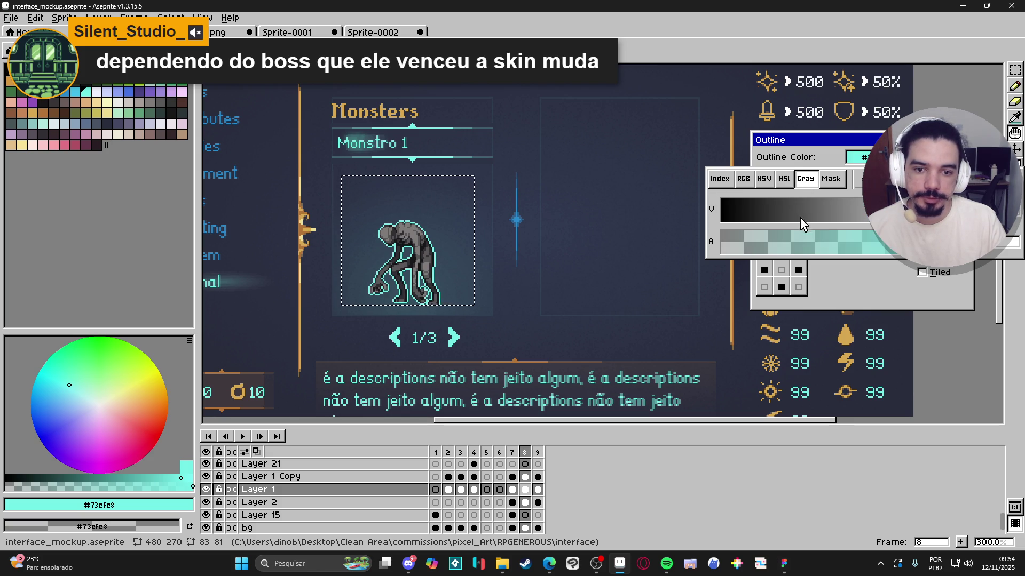
left_click(774, 243)
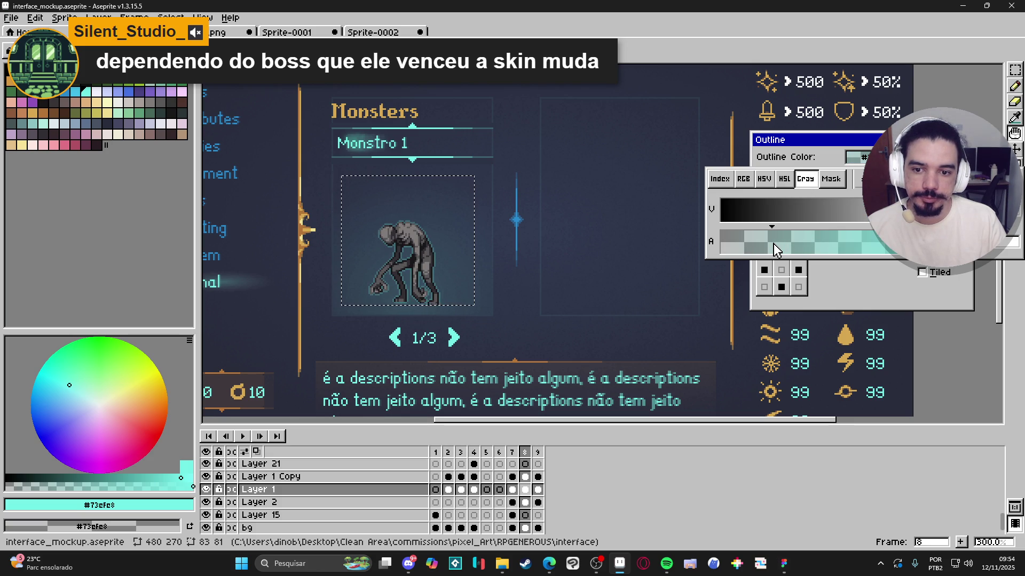
key("Escape")
key("Return")
Step: Zoom out to 200% and reposition the full mockup in view
scroll(582, 234, "down", 1)
scroll(566, 246, "up", 1)
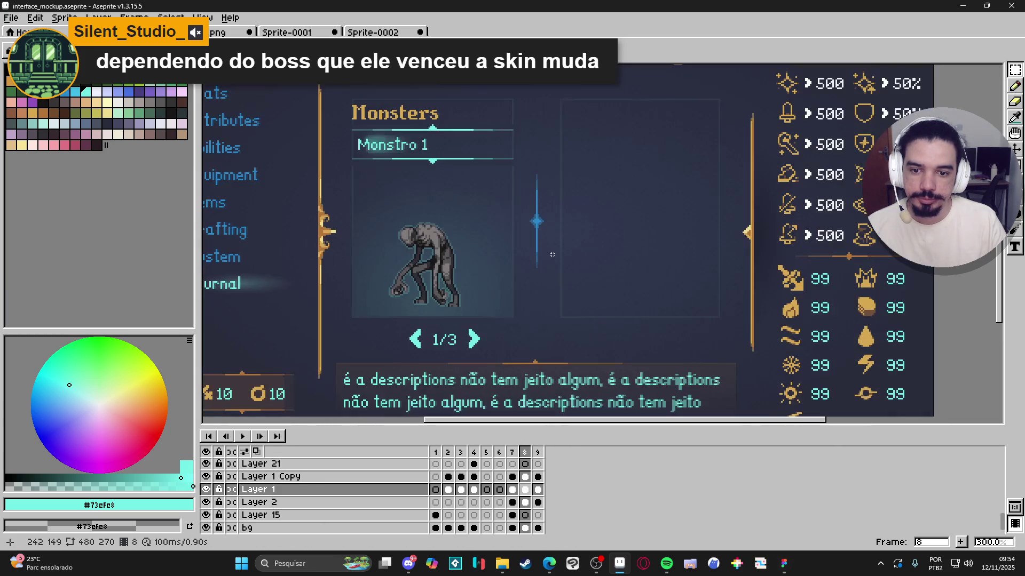
scroll(547, 273, "down", 1)
scroll(539, 295, "up", 1)
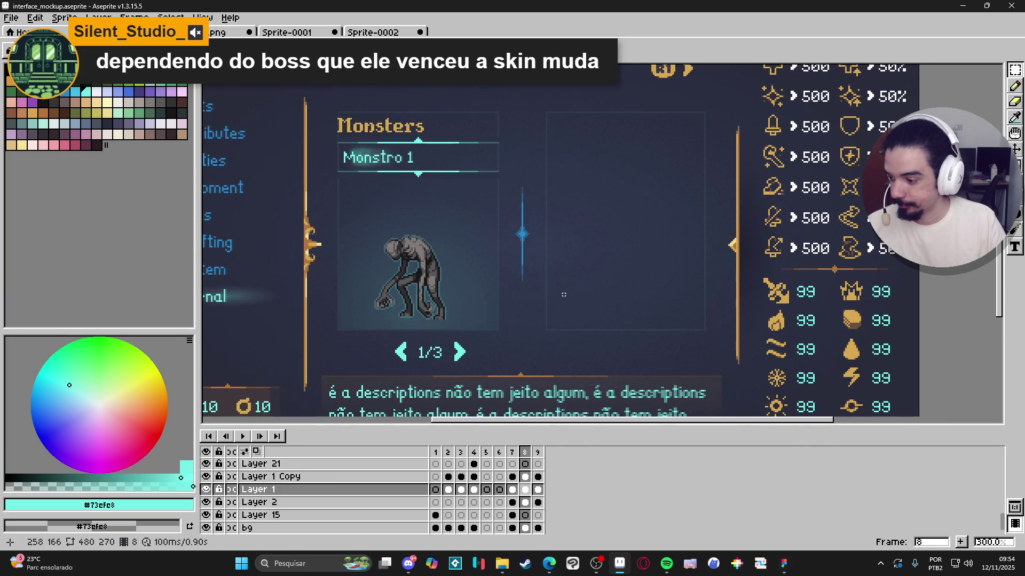
scroll(566, 296, "down", 1)
scroll(560, 297, "up", 1)
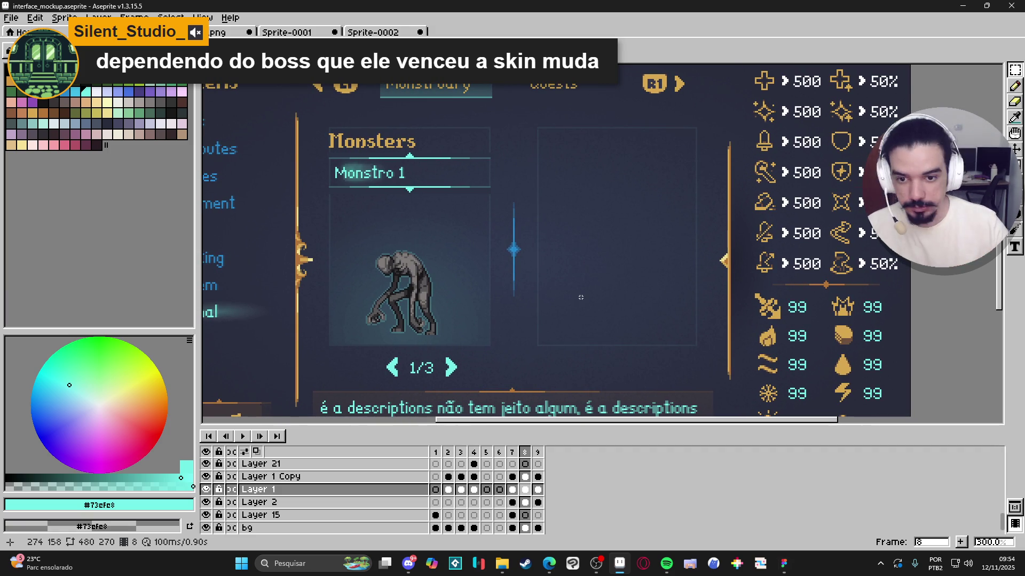
left_click_drag(480, 305, 469, 309)
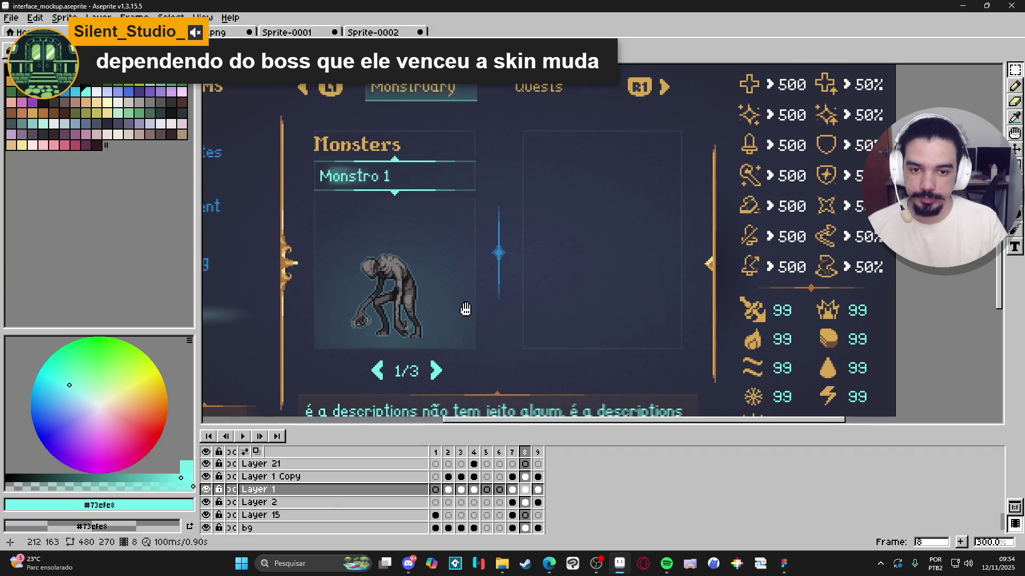
scroll(466, 309, "down", 1)
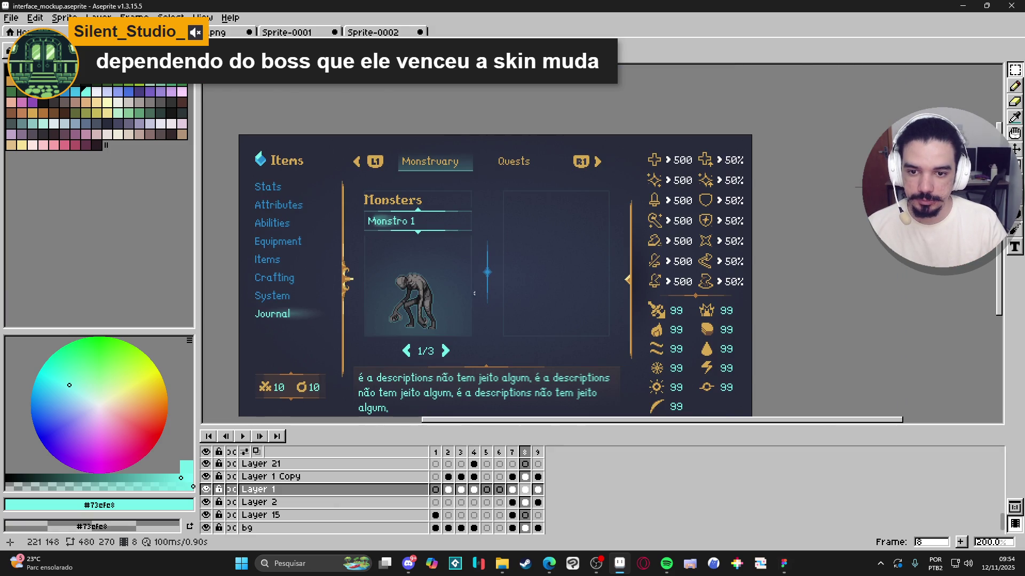
left_click_drag(503, 288, 525, 248)
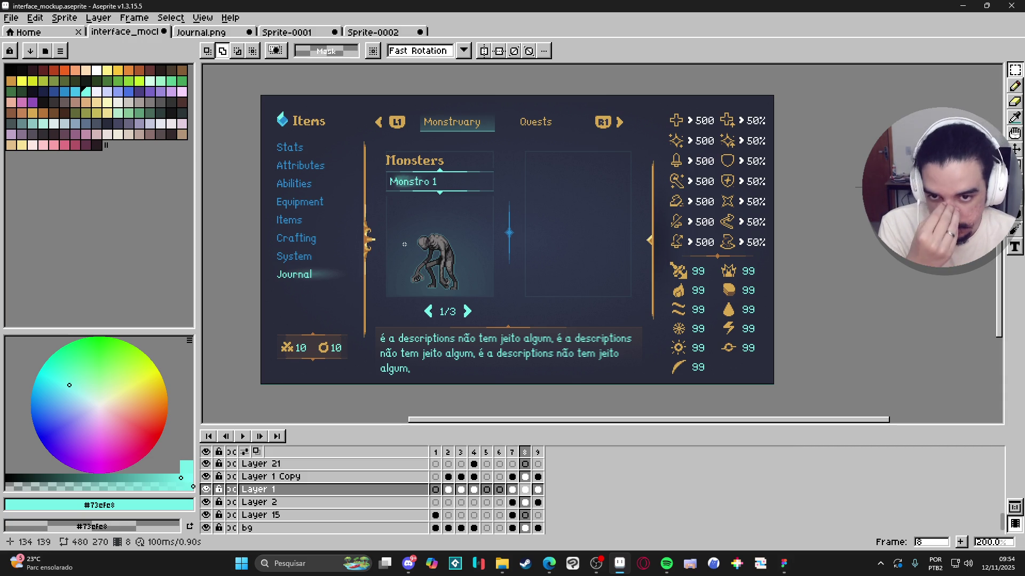
scroll(439, 160, "up", 1)
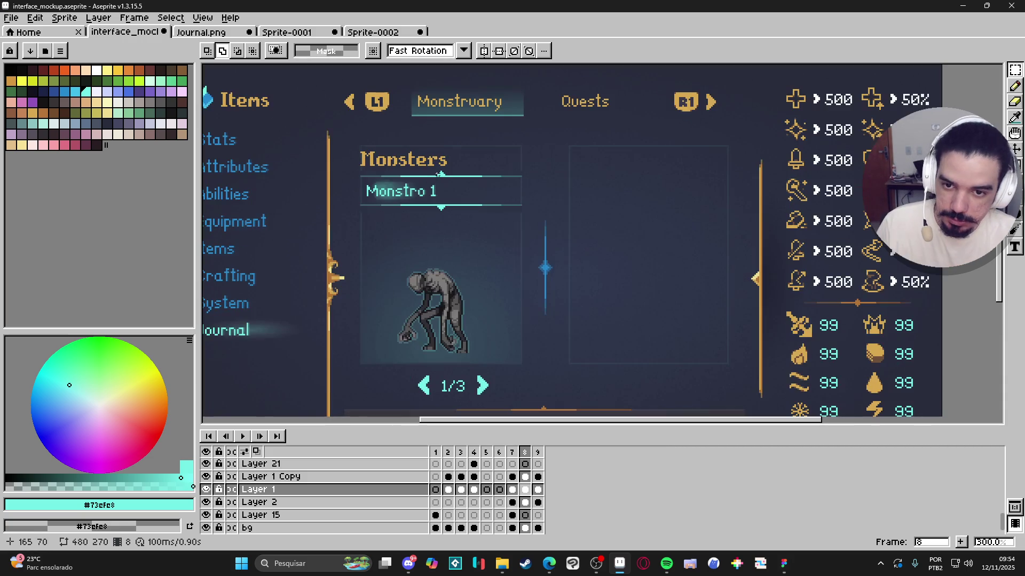
scroll(363, 151, "up", 3)
left_click(365, 166, "ctrl")
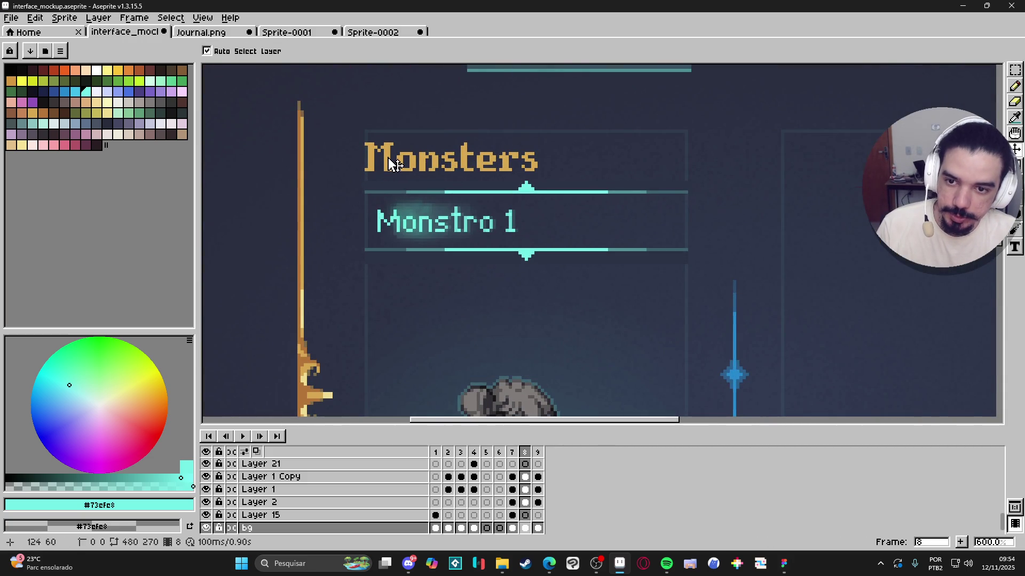
left_click_drag(365, 169, 536, 141)
key("Up")
key("Up")
key("Up")
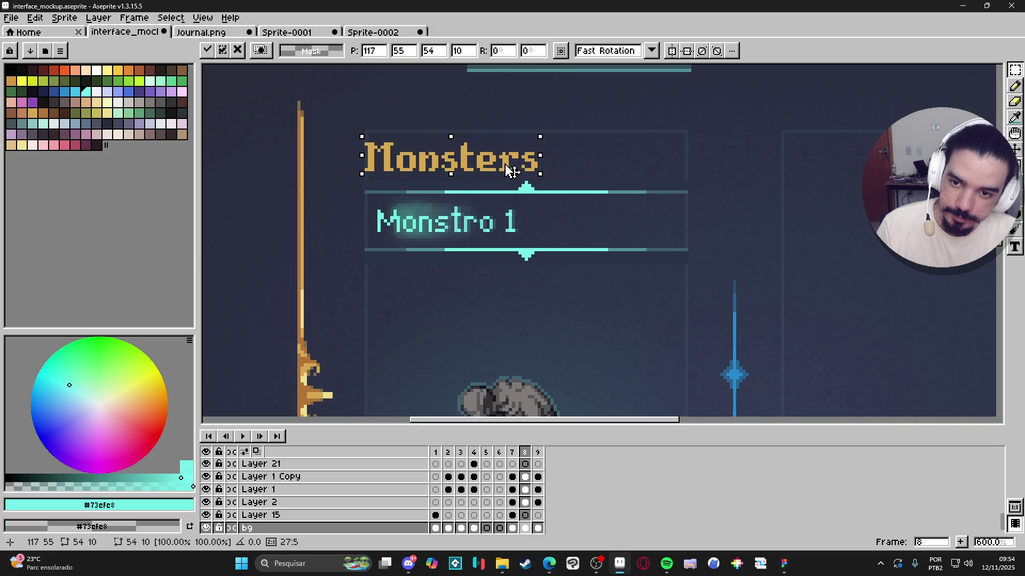
key("b")
scroll(515, 157, "up", 3)
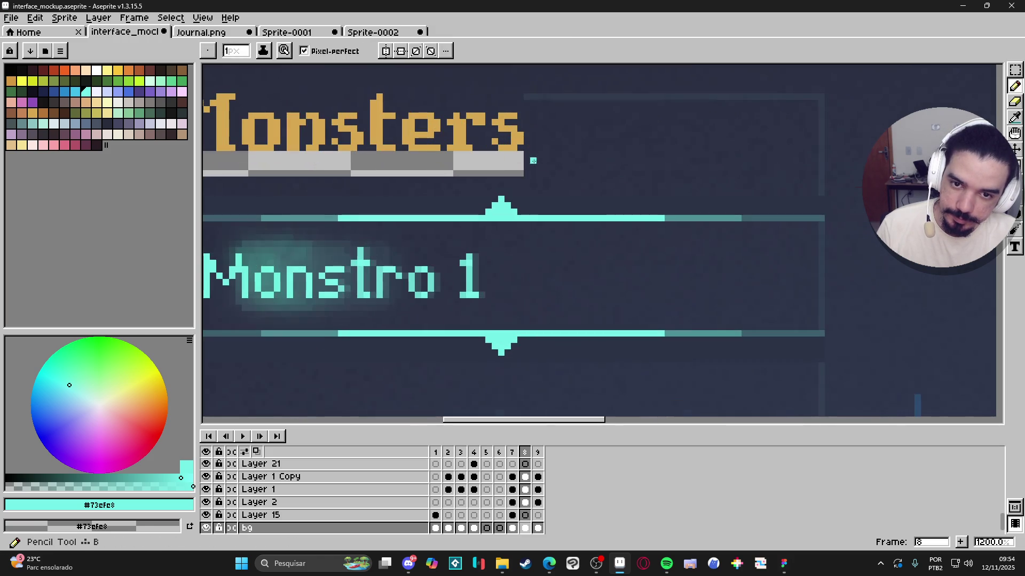
left_click(520, 154, "alt")
left_click_drag(521, 153, 739, 122)
key("g")
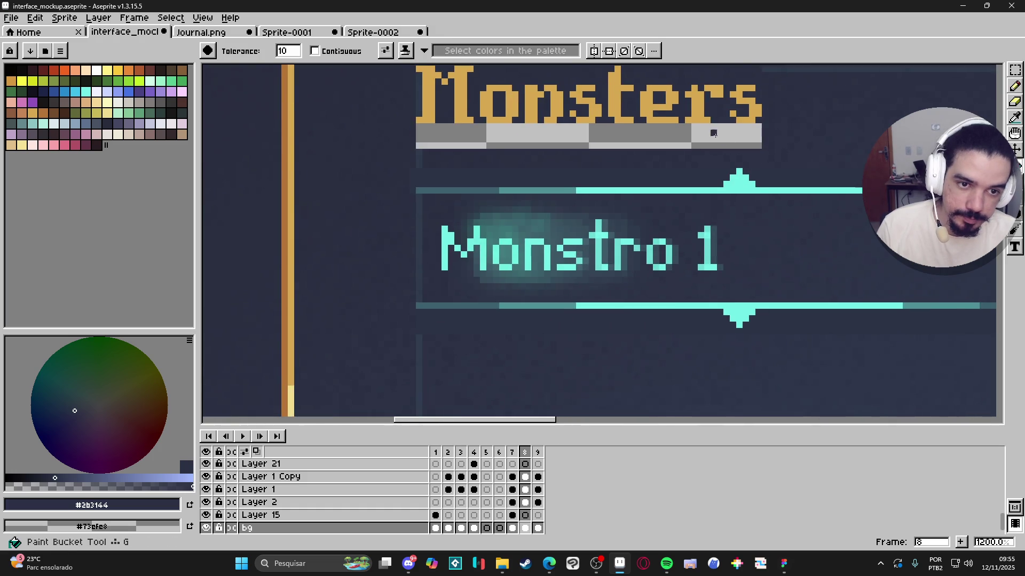
scroll(747, 171, "down", 3)
scroll(660, 162, "down", 1)
scroll(599, 166, "down", 1)
mouse_move(553, 177)
left_mouse_down()
mouse_move(526, 171)
mouse_move(509, 137)
left_mouse_up()
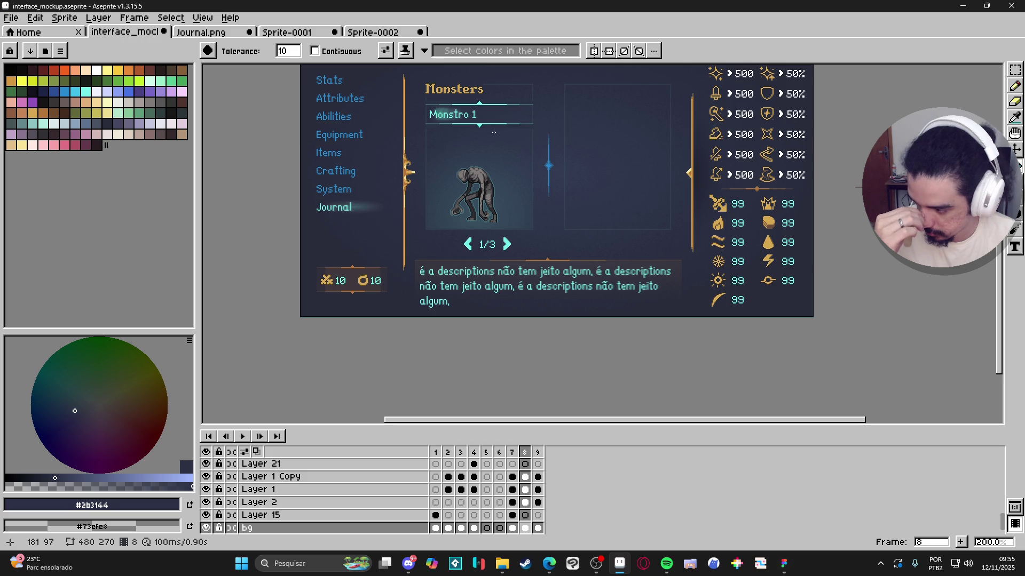
left_click(549, 563)
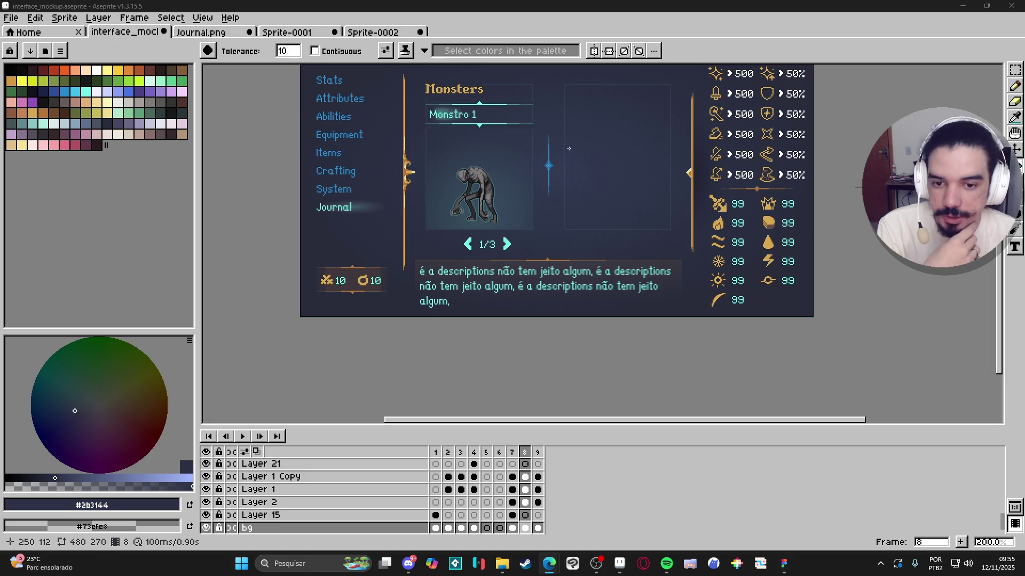
Step: Zoom into the monster sprite, pick the pencil, and sample its teal outline colour
left_click_drag(520, 170, 496, 190)
scroll(497, 191, "up", 4)
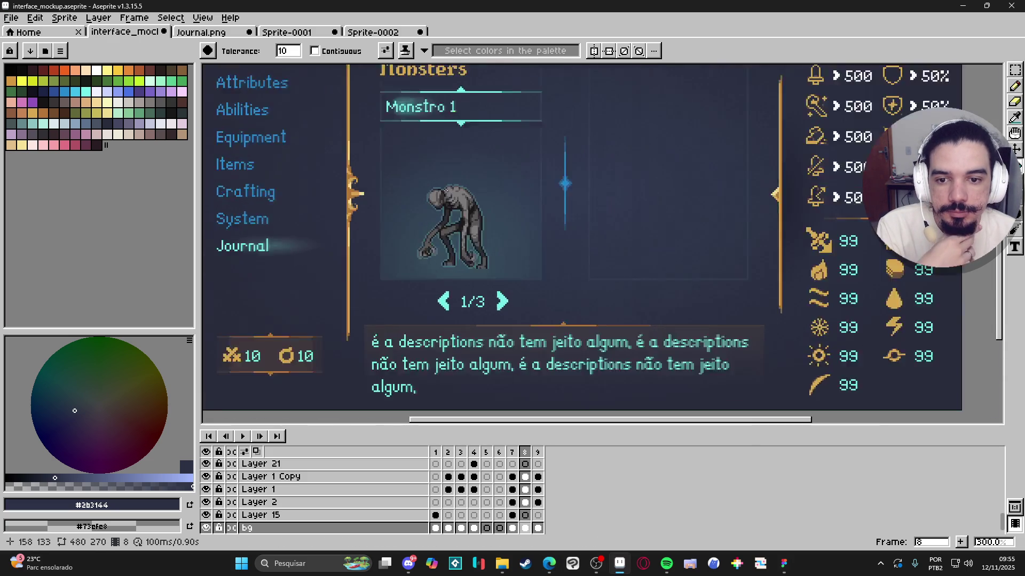
scroll(440, 192, "up", 3)
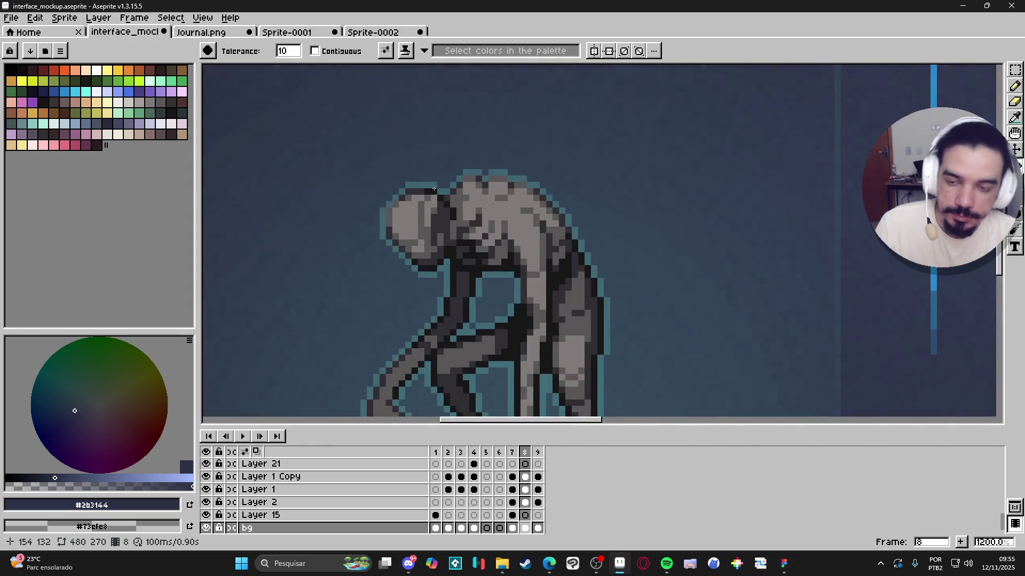
key("b")
left_click(429, 185, "ctrl")
left_click(429, 186, "alt")
Step: Zoom back out and bring up the Figma Journal design with the client's comment
scroll(367, 183, "down", 1)
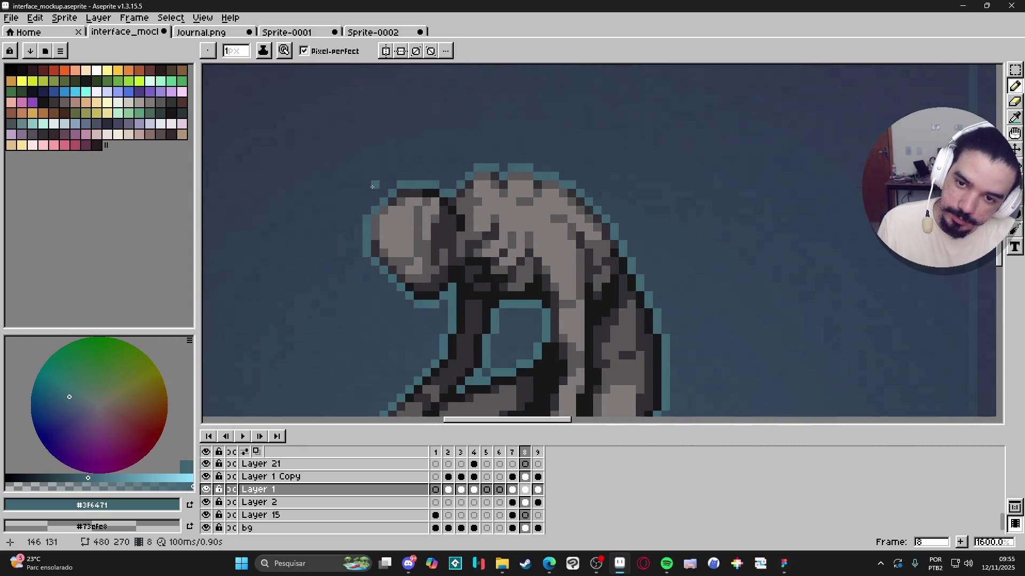
scroll(405, 221, "down", 5)
scroll(405, 221, "down", 2)
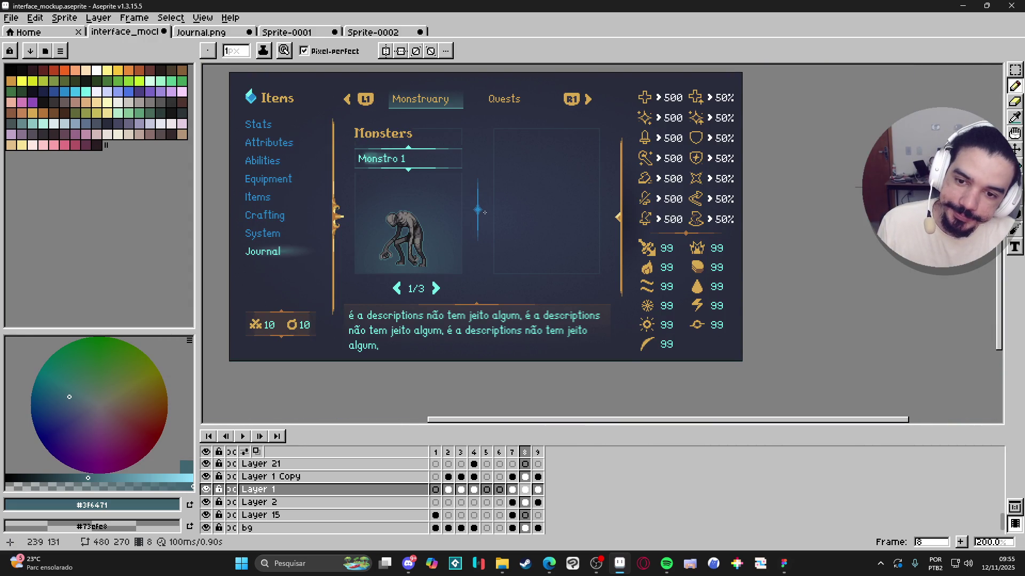
scroll(410, 261, "up", 2)
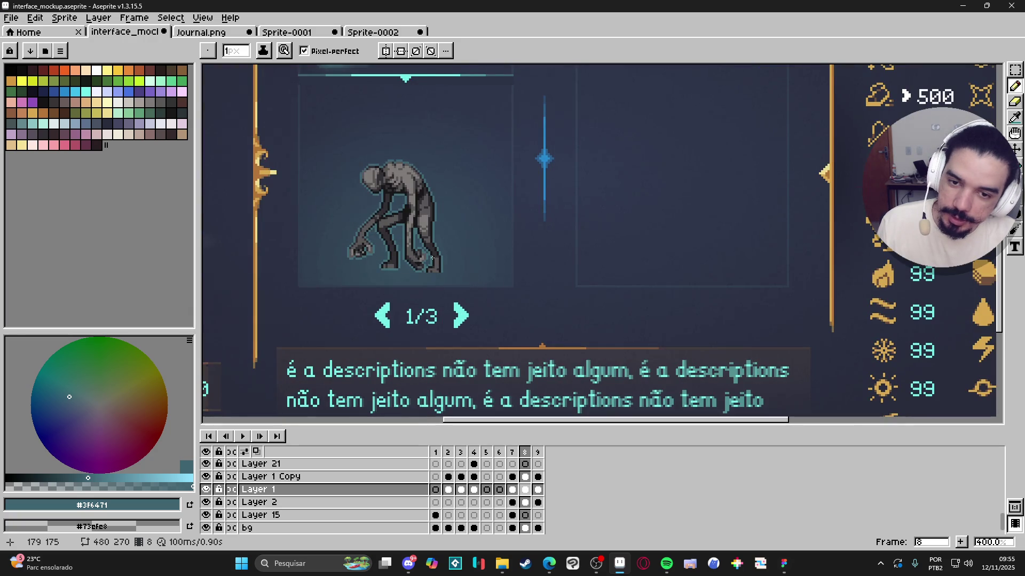
scroll(477, 258, "down", 2)
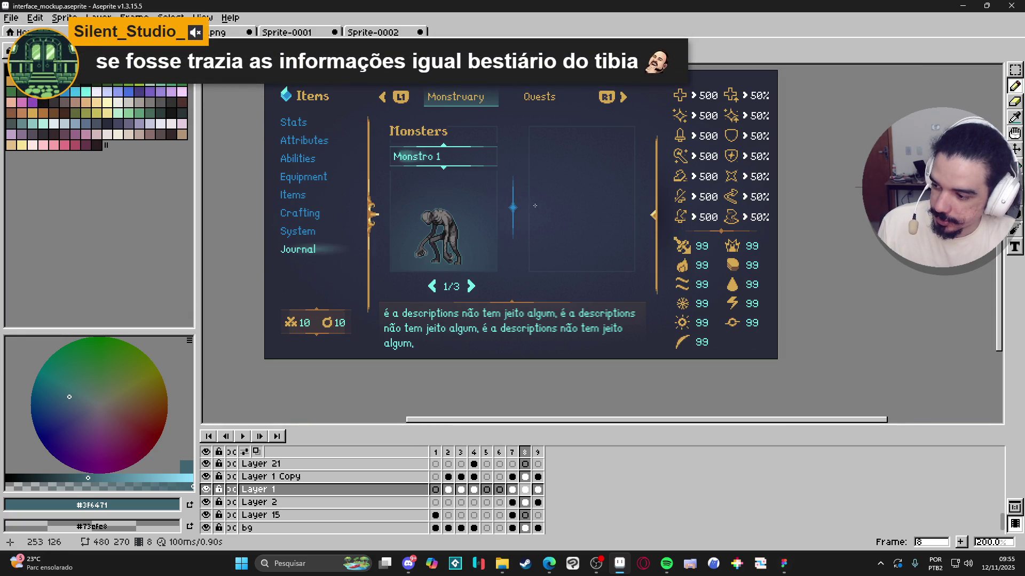
scroll(517, 201, "up", 2)
scroll(509, 202, "down", 2)
scroll(508, 201, "up", 1)
scroll(508, 201, "down", 1)
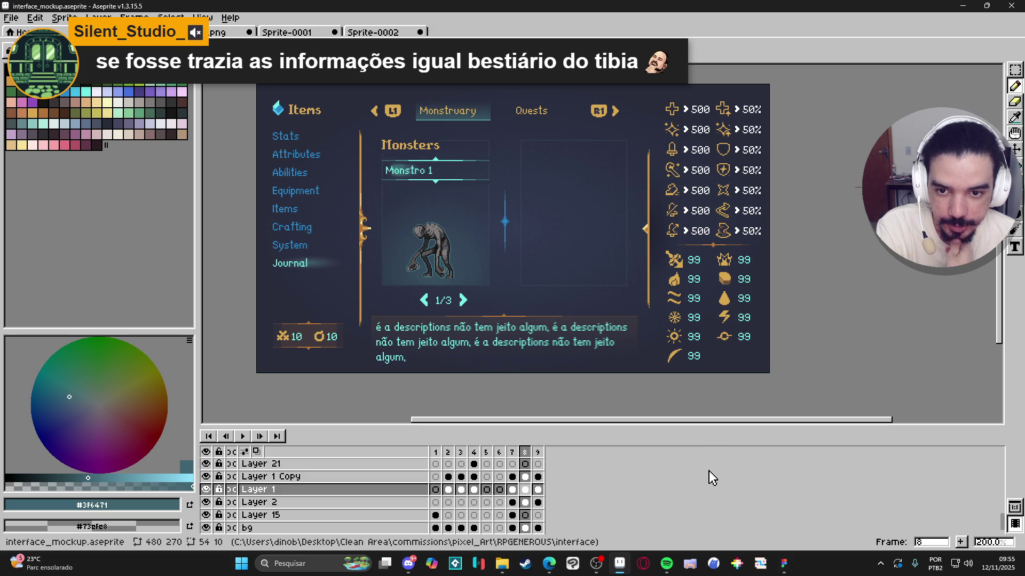
left_click(785, 571)
scroll(380, 155, "left", 5)
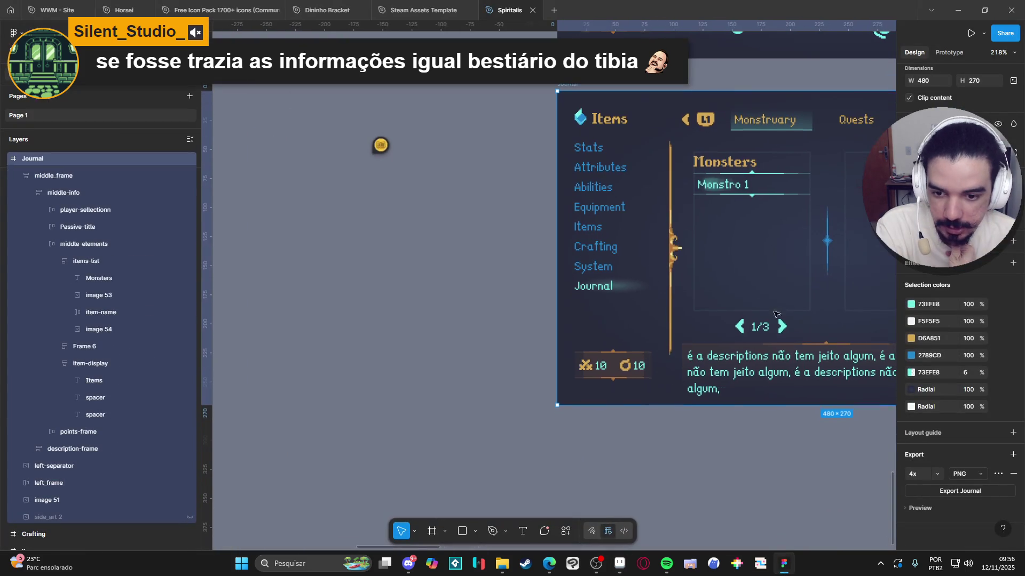
Step: Open the client's comment thread requesting more monster details, then return to Aseprite
left_click(380, 154)
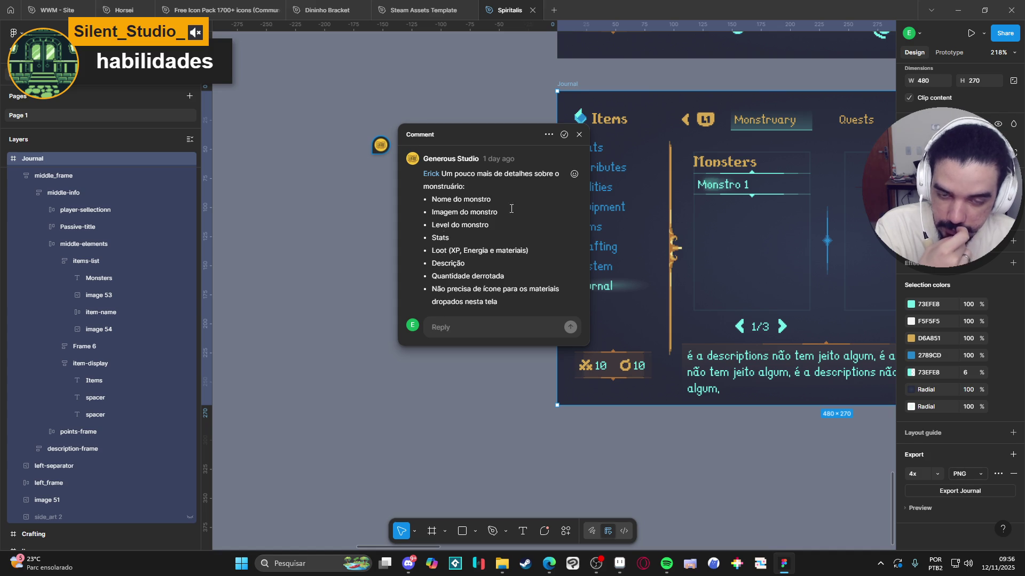
key("alt+Tab")
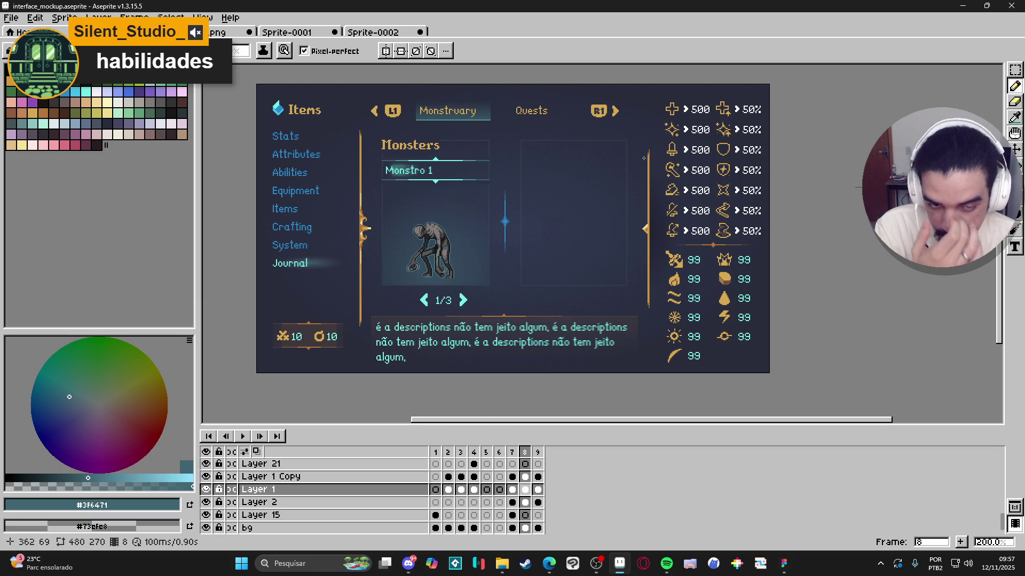
Step: On frame 7's Layer 12, select just the sword icon with a contiguous Magic Wand and copy it
scroll(679, 252, "up", 1)
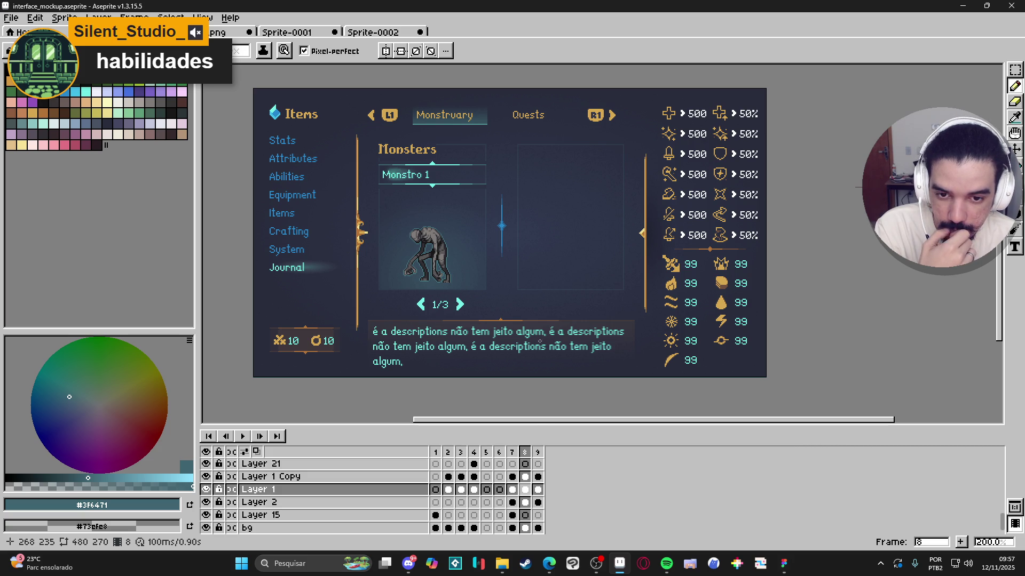
mouse_move(785, 574)
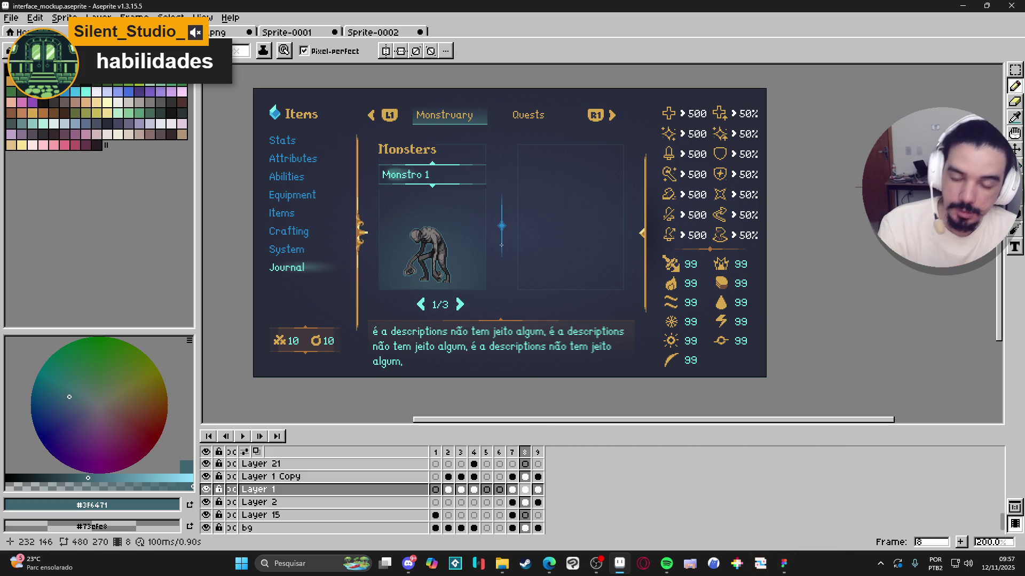
left_click(512, 452)
scroll(512, 202, "up", 2)
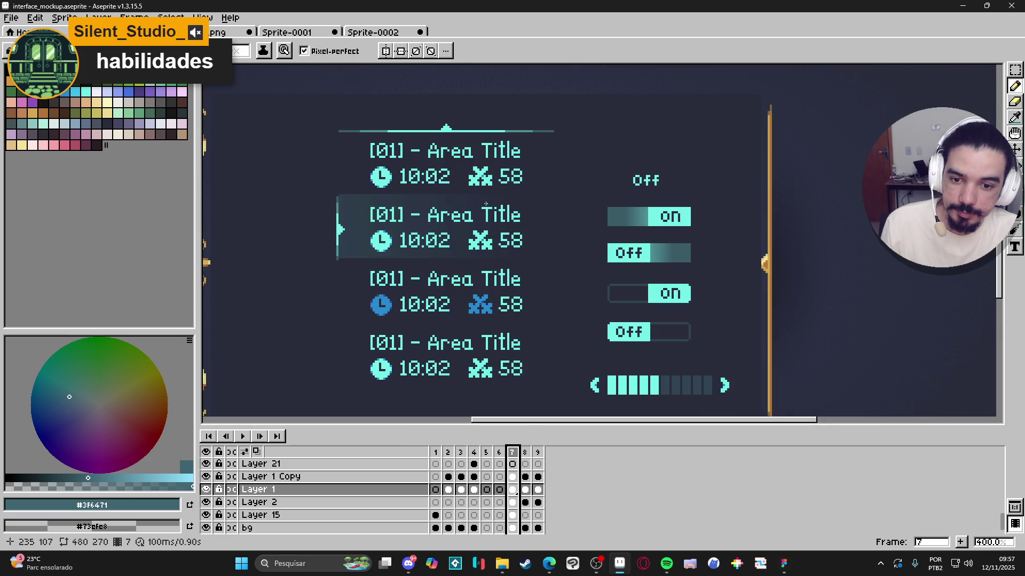
key("w")
left_click(488, 187, "ctrl")
left_click(492, 192)
scroll(490, 189, "up", 4)
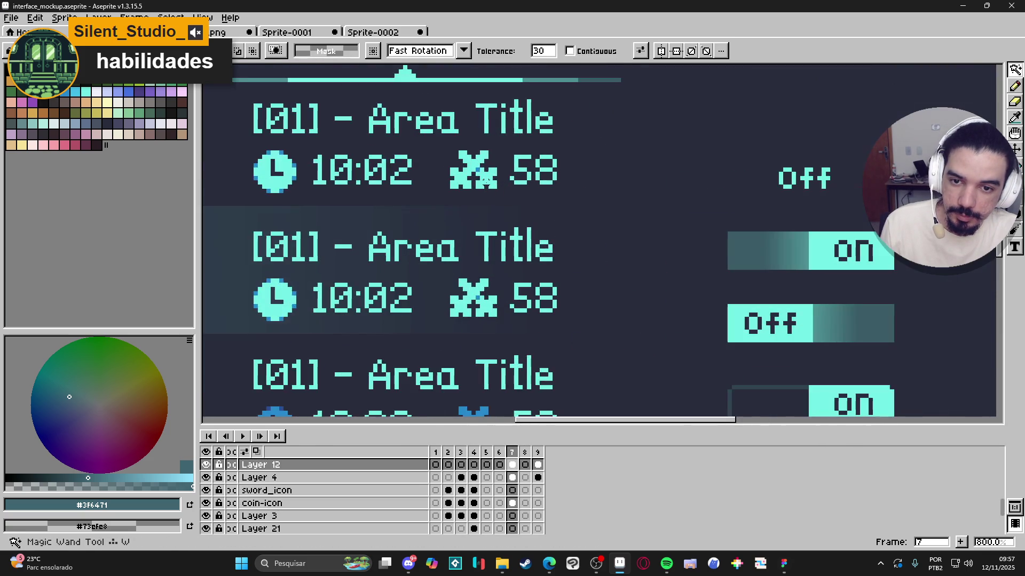
scroll(490, 182, "up", 1)
left_click(570, 51)
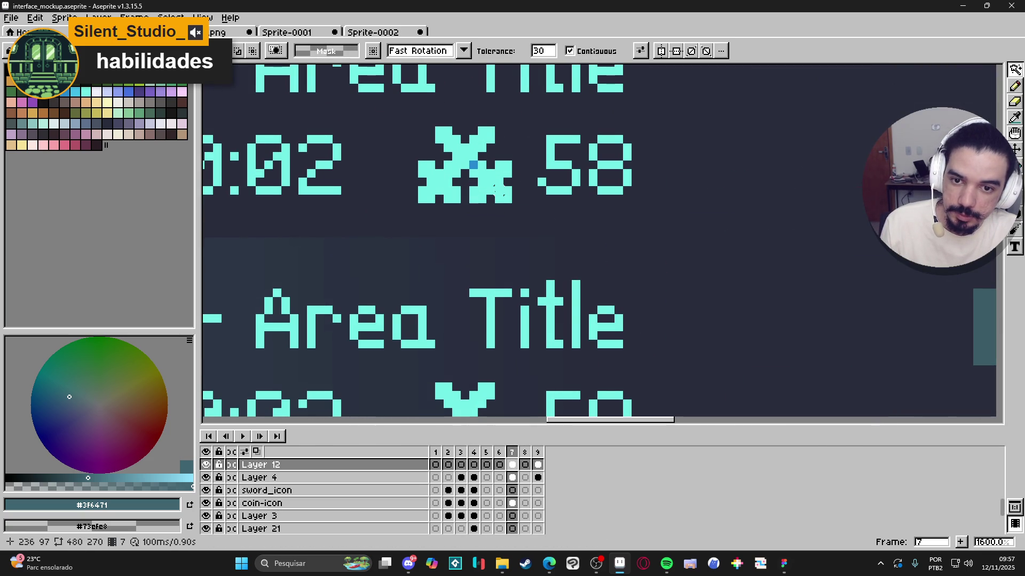
left_click(499, 187)
scroll(497, 187, "up", 5)
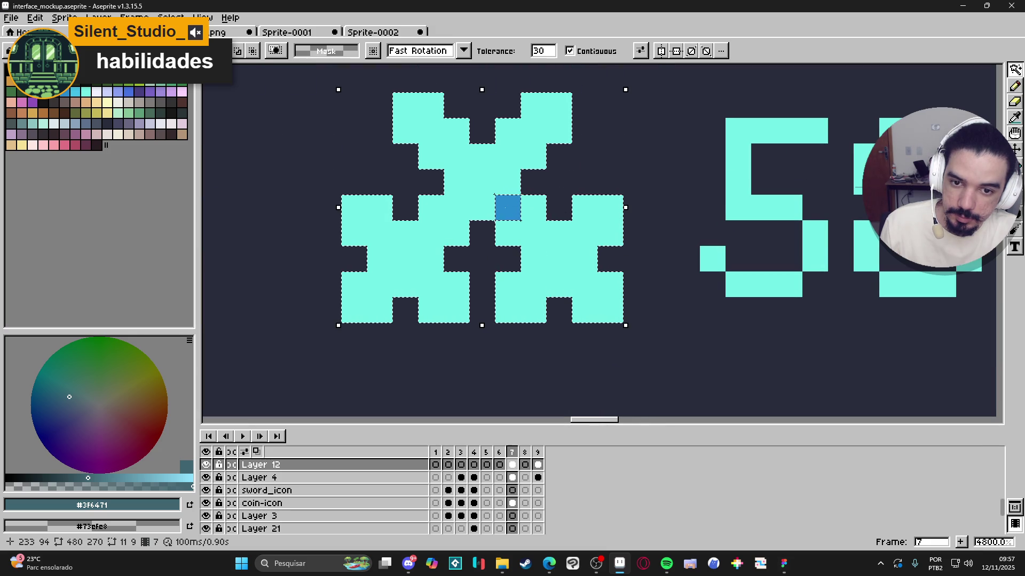
scroll(504, 207, "down", 5)
Step: Return to the Monsters journal frame 8 and paste the sword onto Layer 1
left_click(524, 452)
left_click(537, 452)
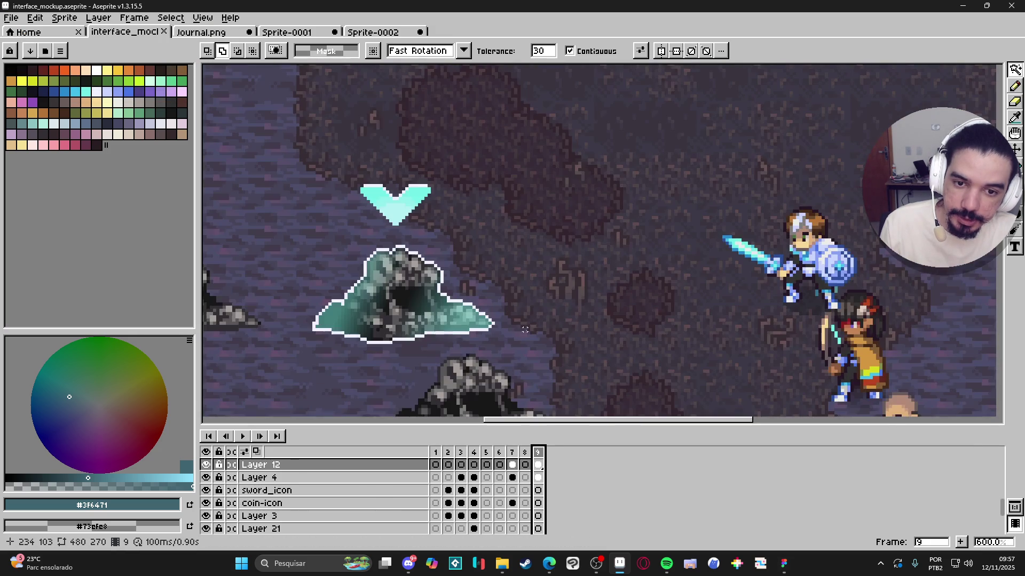
left_click(524, 453)
scroll(524, 427, "down", 1)
left_click_drag(424, 396, 401, 220)
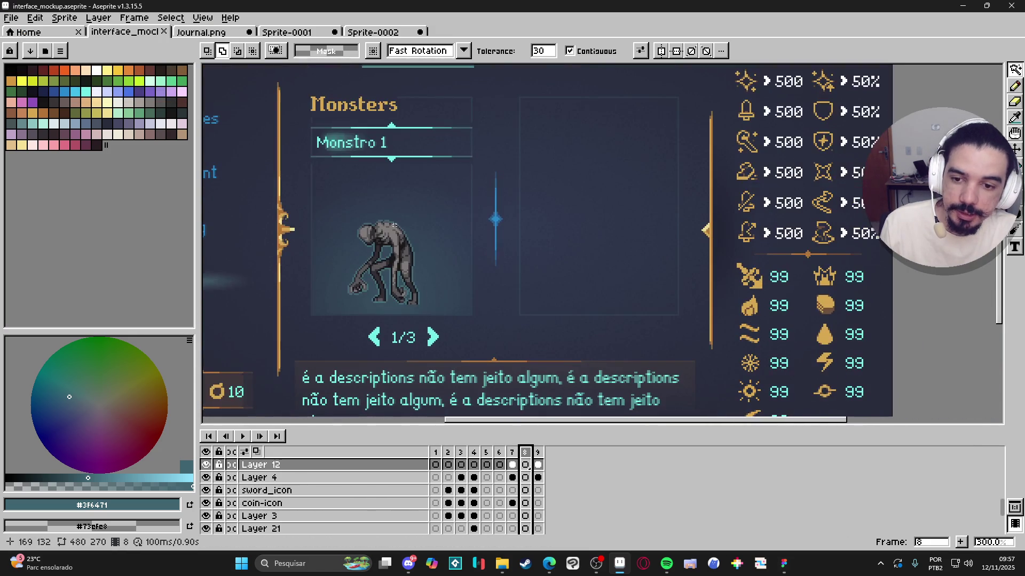
left_click(405, 252, "ctrl")
scroll(544, 210, "up", 3)
key("ctrl+v")
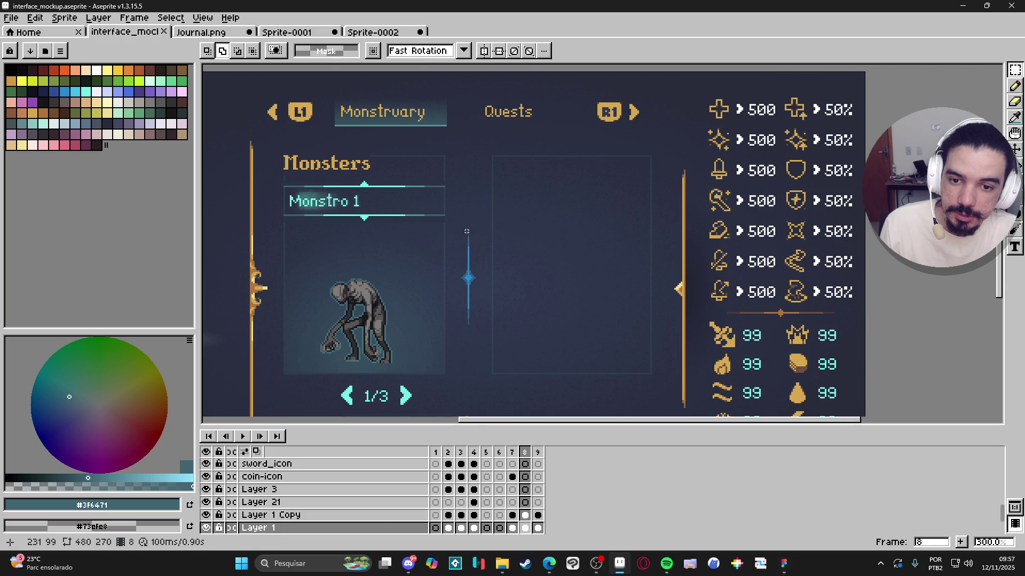
Step: Move the pasted sword icon to the top of the empty right panel
scroll(475, 224, "up", 1)
mouse_move(471, 216)
left_mouse_down()
mouse_move(554, 179)
mouse_move(522, 151)
left_mouse_up()
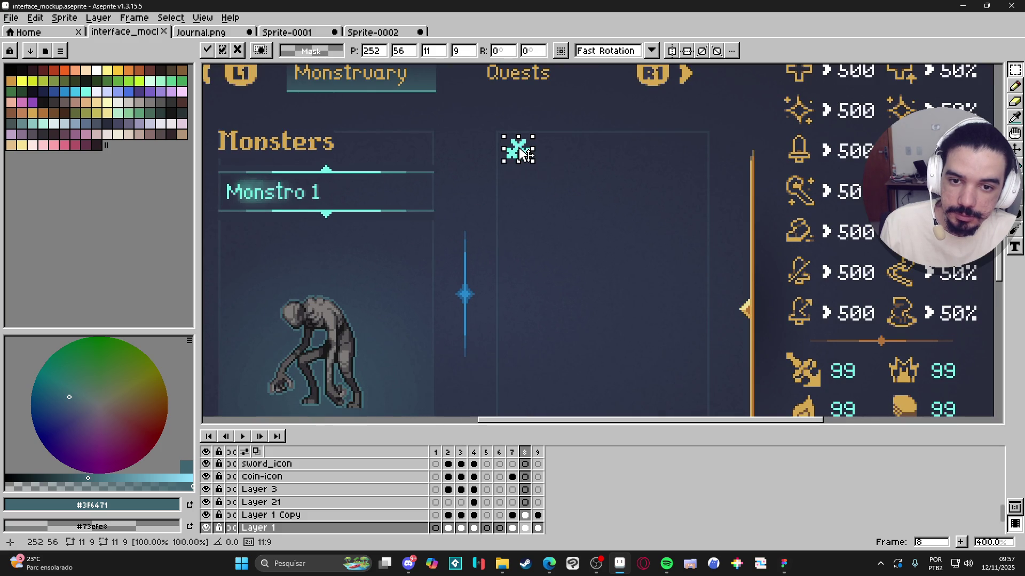
key("b")
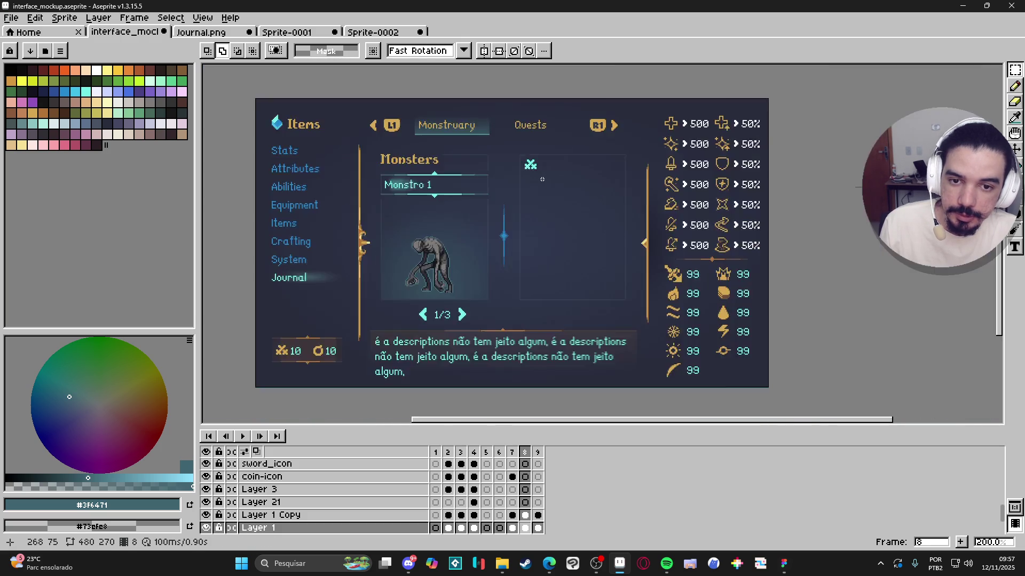
scroll(526, 162, "down", 3)
scroll(515, 165, "up", 4)
Step: Write a cyan #73efe8 '50' label and move it right beside the sword icon
left_click(527, 170, "alt")
scroll(527, 170, "down", 1)
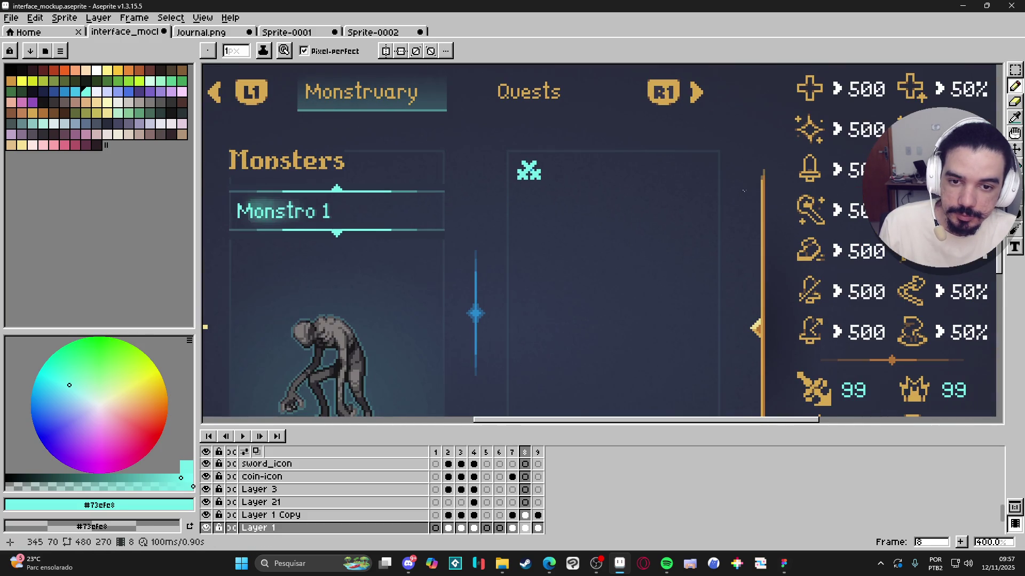
left_click(1014, 247)
left_click(576, 166)
type("50")
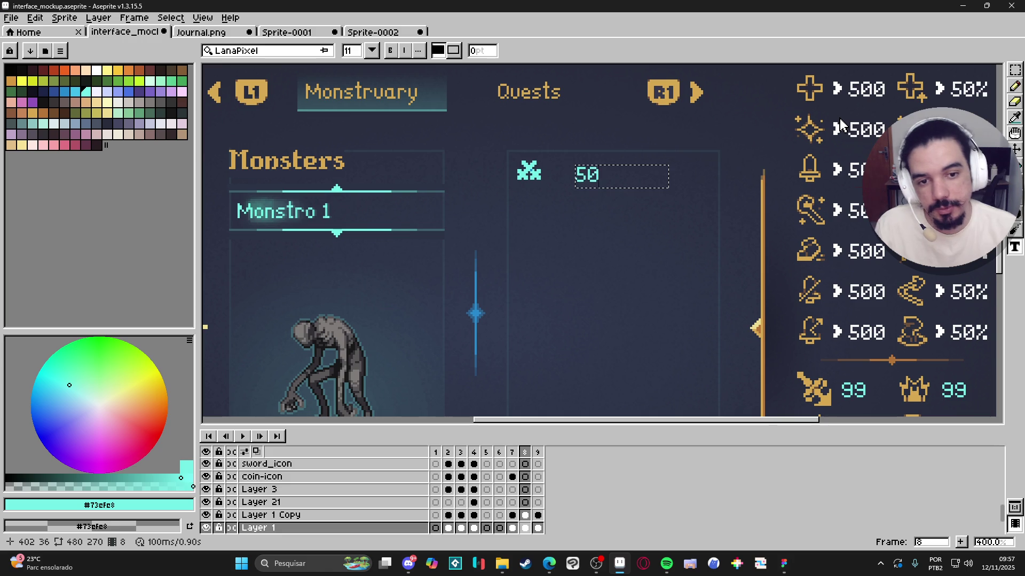
key("Return")
left_click(1015, 70)
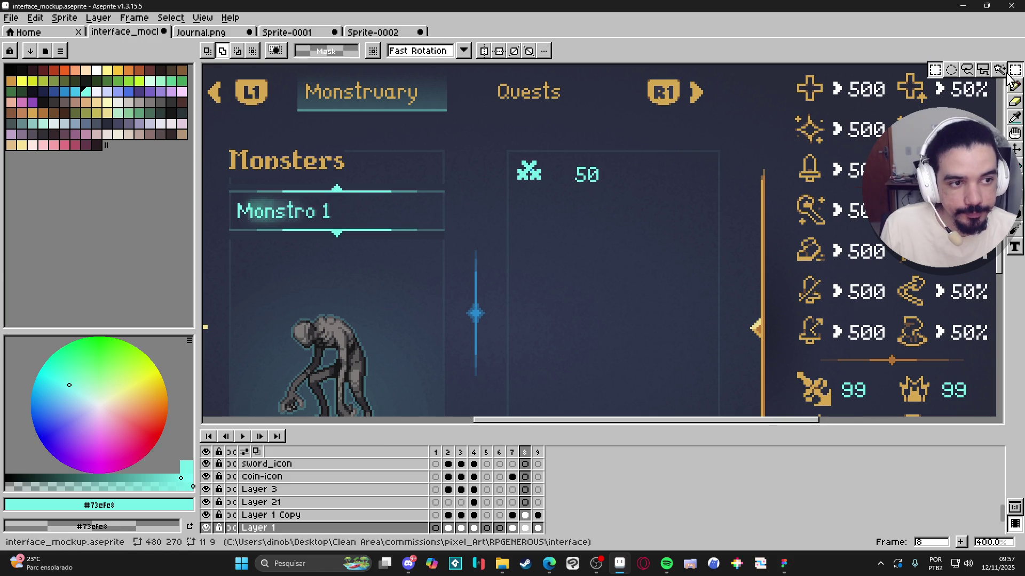
mouse_move(558, 155)
left_mouse_down()
mouse_move(629, 217)
mouse_move(567, 189)
left_mouse_up()
key("Return")
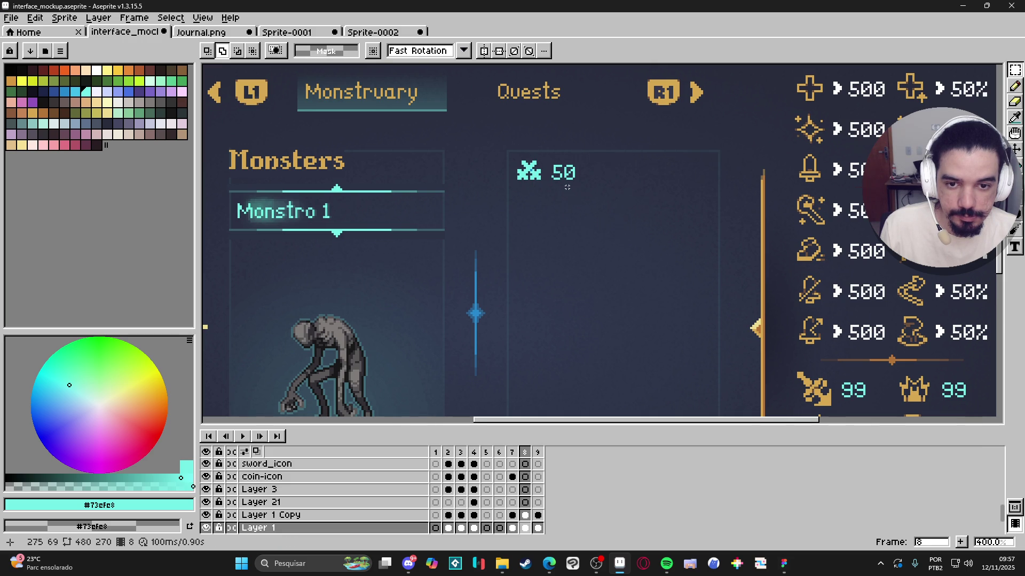
scroll(571, 193, "down", 2)
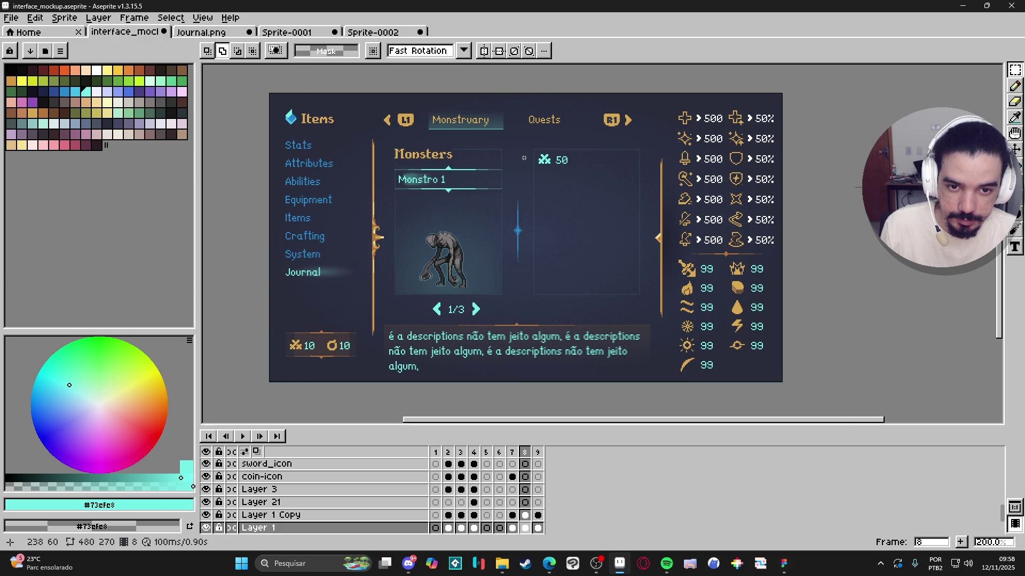
key("alt+Tab")
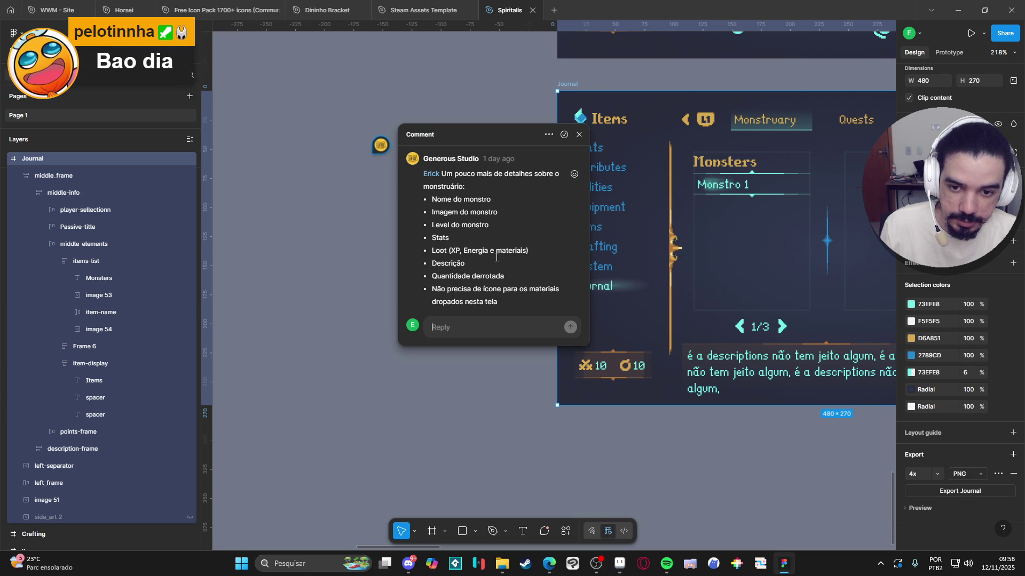
Step: Switch from Figma back to the Aseprite mockup
key("alt+Tab")
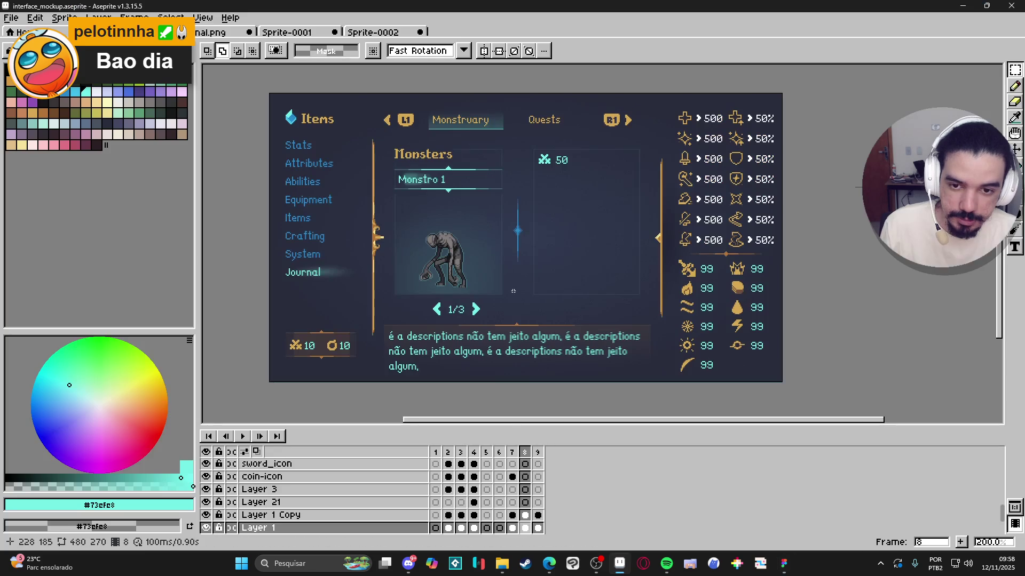
Step: Browse back through the timeline to frame 4's HUD elements sheet
left_click(512, 471)
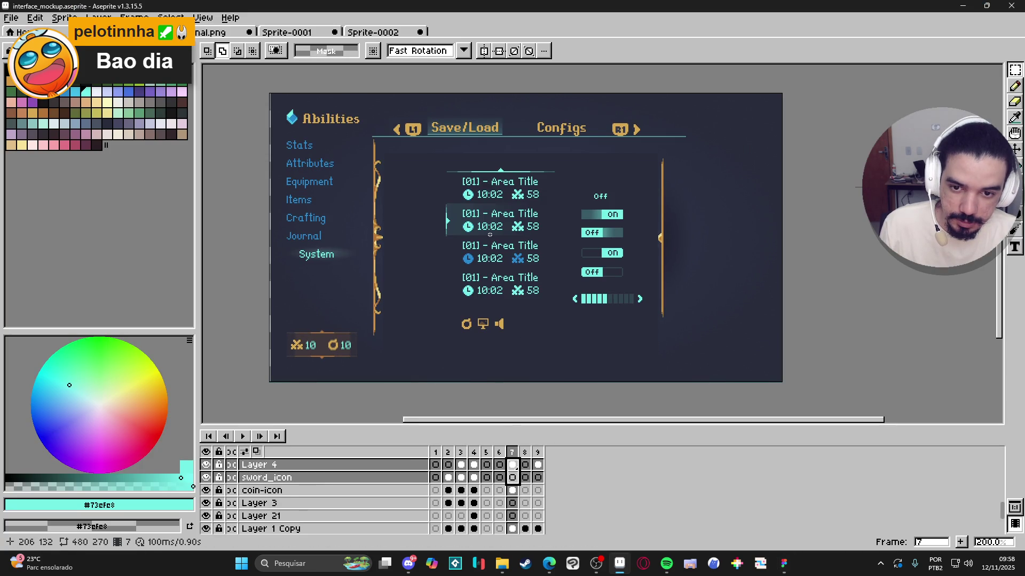
left_click(496, 464)
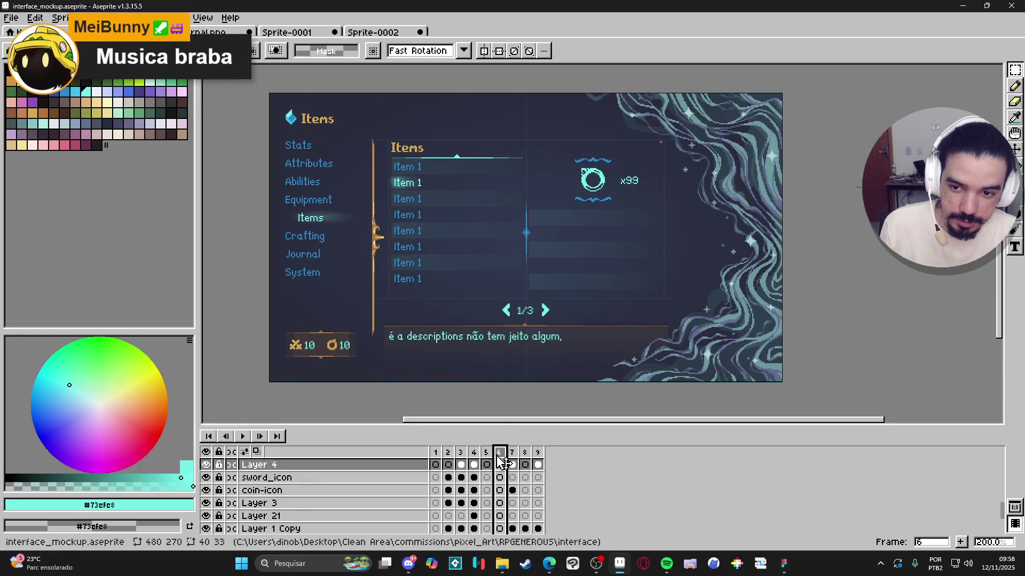
left_click(513, 452)
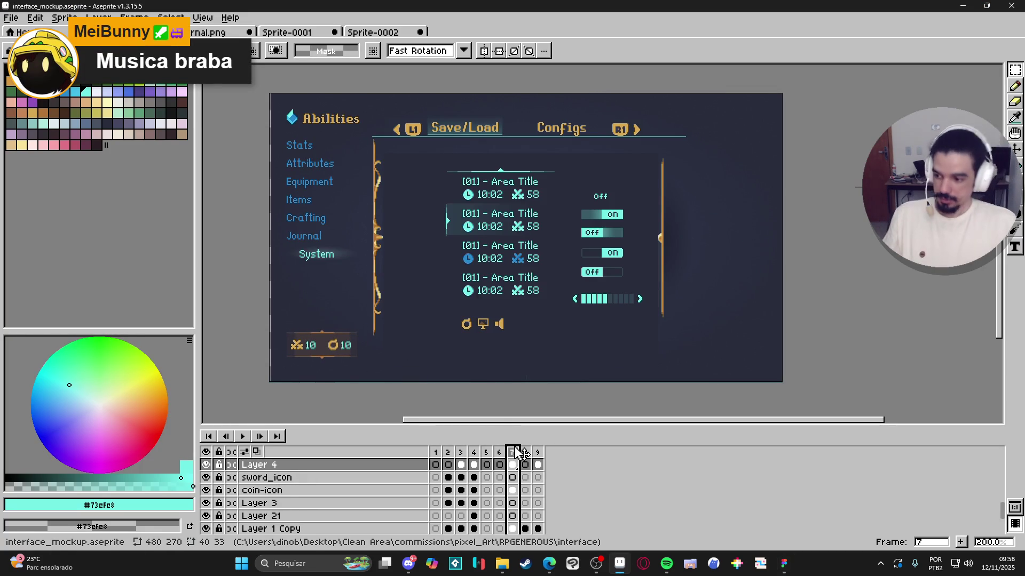
left_click(488, 453)
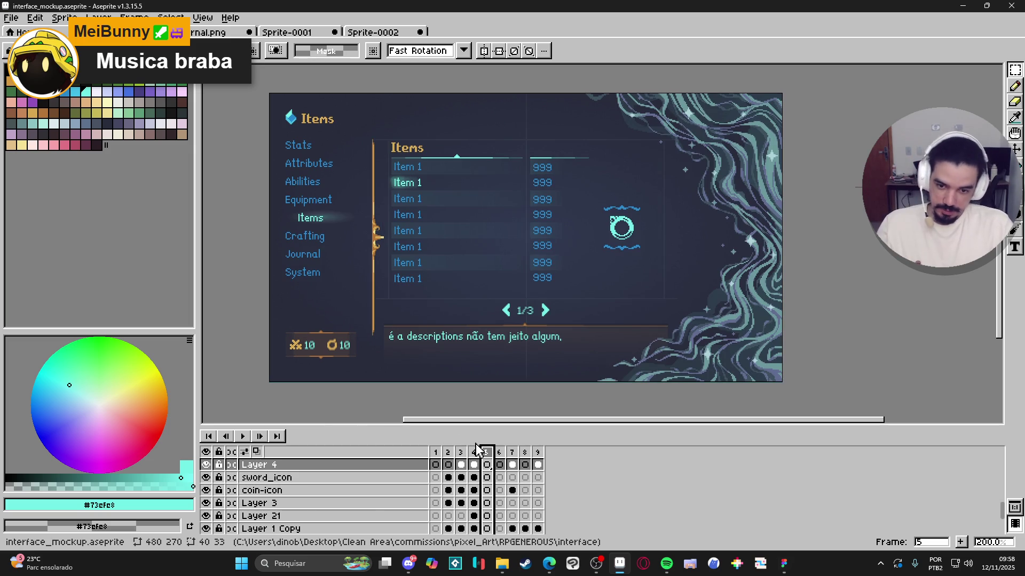
left_click(474, 452)
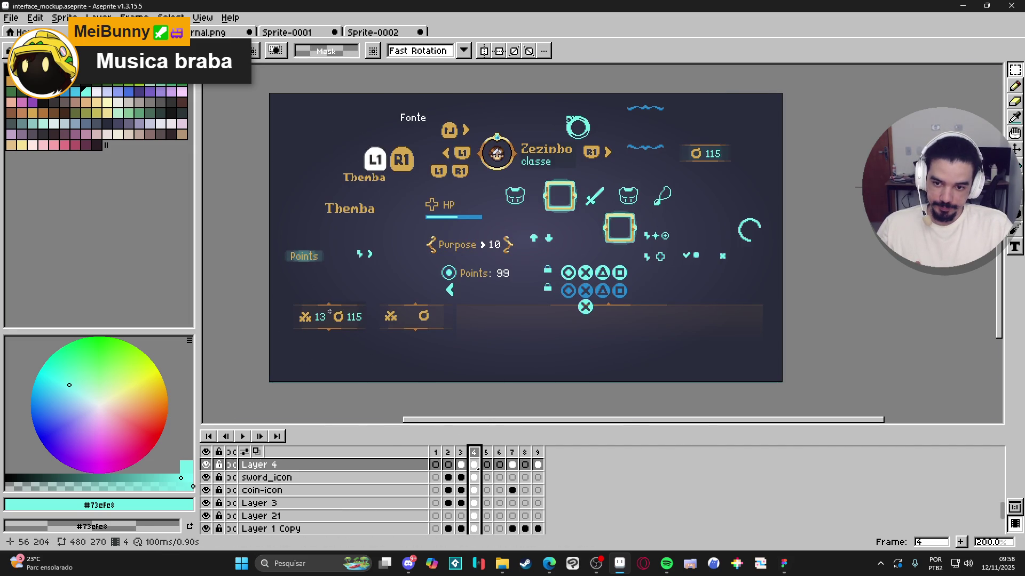
Step: Magic Wand the orange coin on Layer 3, copy it, and return to frame 8
scroll(328, 368, "up", 5)
key("v")
left_click(328, 368)
key("ctrl+w")
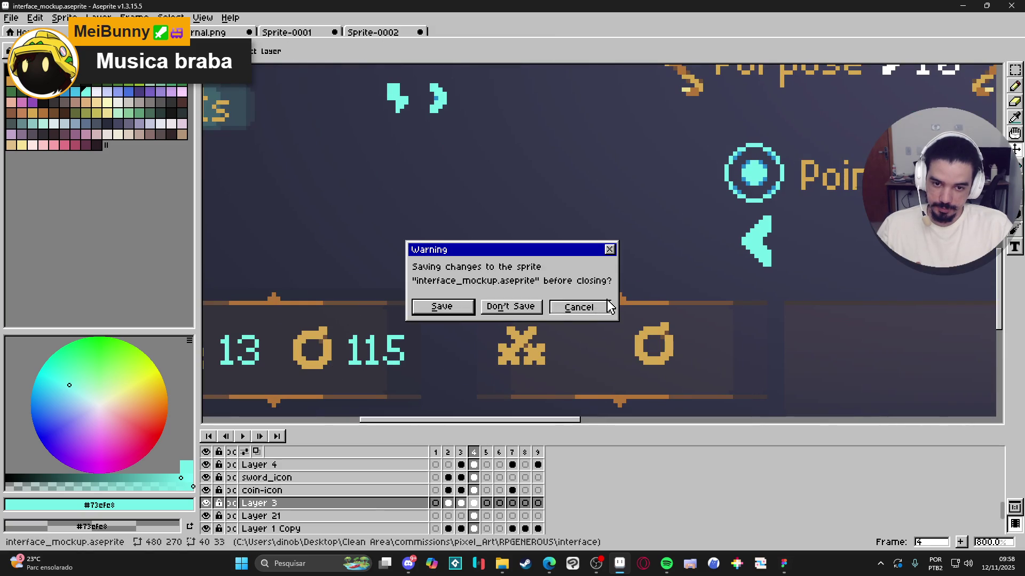
key("Escape")
scroll(336, 359, "up", 1)
key("w")
left_click(327, 348)
scroll(327, 344, "up", 5)
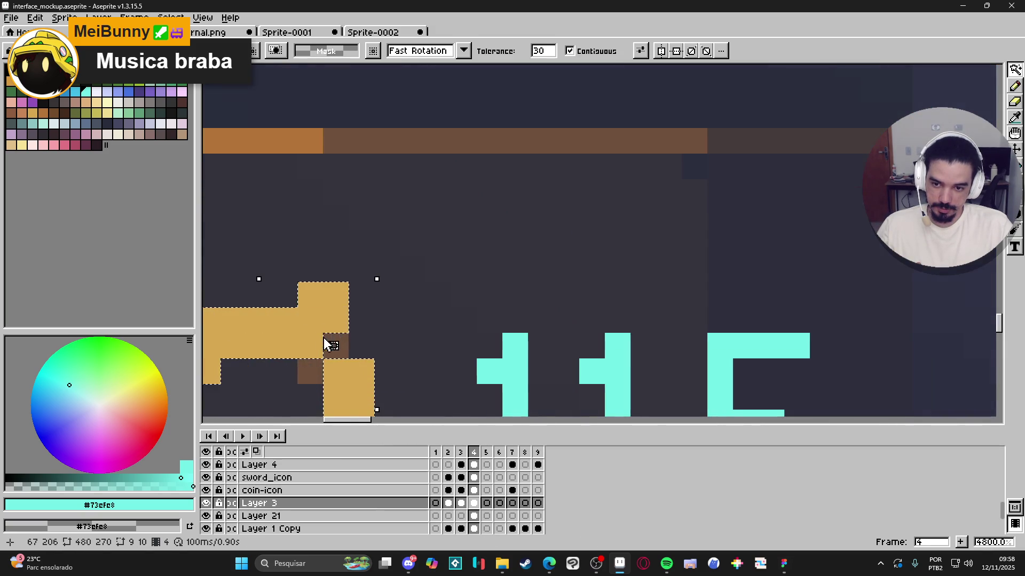
left_click(519, 455)
scroll(601, 247, "down", 10)
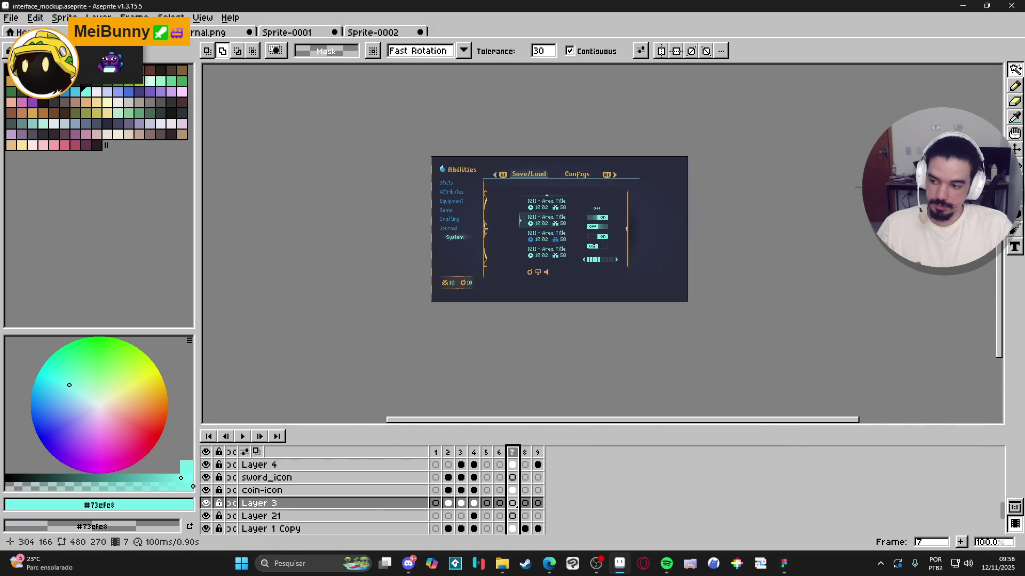
scroll(600, 247, "up", 2)
scroll(608, 245, "down", 1)
left_click(525, 453)
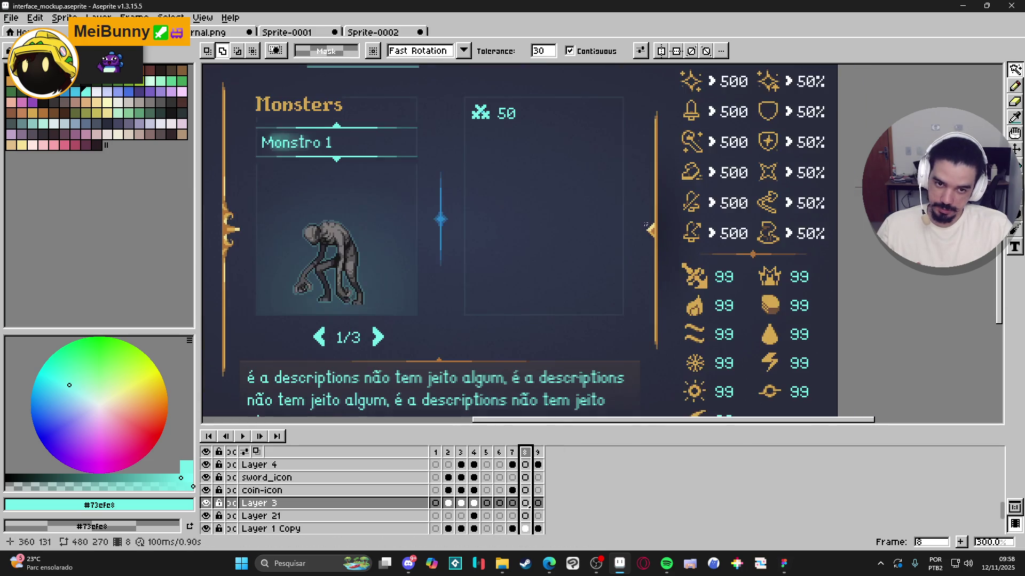
Step: Paste the coin icon onto Layer 1 and drag it beside the 50 counter
scroll(465, 105, "up", 3)
left_click(488, 120, "ctrl")
key("ctrl+v")
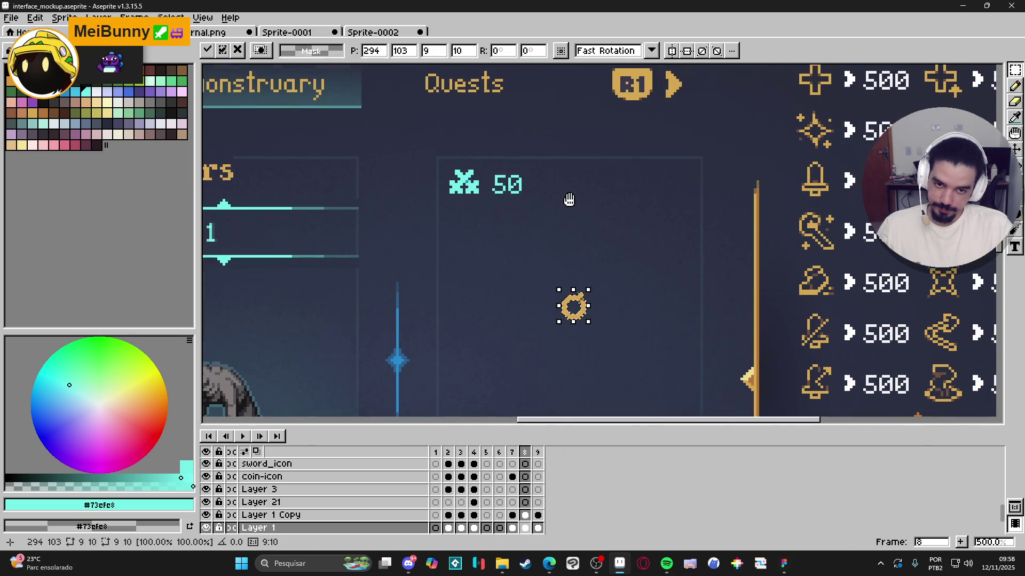
scroll(581, 312, "up", 1)
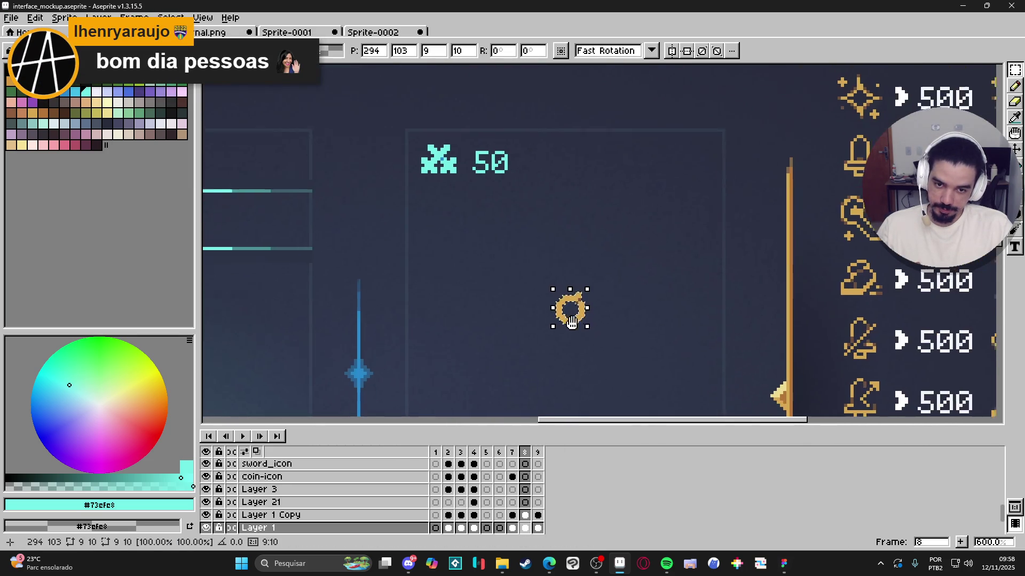
mouse_move(555, 370)
left_mouse_down()
mouse_move(568, 325)
mouse_move(534, 214)
mouse_move(555, 211)
left_mouse_up()
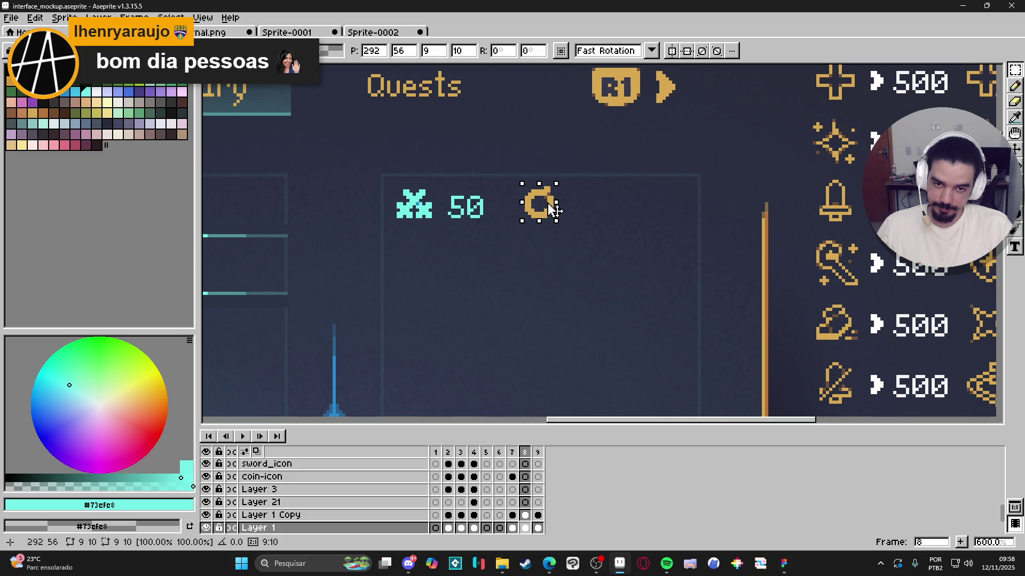
scroll(552, 209, "up", 4)
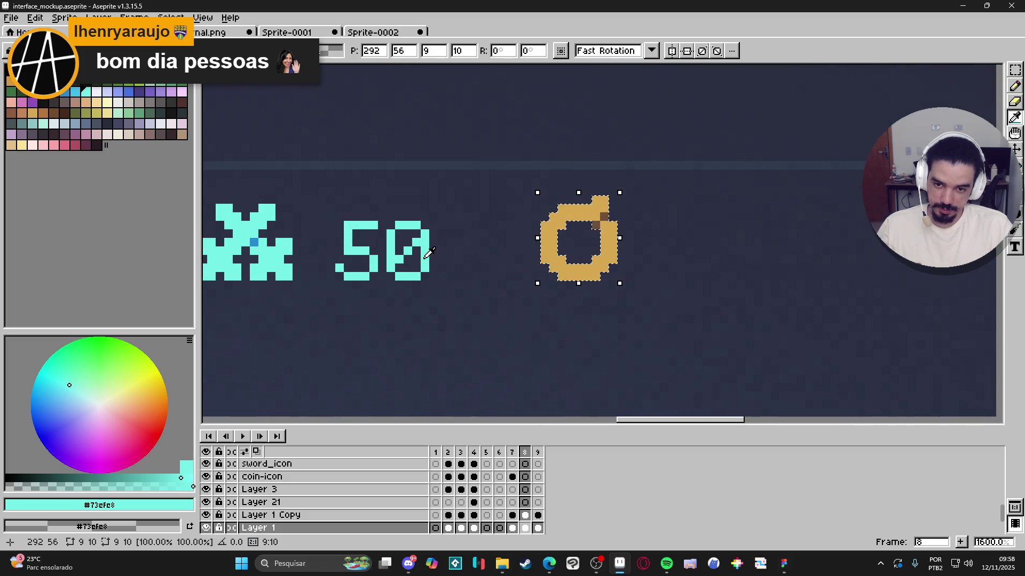
Step: Fill the coin outline with cyan and its brown pixels with blue #2789cd
key("g")
left_click(570, 251)
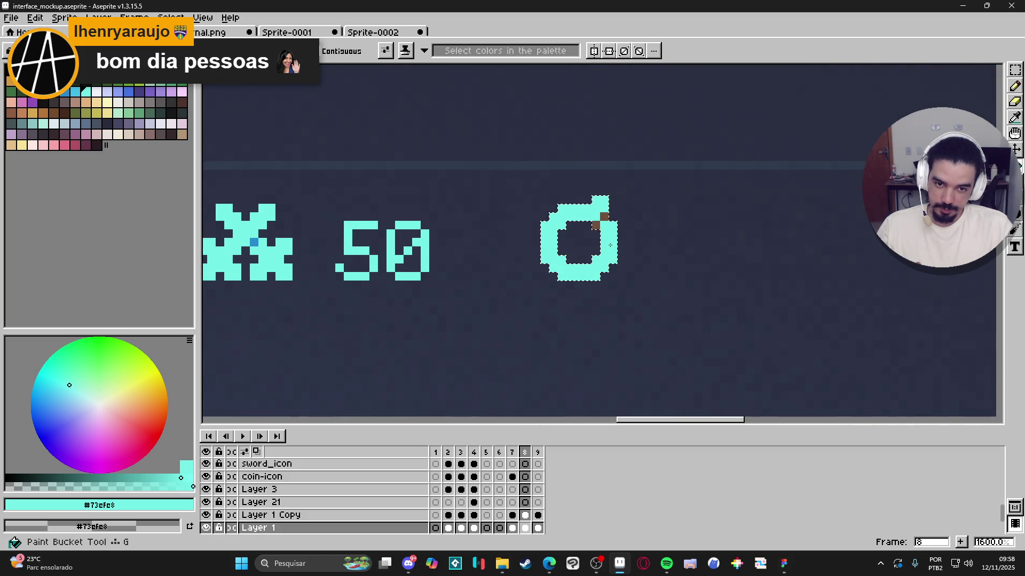
key("i")
left_click(259, 242)
key("g")
left_click(598, 221)
scroll(572, 252, "down", 2)
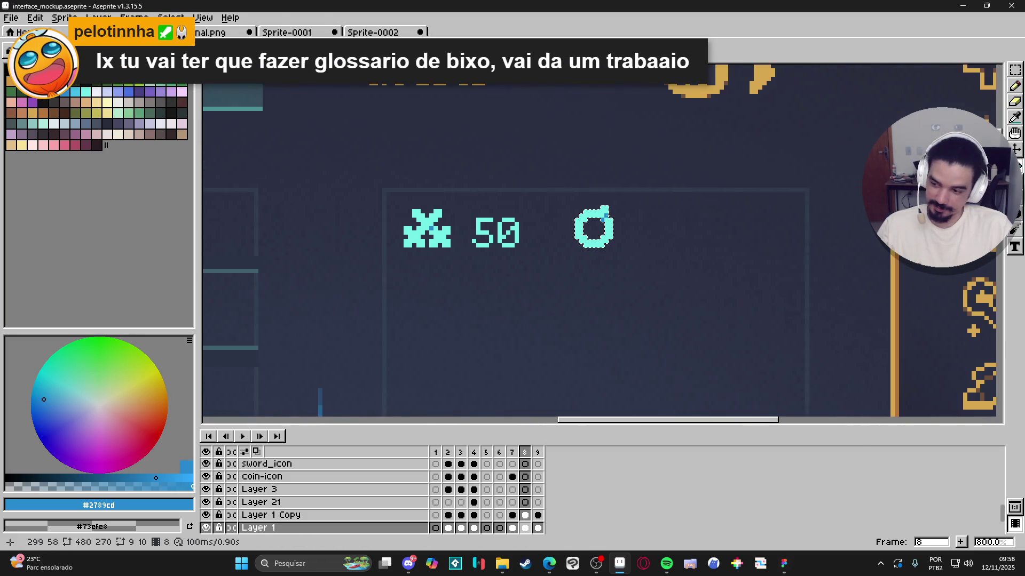
scroll(572, 252, "up", 1)
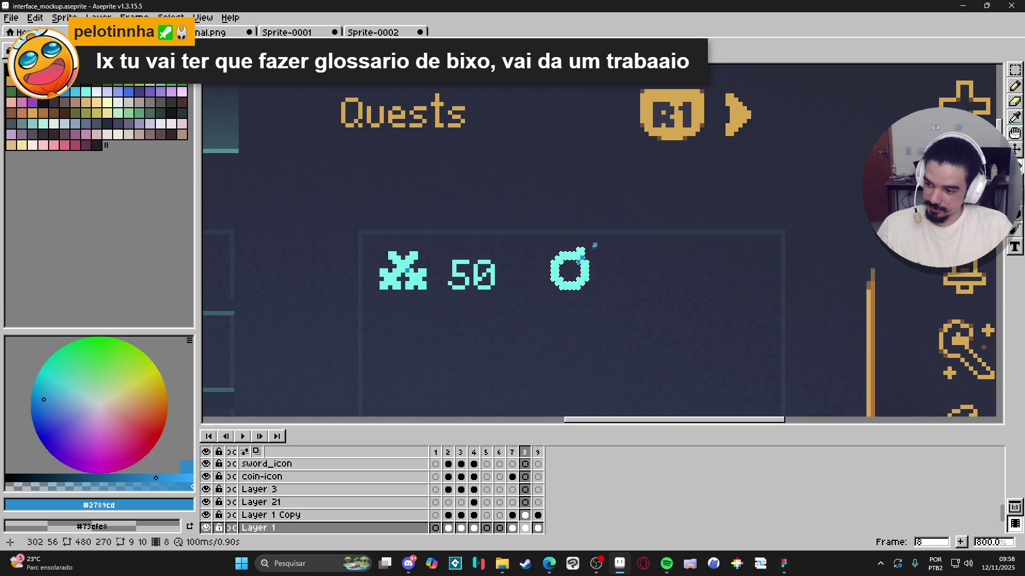
Step: Check the coin's spacing and nudge it into final position with a rectangle selection
key("ctrl")
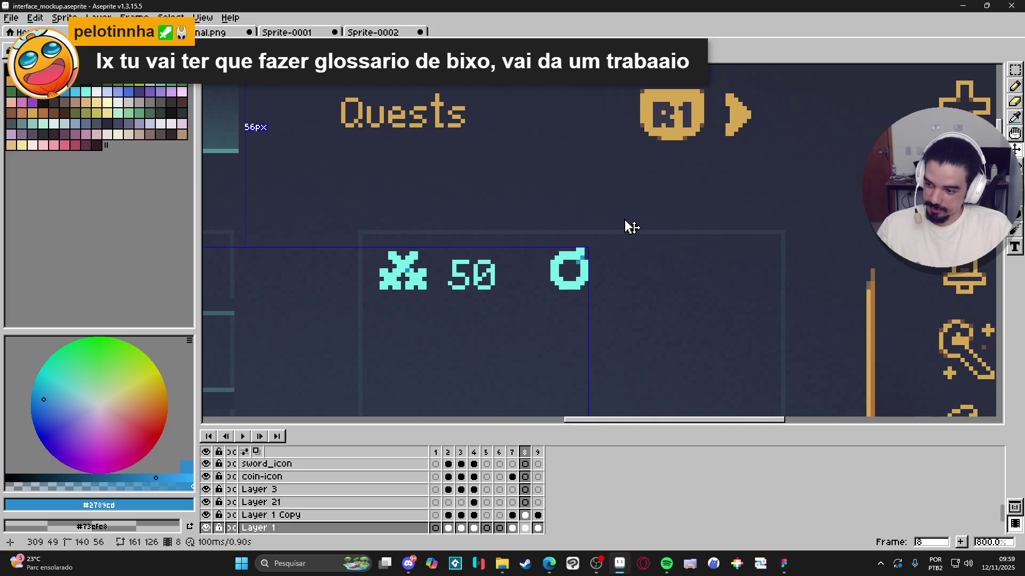
scroll(629, 215, "down", 4)
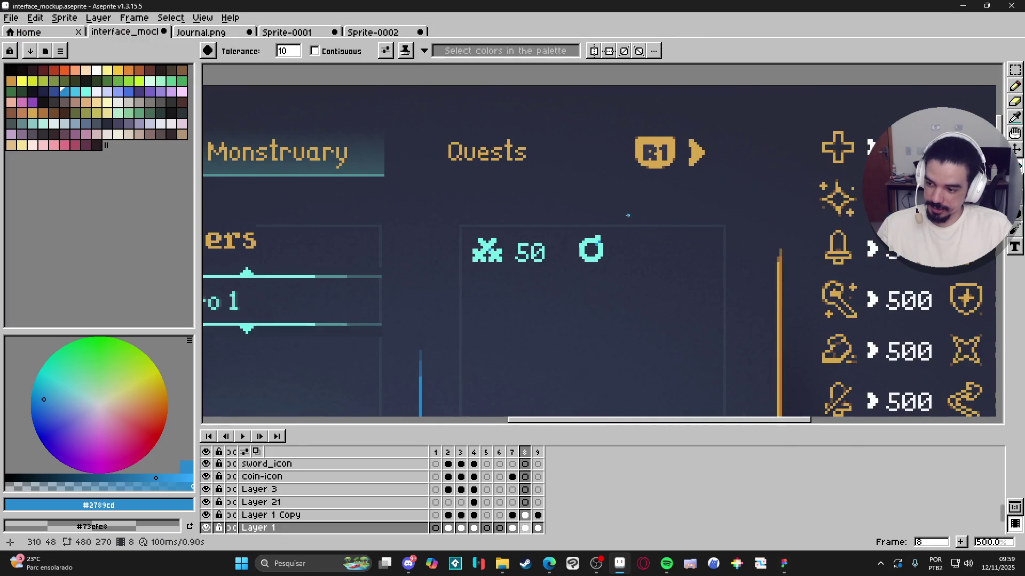
scroll(606, 240, "down", 2)
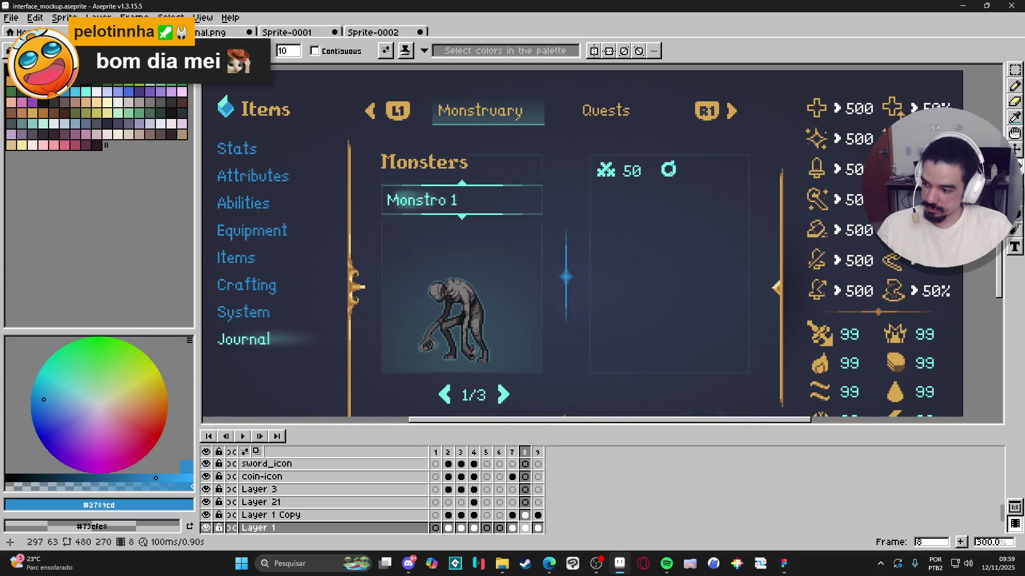
scroll(663, 172, "up", 3)
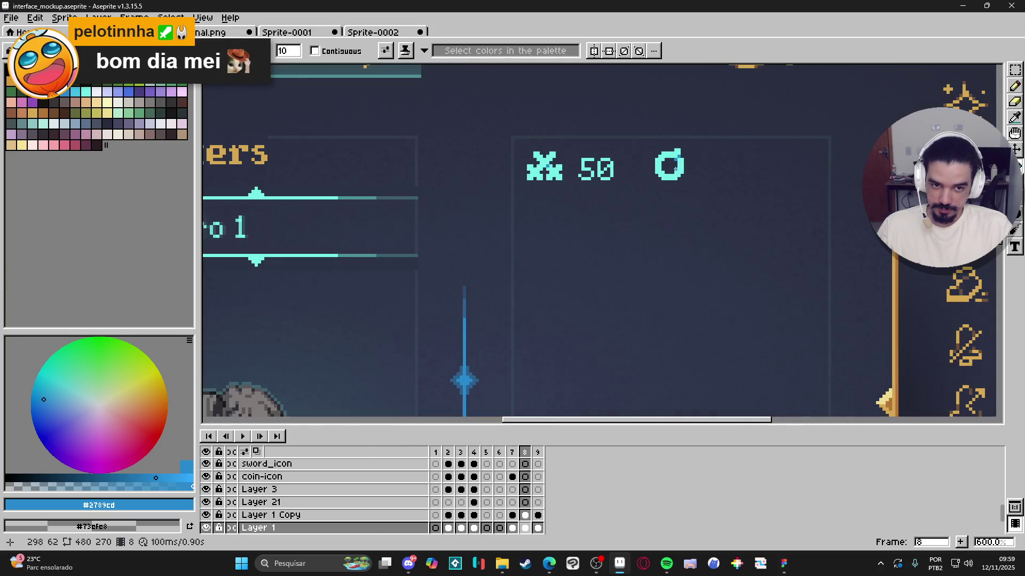
key("m")
scroll(599, 208, "up", 3)
left_click_drag(591, 197, 653, 264)
left_click(641, 260)
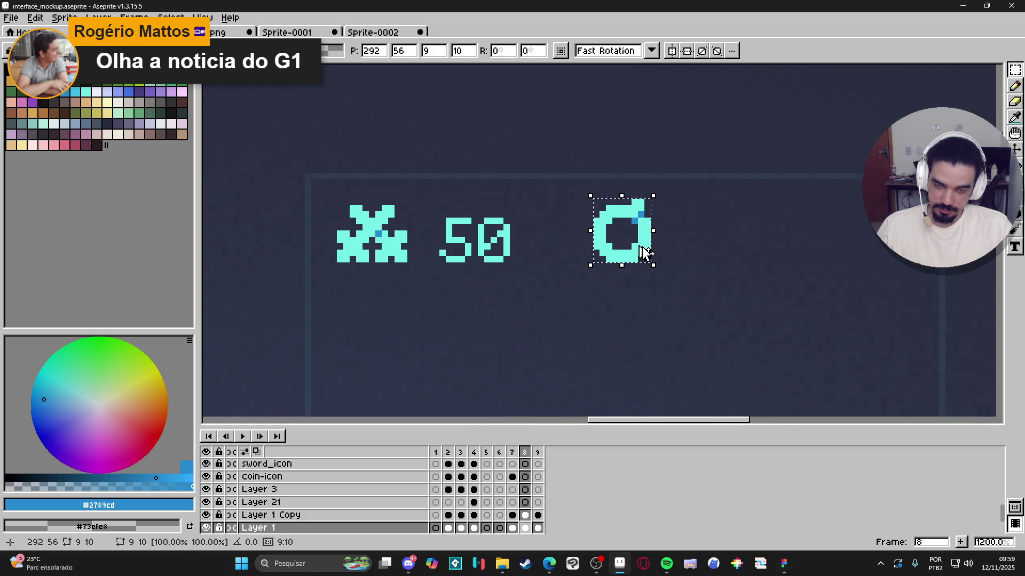
key("b")
scroll(587, 256, "down", 2)
scroll(533, 250, "up", 2)
Step: Sample the cyan #73efe8 from the icons as the text colour
key("alt")
left_click(536, 249)
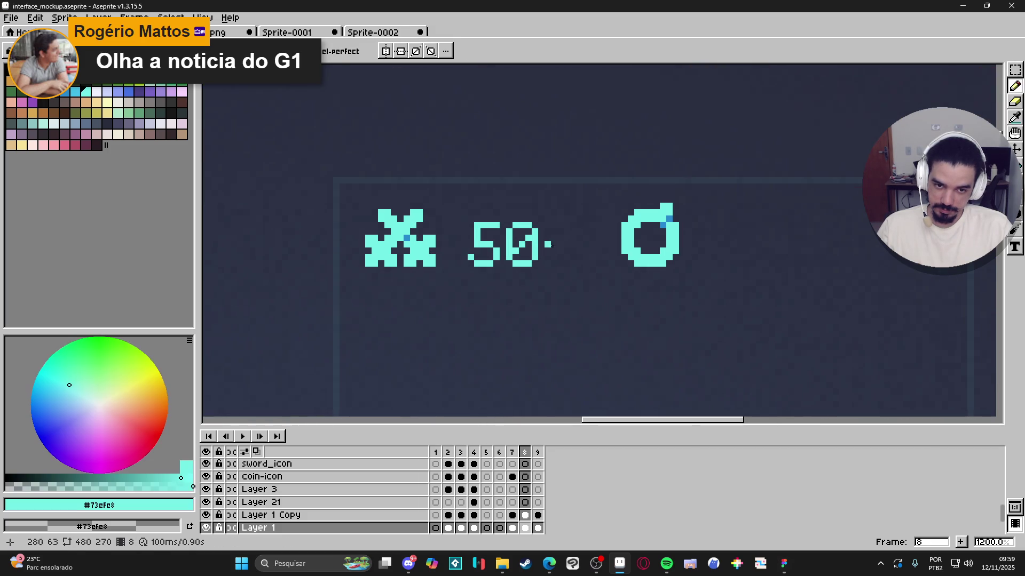
scroll(536, 248, "down", 4)
left_click(1016, 248)
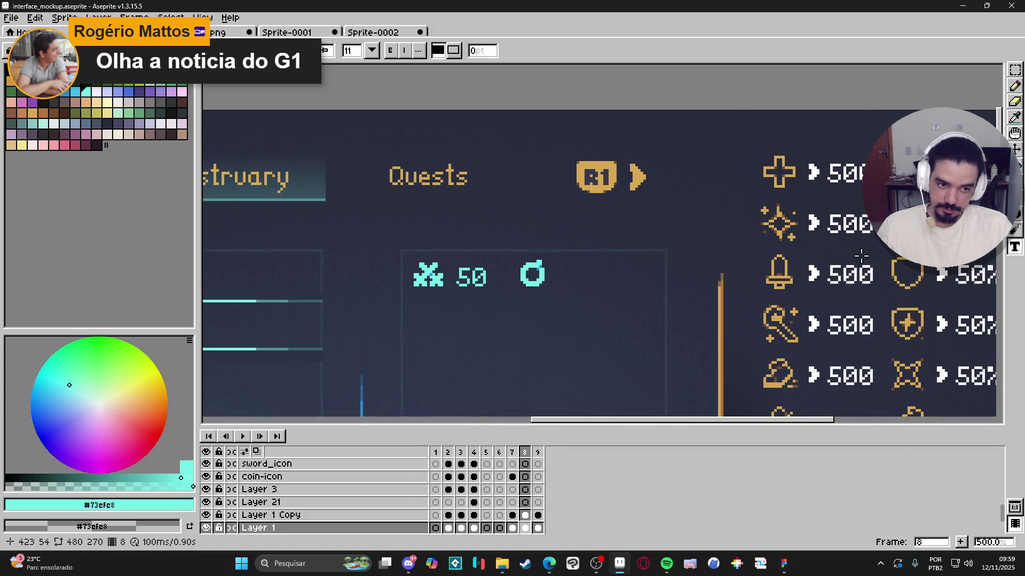
Step: Add a '100' label and move it up beside the coin icon
left_click(565, 277)
type("100")
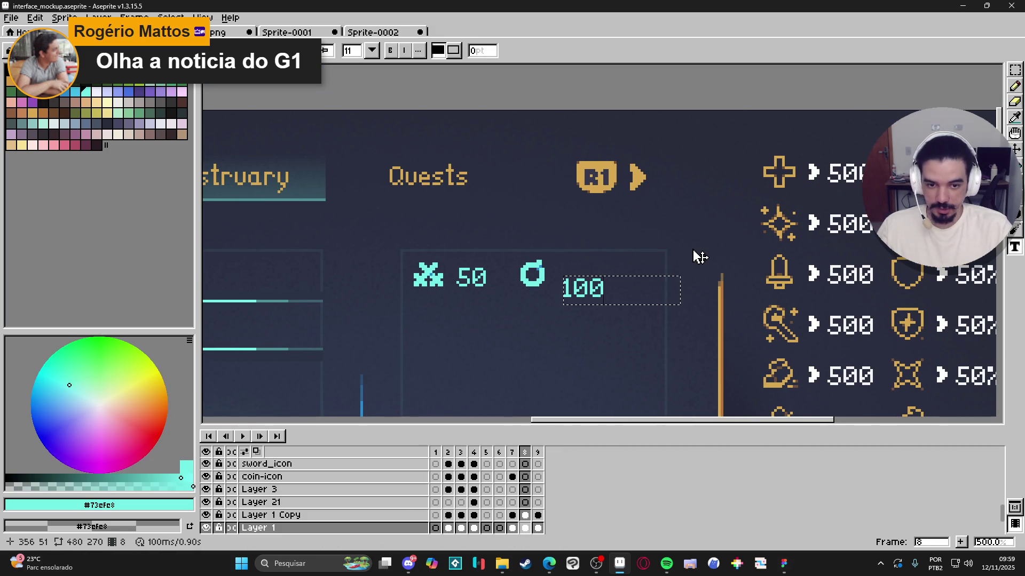
key("Escape")
left_click(1015, 69)
scroll(581, 315, "up", 2)
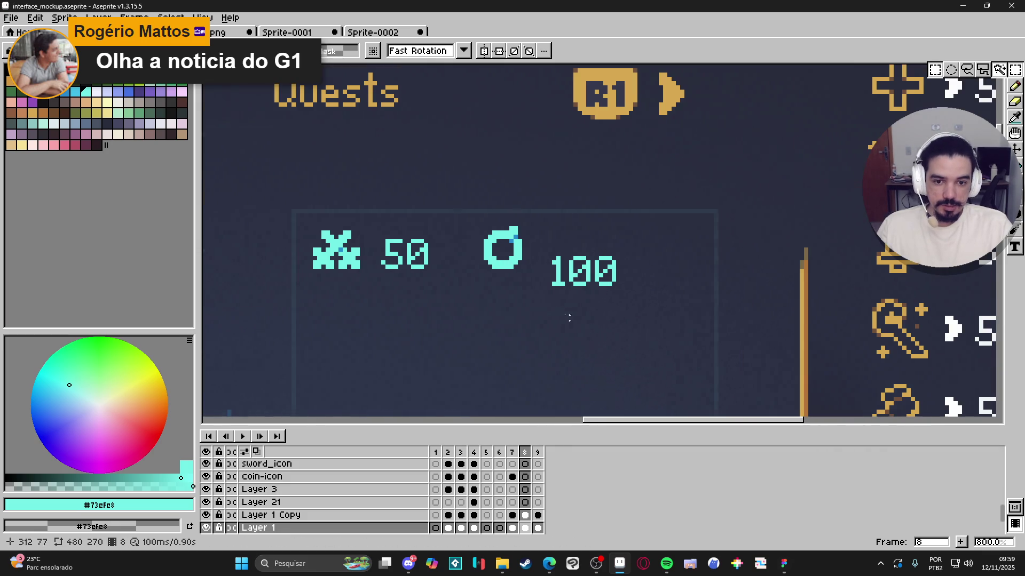
left_click_drag(564, 258, 662, 304)
left_click_drag(595, 292, 580, 268)
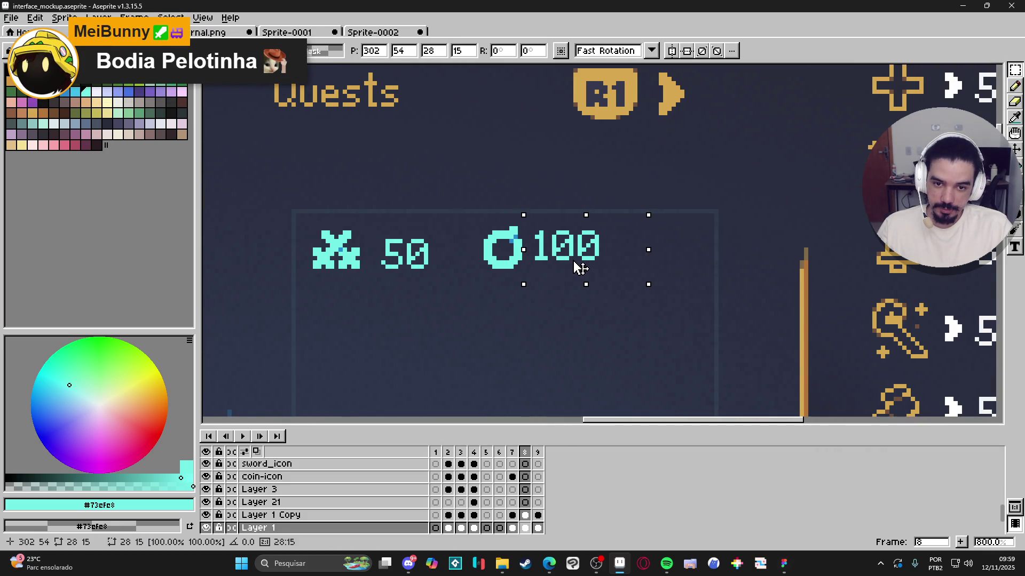
Step: Select the whole sword 50 and coin 100 row and centre it in the panel
mouse_move(365, 228)
left_mouse_down()
mouse_move(453, 292)
mouse_move(416, 258)
left_mouse_up()
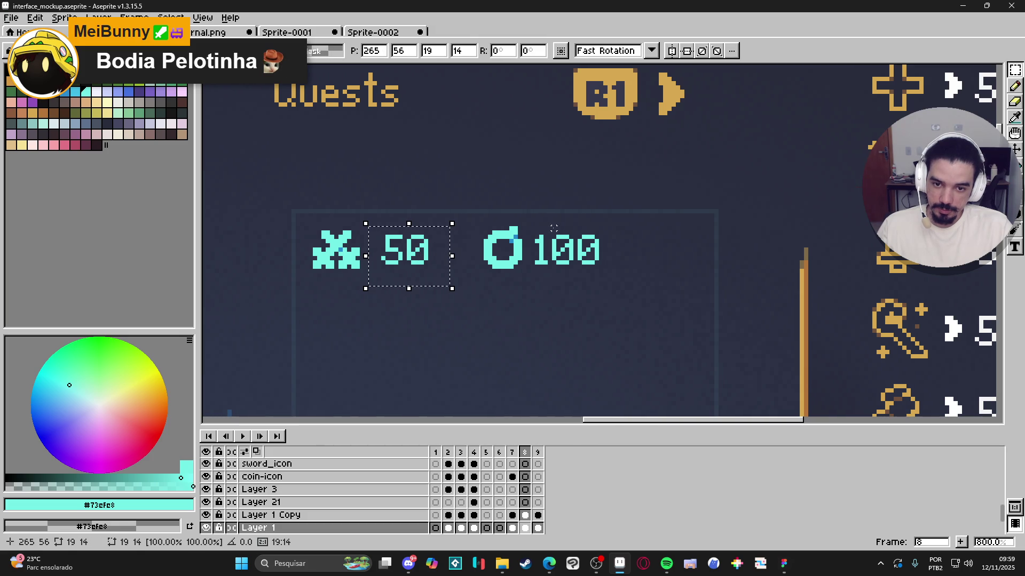
left_click(468, 229)
left_click_drag(474, 219, 668, 288)
left_click(297, 211)
left_click_drag(298, 212, 715, 281)
key("ctrl+shift+c")
scroll(579, 286, "down", 5)
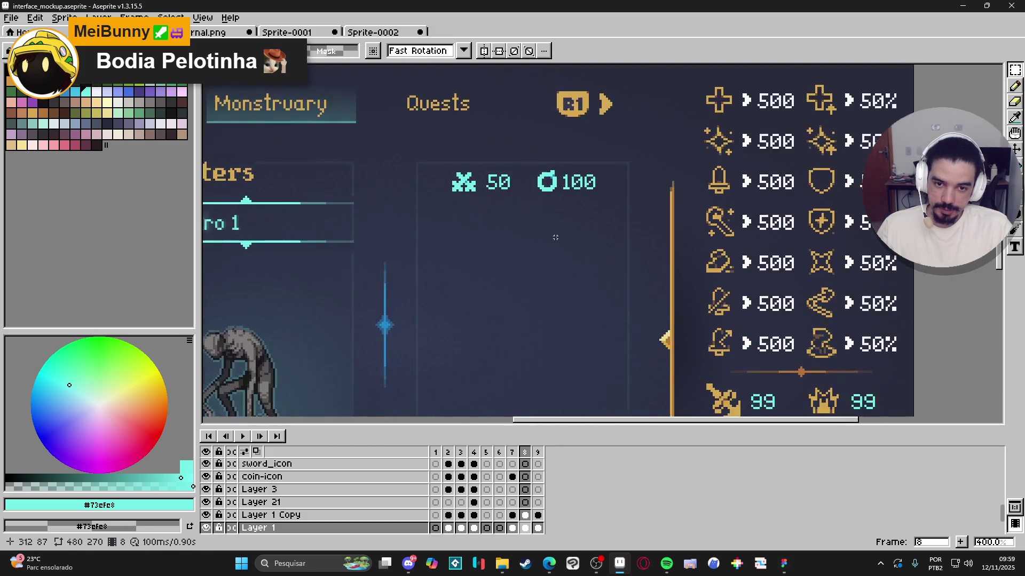
left_click_drag(537, 257, 534, 253)
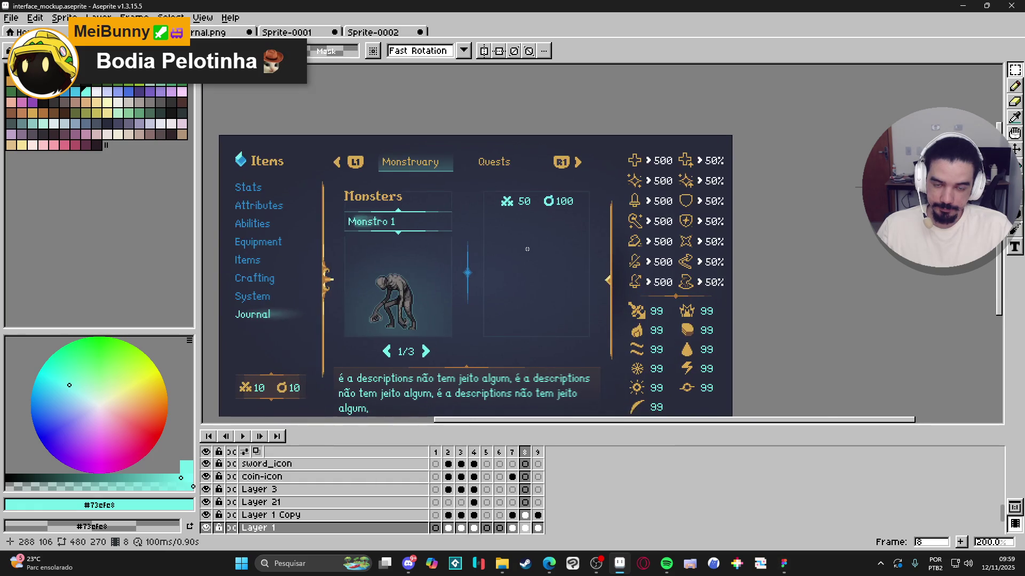
key("alt+Tab")
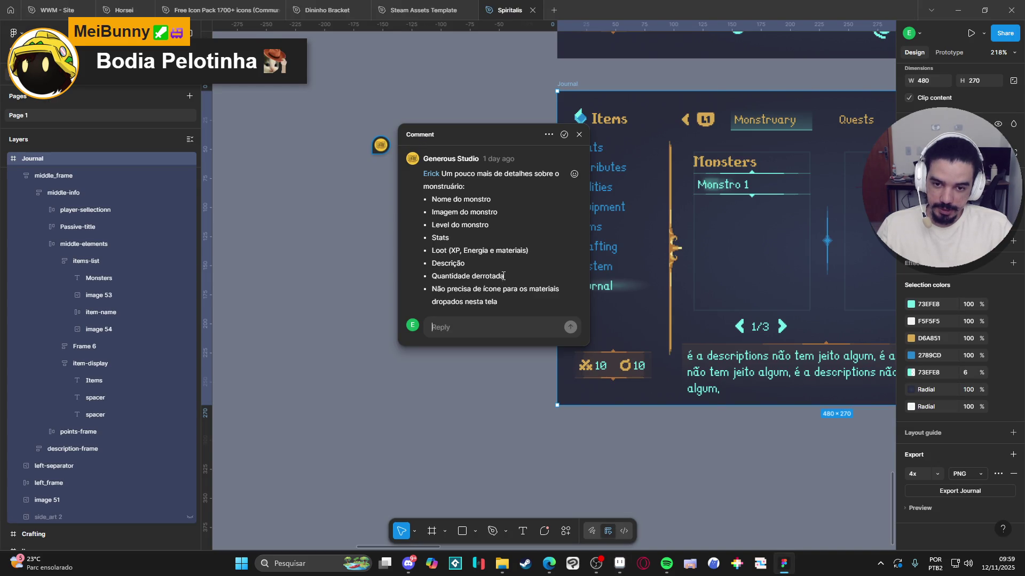
key("alt+Tab")
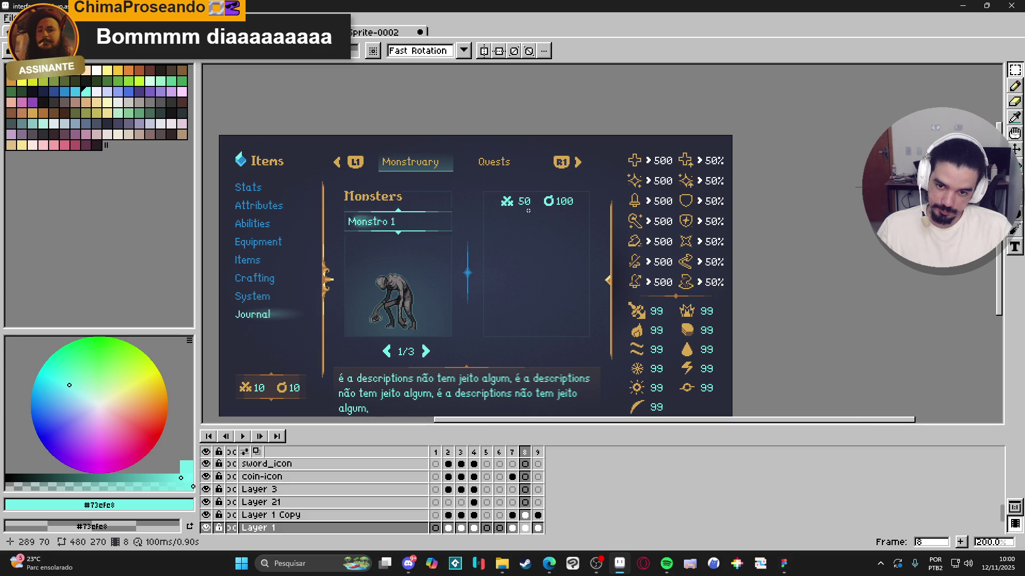
Step: Drag the sword and coin counters further down the panel
scroll(509, 201, "up", 1)
scroll(479, 186, "up", 1)
scroll(475, 176, "down", 2)
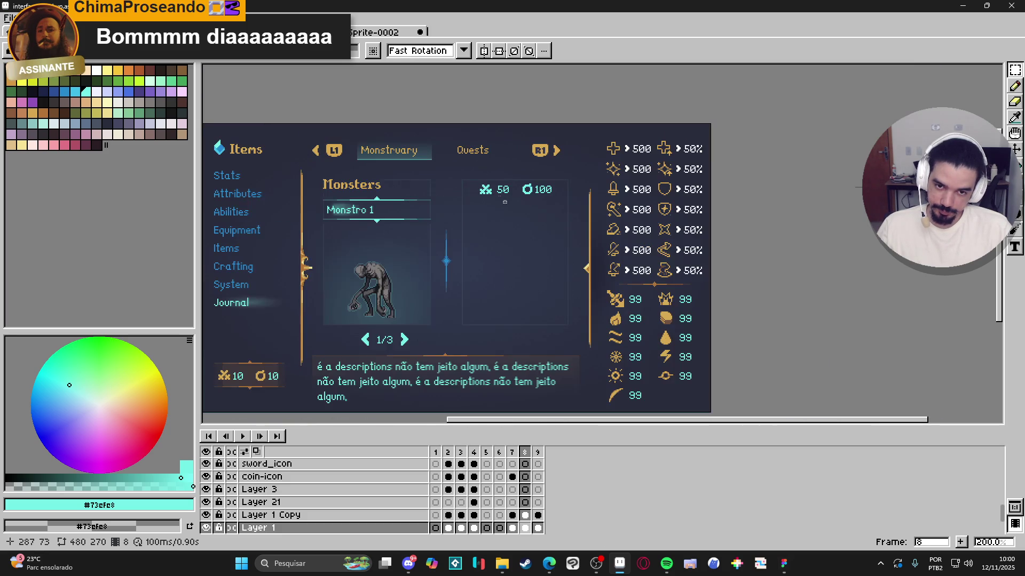
scroll(487, 194, "up", 2)
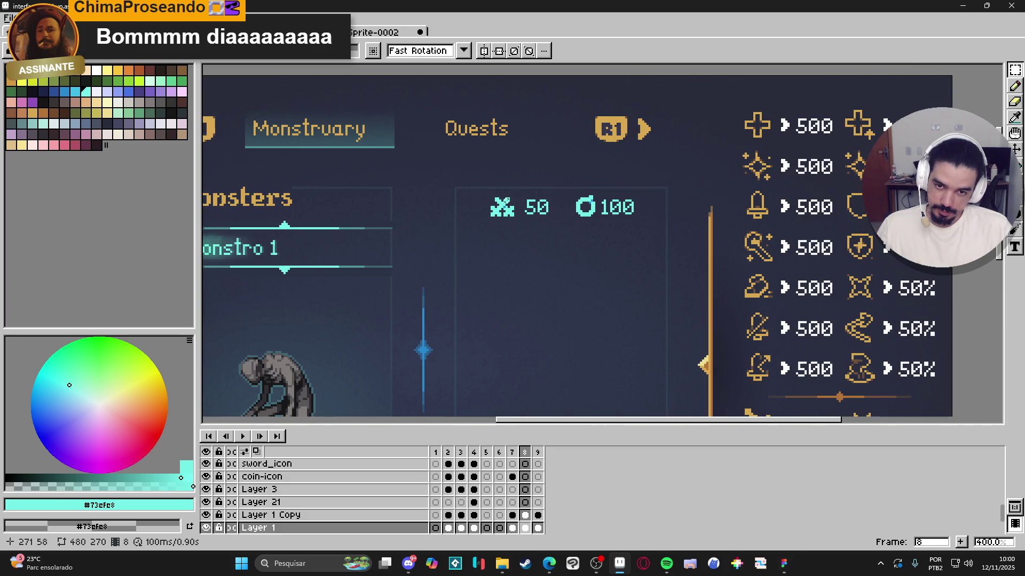
left_click_drag(476, 188, 681, 227)
left_click_drag(601, 219, 605, 251)
key("ctrl+d")
Step: Type a 'beaten > 150' label above the counters and select it
scroll(509, 242, "up", 2)
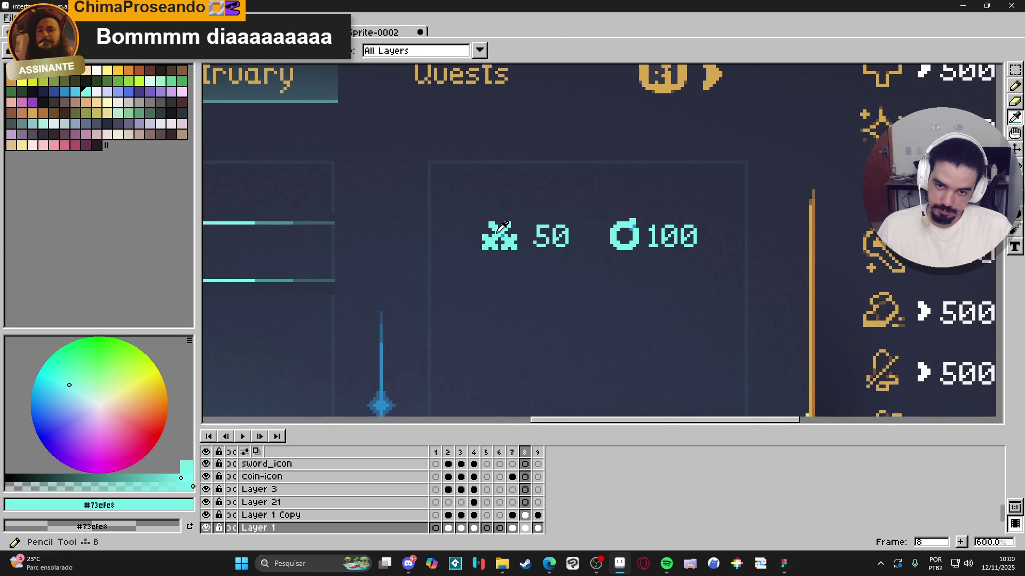
left_click(1015, 247)
left_click(492, 184)
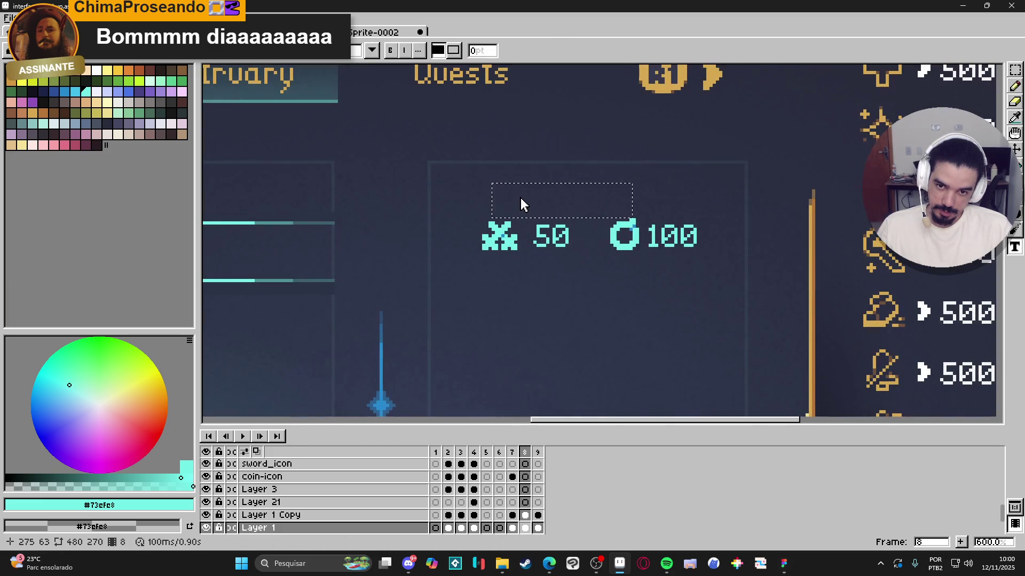
type("beqten")
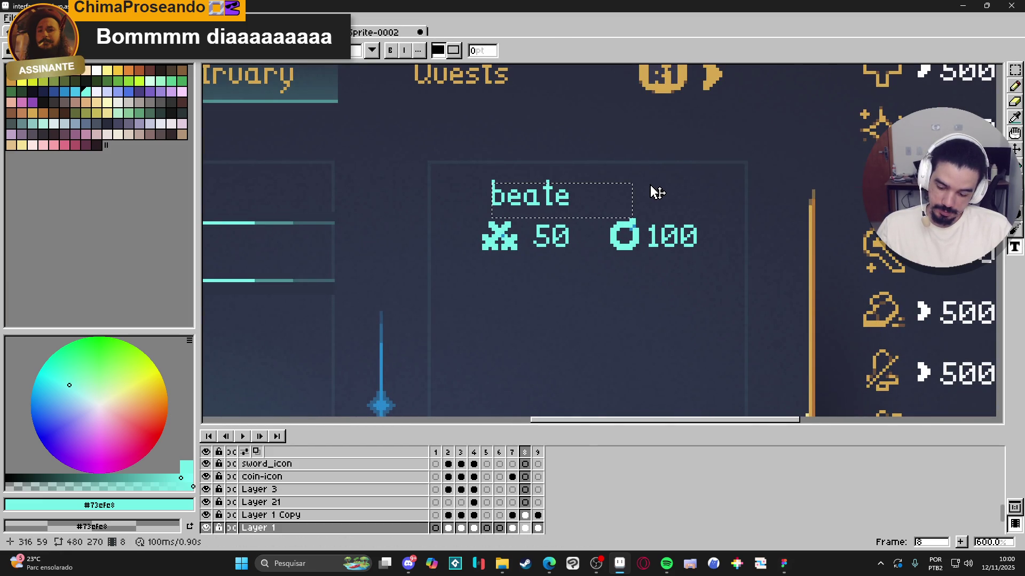
type("?")
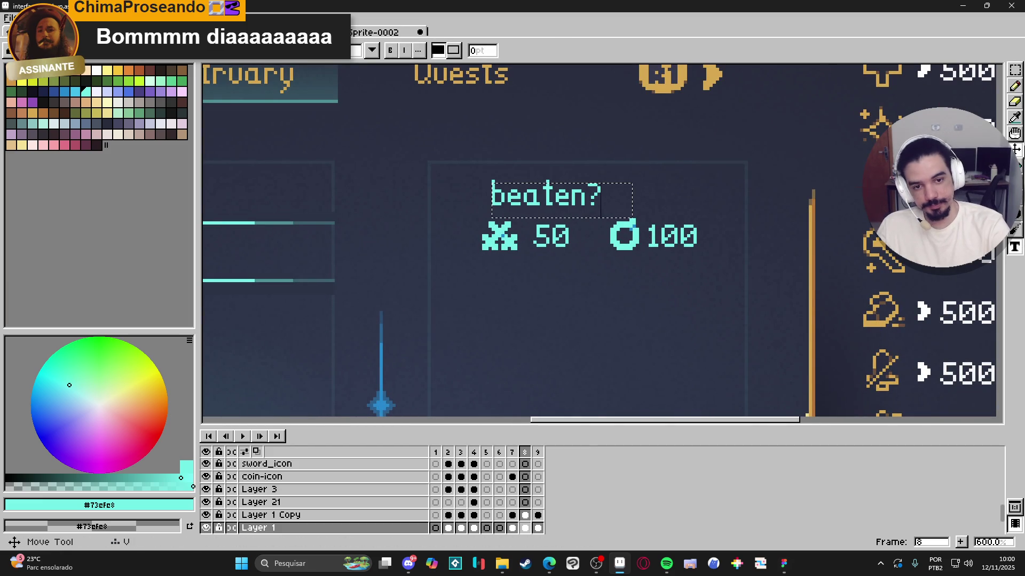
key("BackSpace")
type(">")
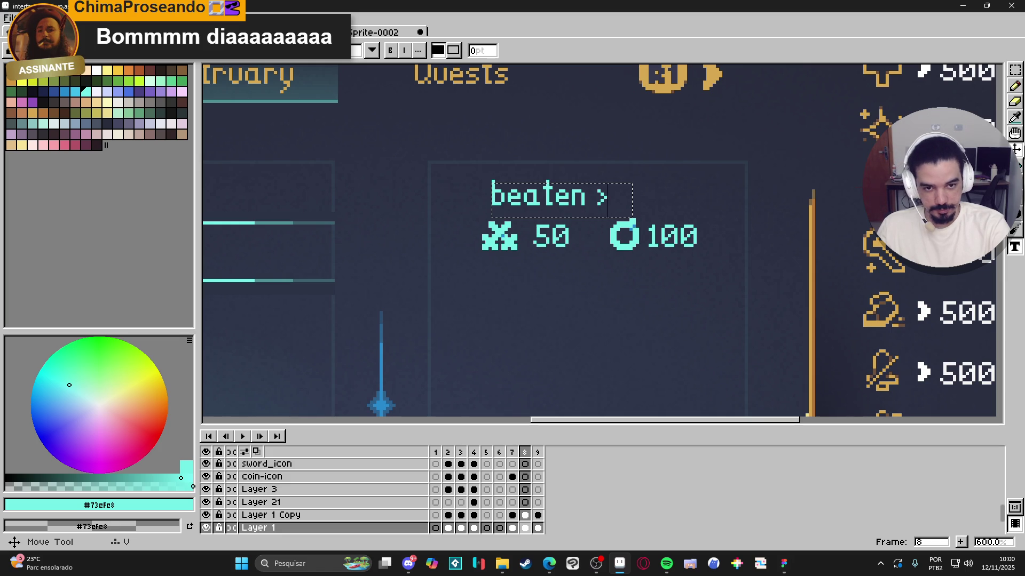
type(" 150")
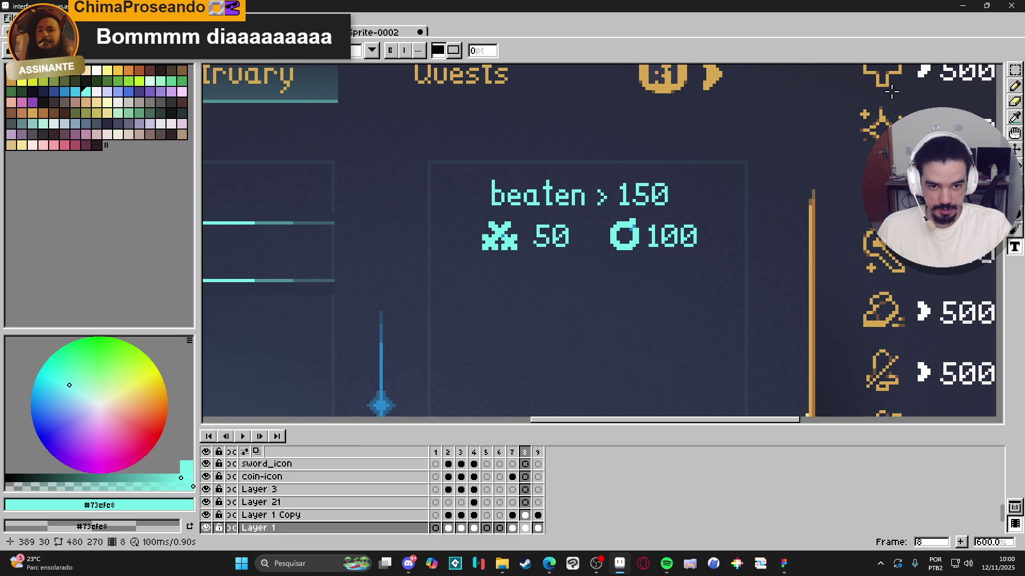
left_click(1015, 70)
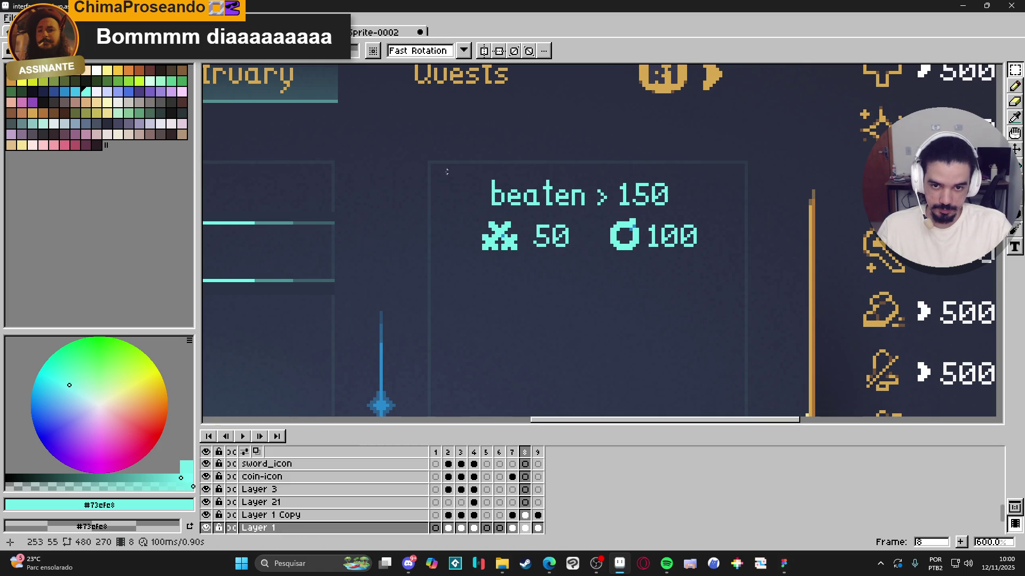
mouse_move(433, 165)
left_mouse_down()
mouse_move(631, 209)
mouse_move(738, 210)
left_mouse_up()
scroll(636, 208, "down", 3)
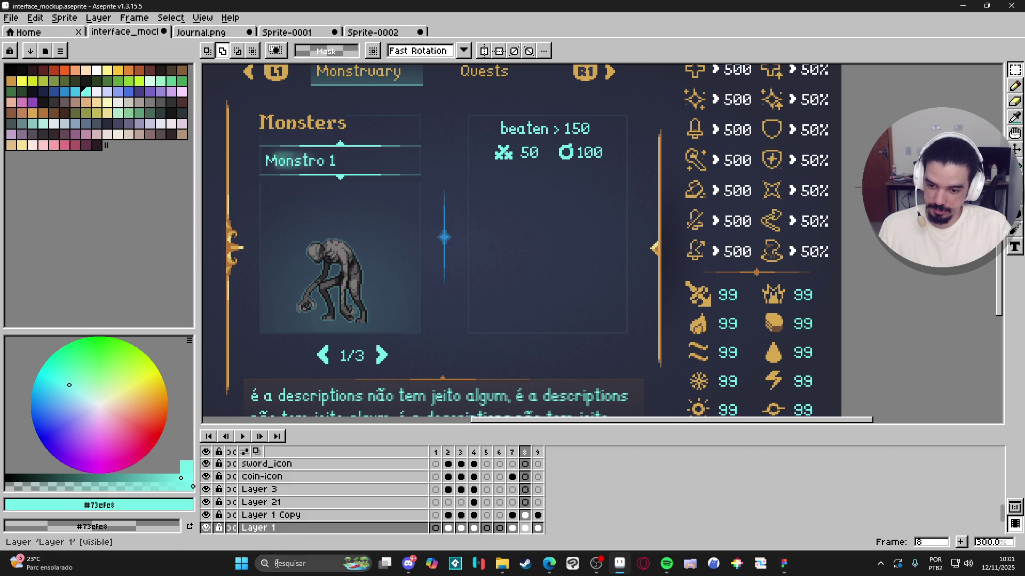
left_click(299, 564)
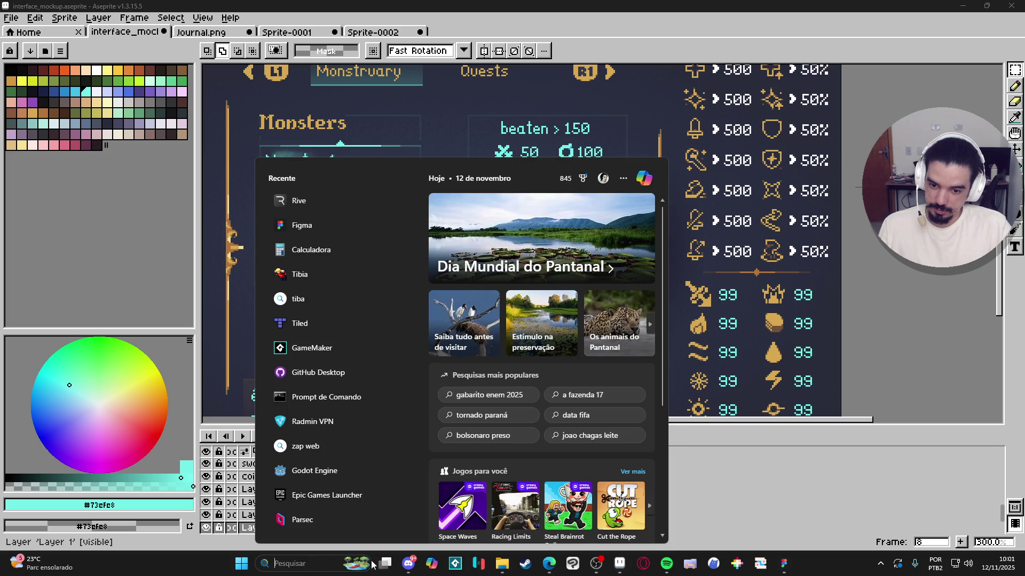
left_click(945, 471)
scroll(613, 269, "down", 1)
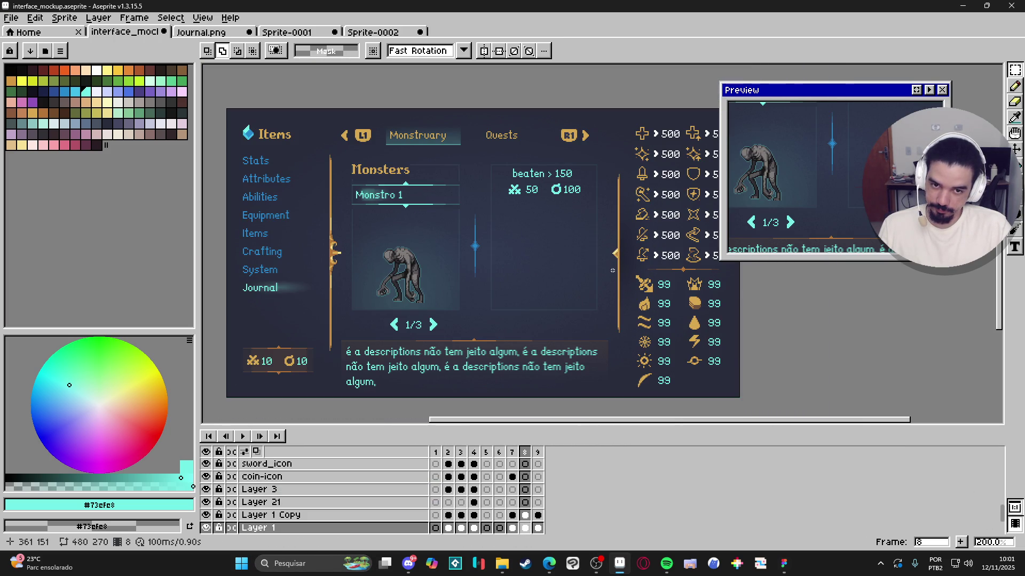
scroll(556, 205, "up", 3)
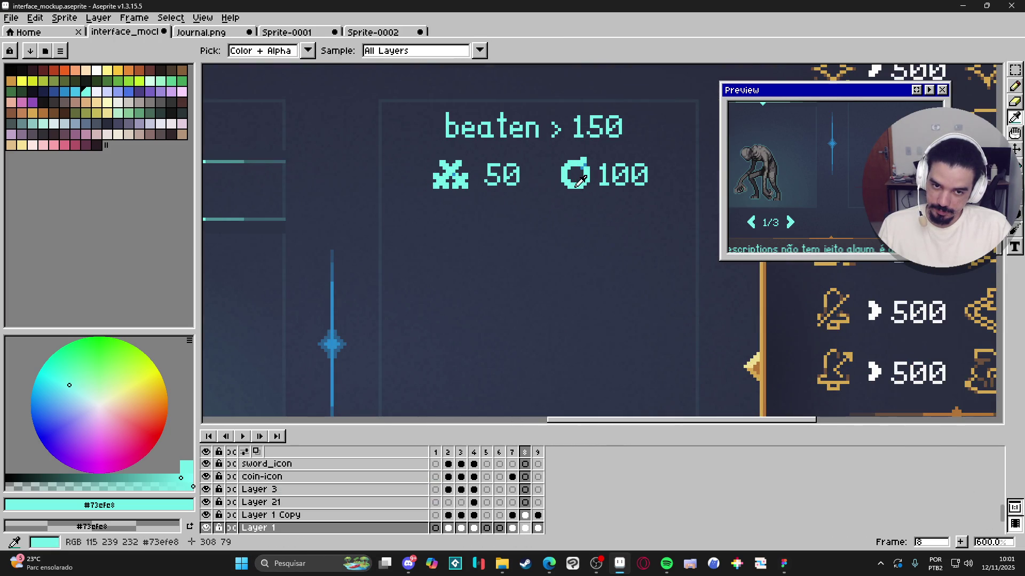
scroll(575, 191, "down", 3)
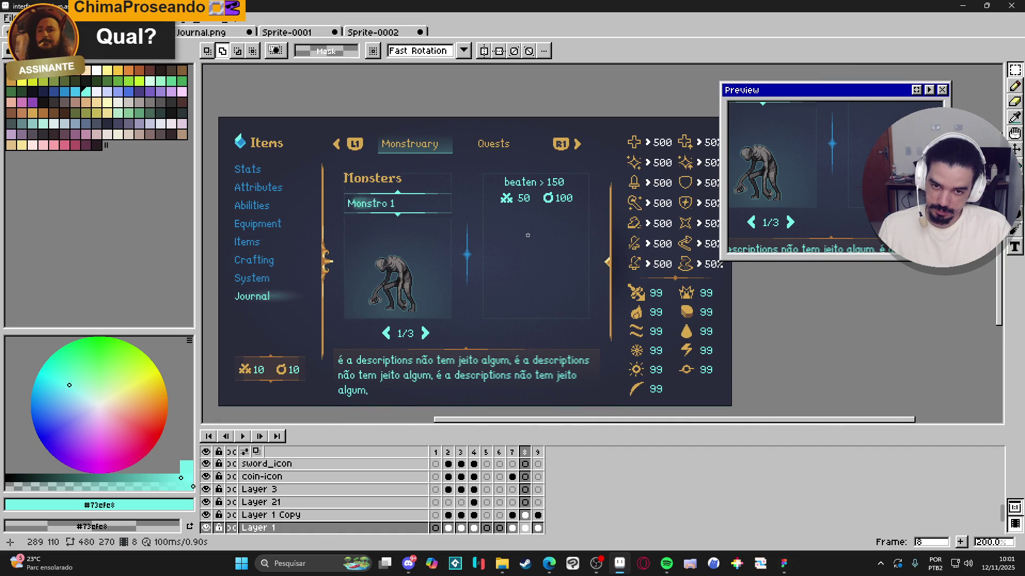
left_click(448, 453)
left_click(460, 453)
left_click(486, 453)
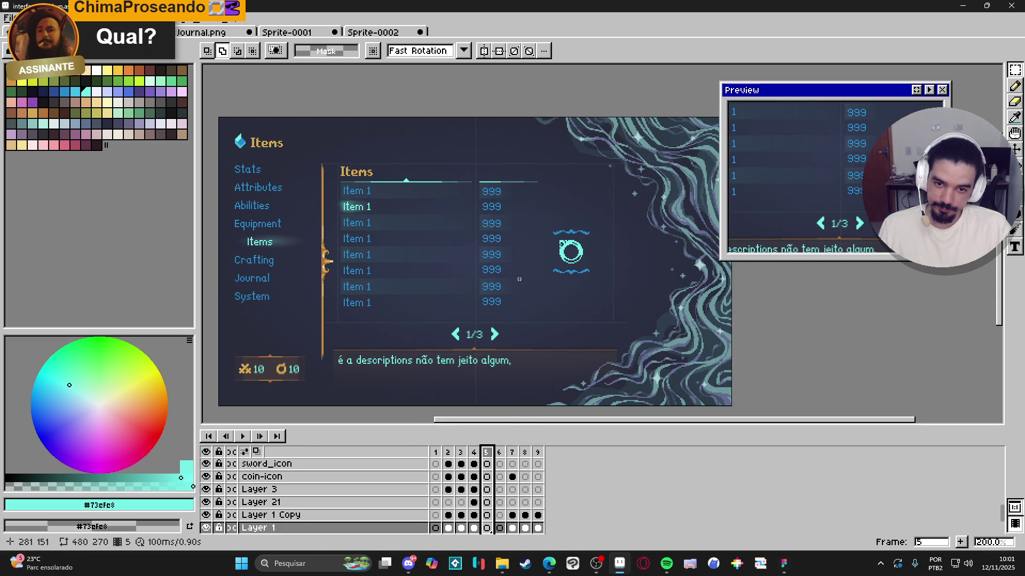
left_click(538, 464)
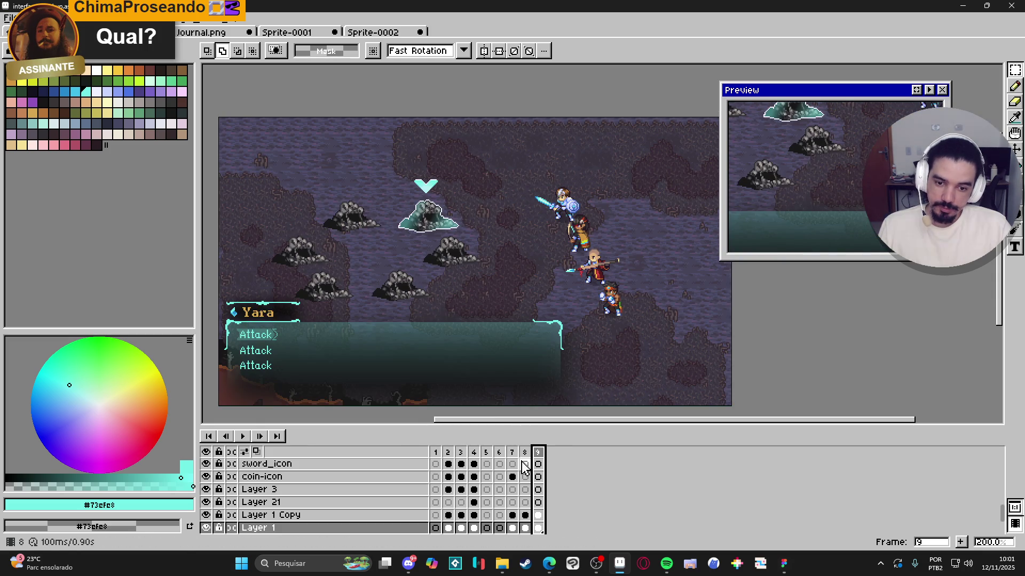
left_click(525, 459)
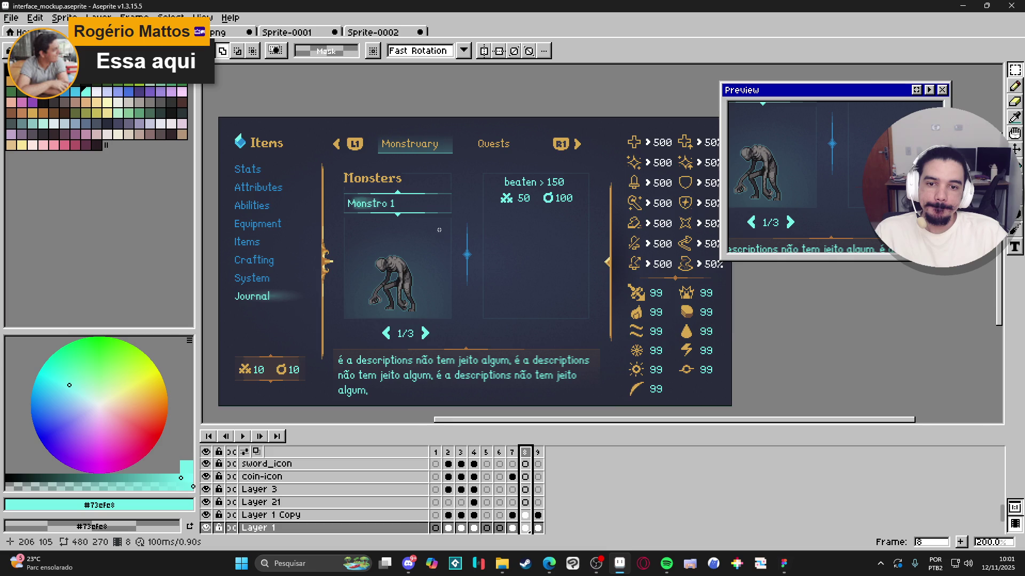
Step: Sample the Monsters title's gold and type 'Loot' below the counters
scroll(397, 189, "up", 3)
key("i")
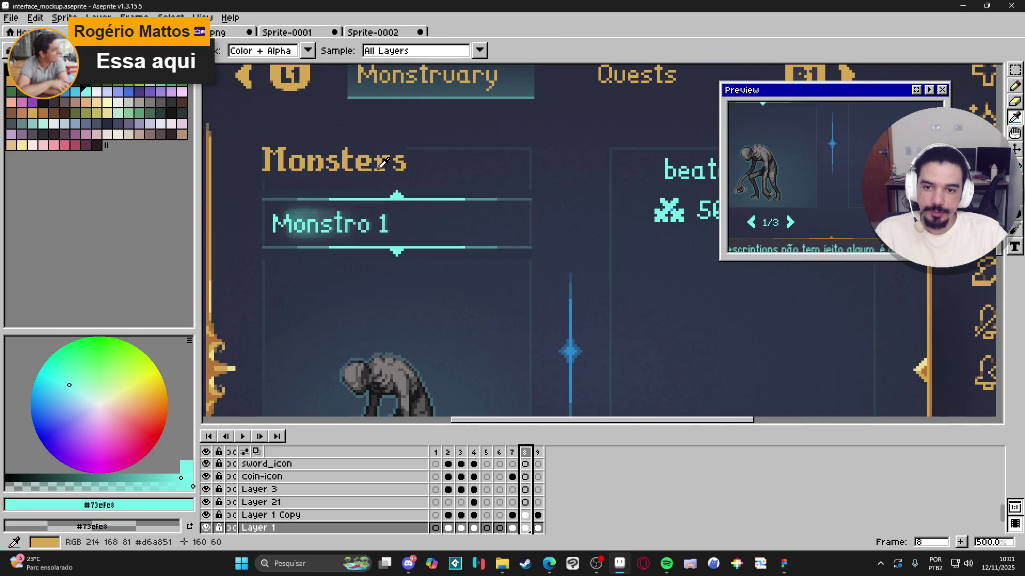
left_click(381, 164)
key("b")
scroll(381, 164, "down", 2)
scroll(381, 164, "right", 3)
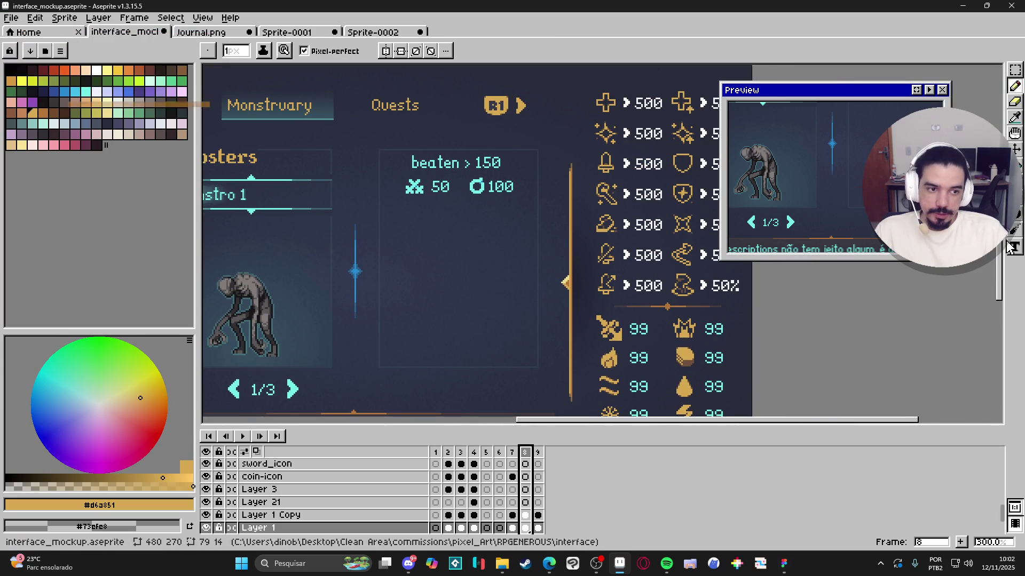
left_click(1014, 247)
left_click(427, 221)
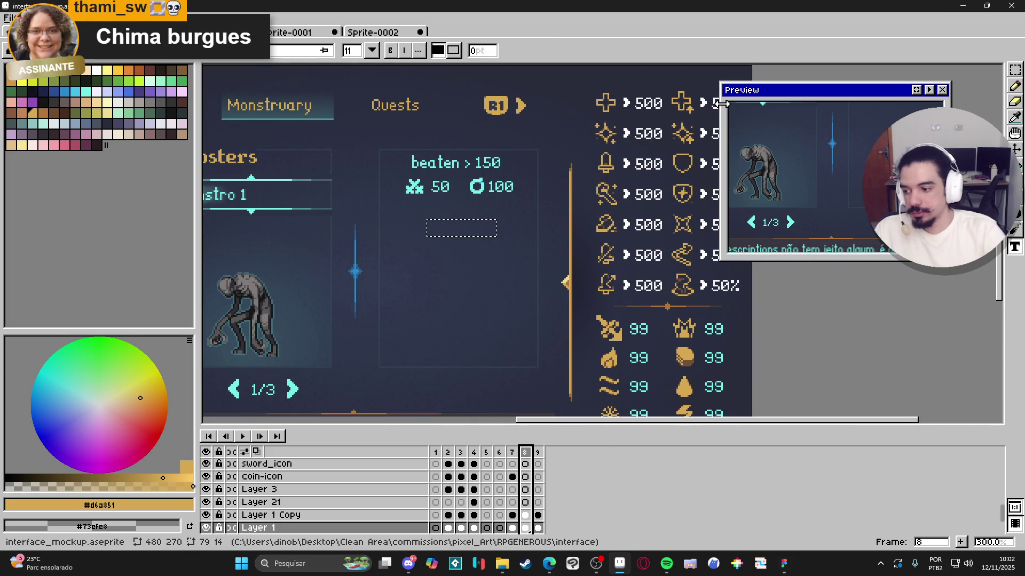
type("Loot")
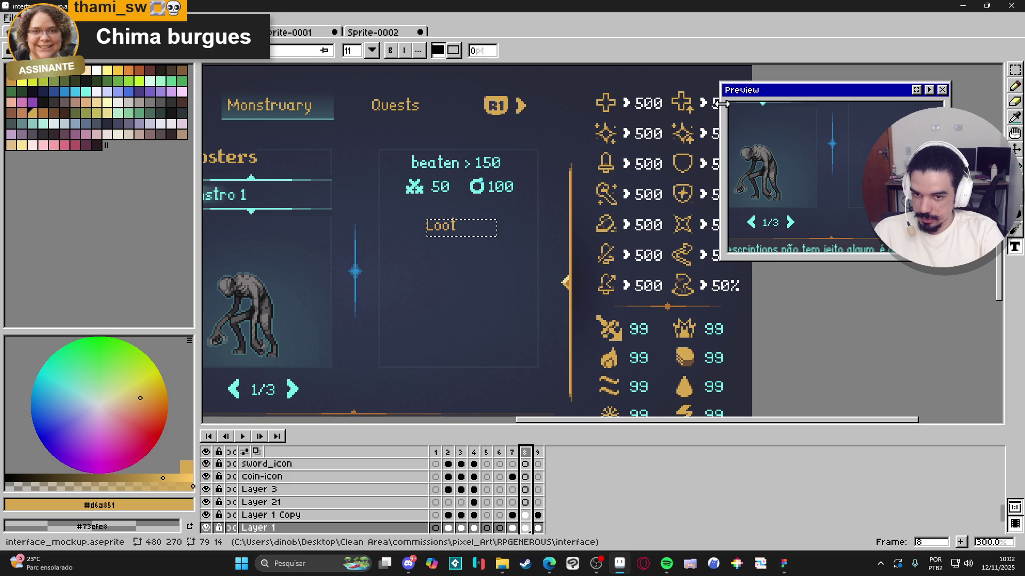
Step: Set the Loot text to the pixel font at size 16 and commit it
key("ctrl+a")
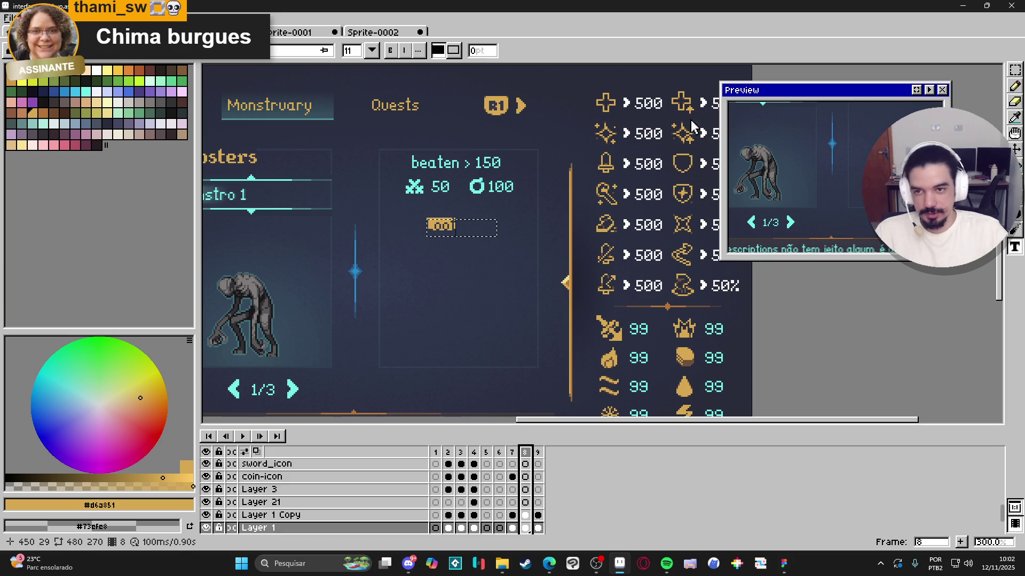
left_click(311, 50)
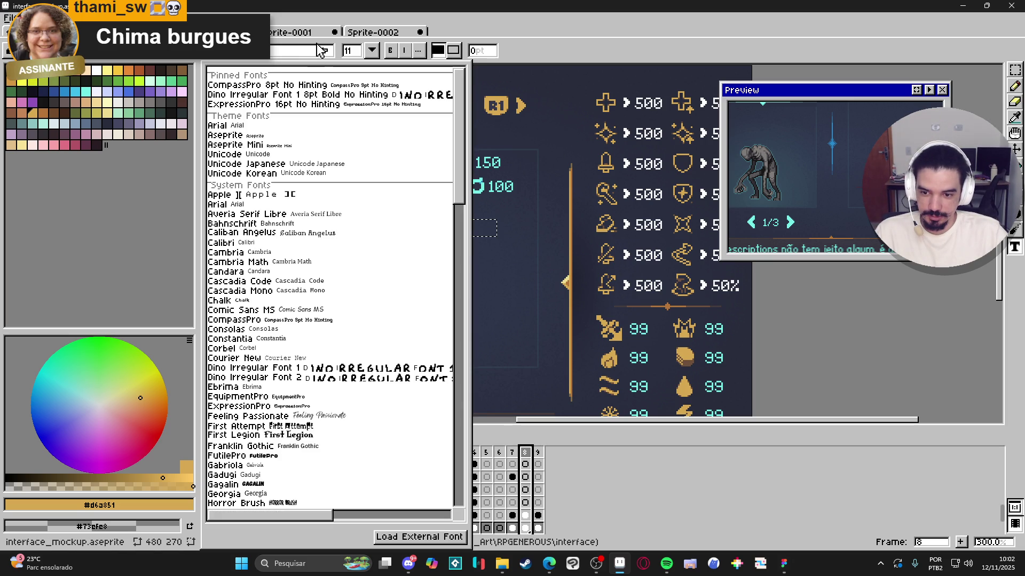
left_click(265, 94)
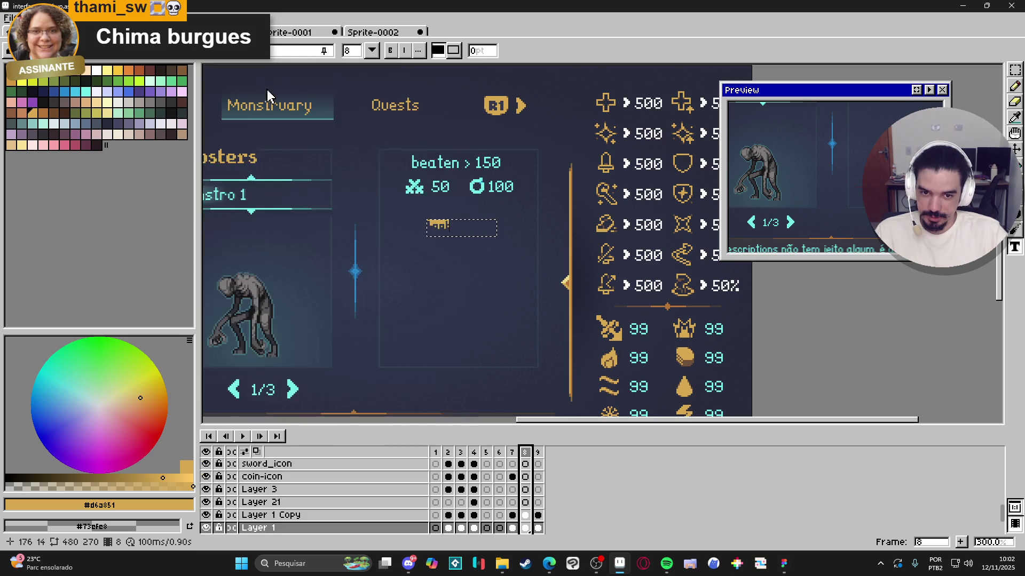
left_click(351, 52)
type("16")
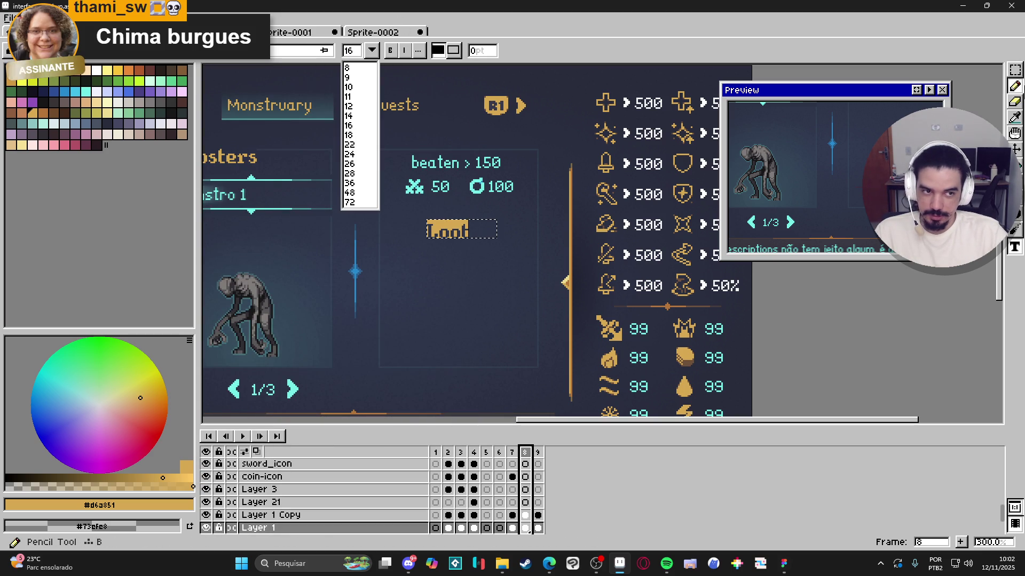
left_click(1015, 70)
Step: Reposition the Loot heading so it sits centred beneath the counters
scroll(425, 238, "up", 1)
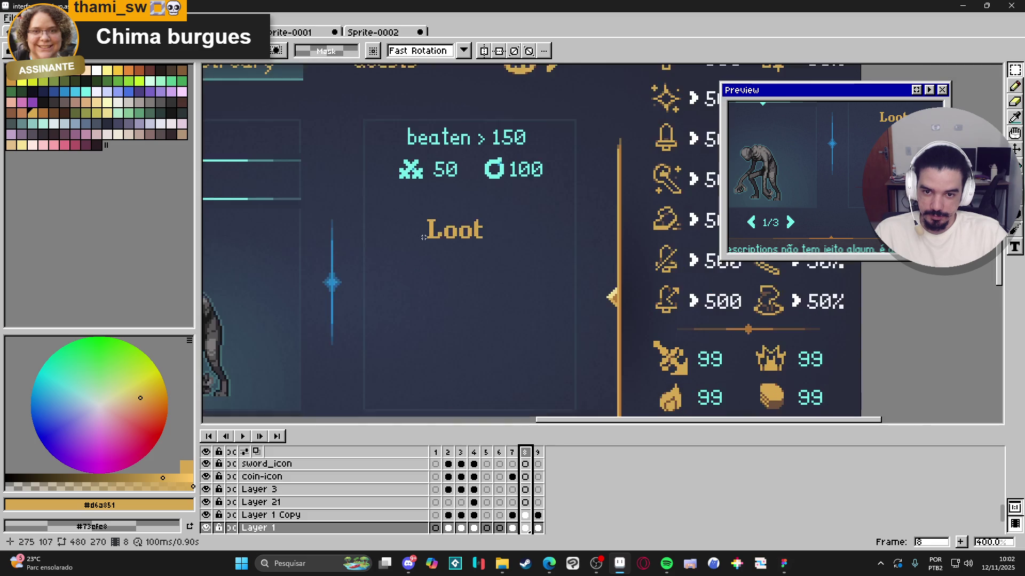
mouse_move(405, 196)
left_mouse_down()
mouse_move(512, 251)
mouse_move(485, 220)
left_mouse_up()
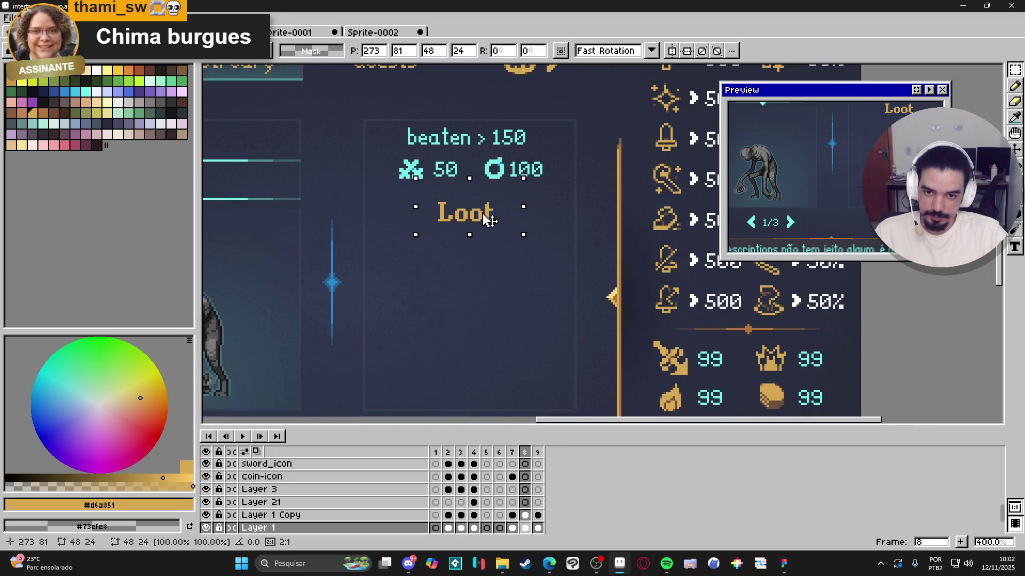
left_click(360, 192)
mouse_move(366, 191)
left_mouse_down()
mouse_move(611, 225)
mouse_move(577, 233)
left_mouse_up()
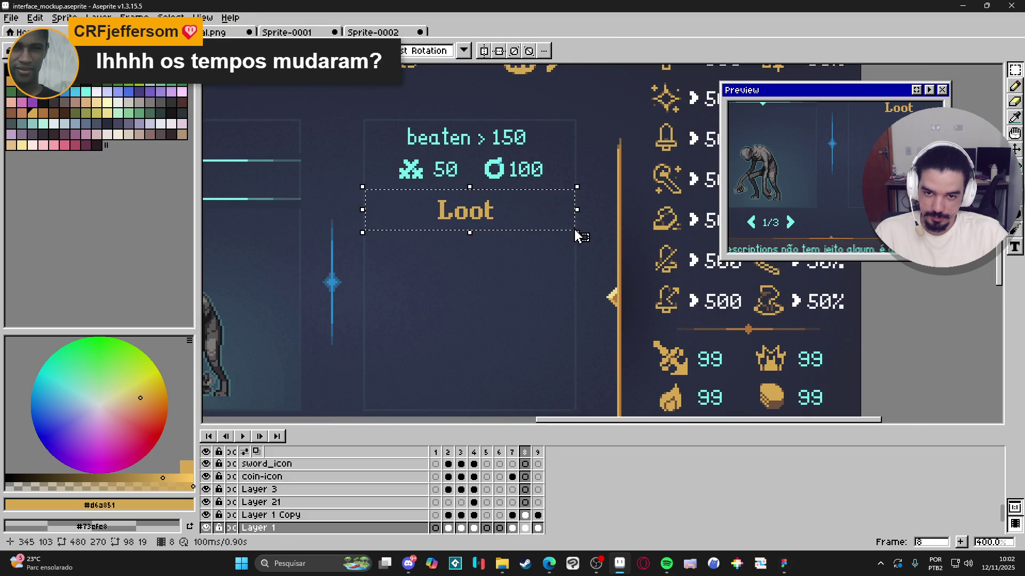
left_click(499, 222)
scroll(497, 225, "down", 1)
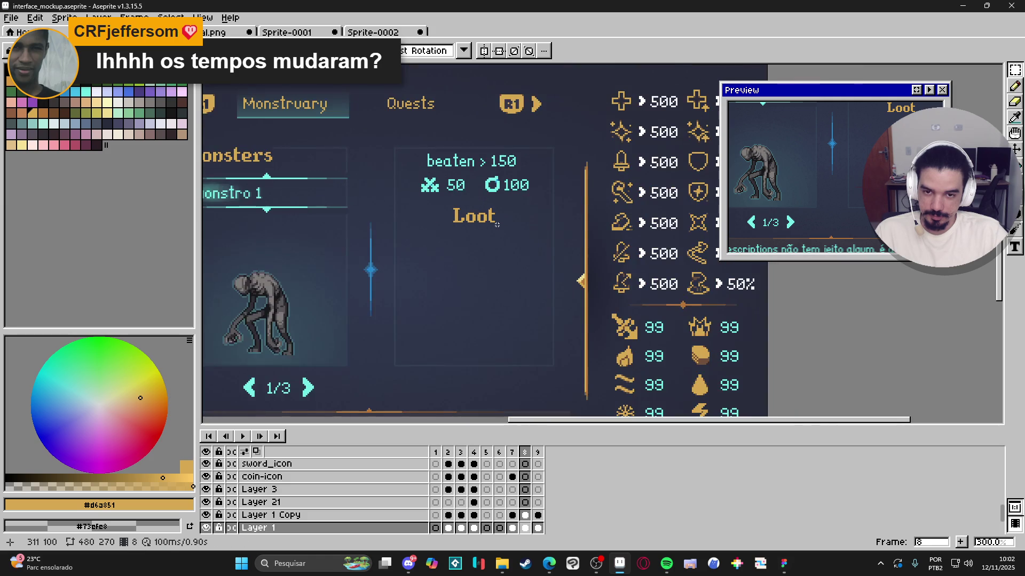
scroll(497, 225, "down", 1)
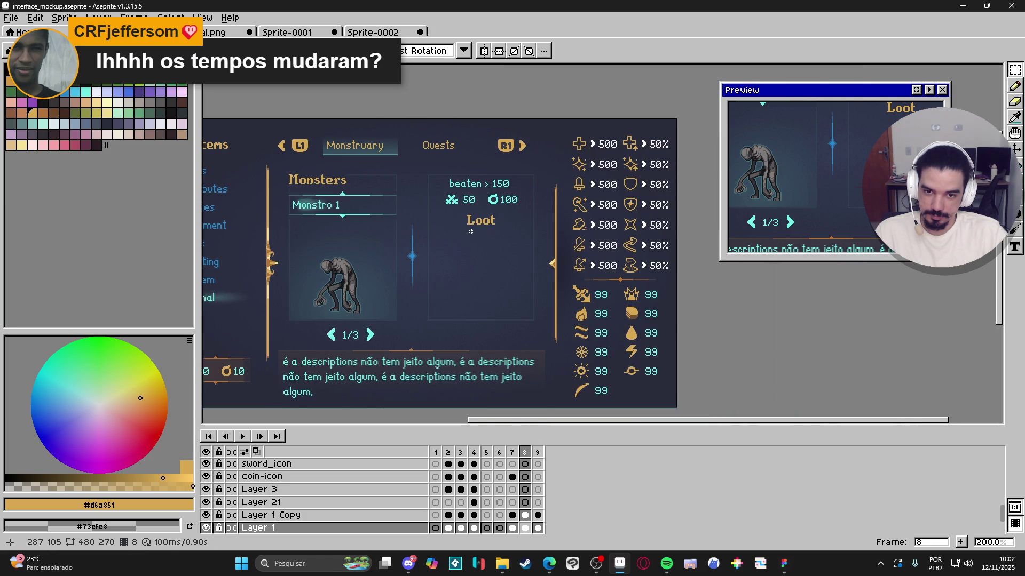
Step: On Layer 1 Copy, duplicate the Monstro 1 panel's teal top bar beneath the Loot heading, one pixel right
scroll(344, 195, "up", 4)
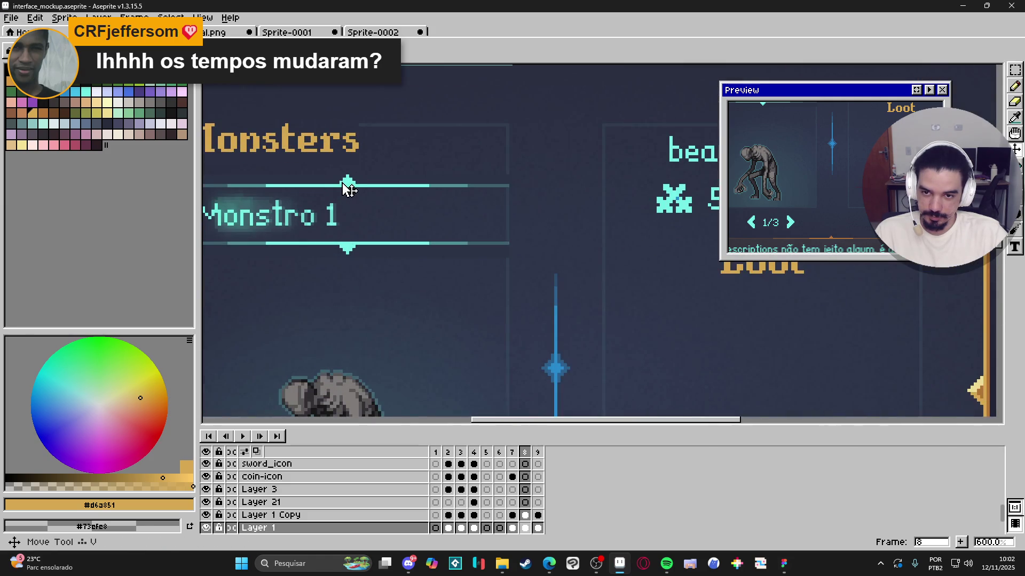
left_click(349, 187, "ctrl")
left_click_drag(349, 187, 422, 214)
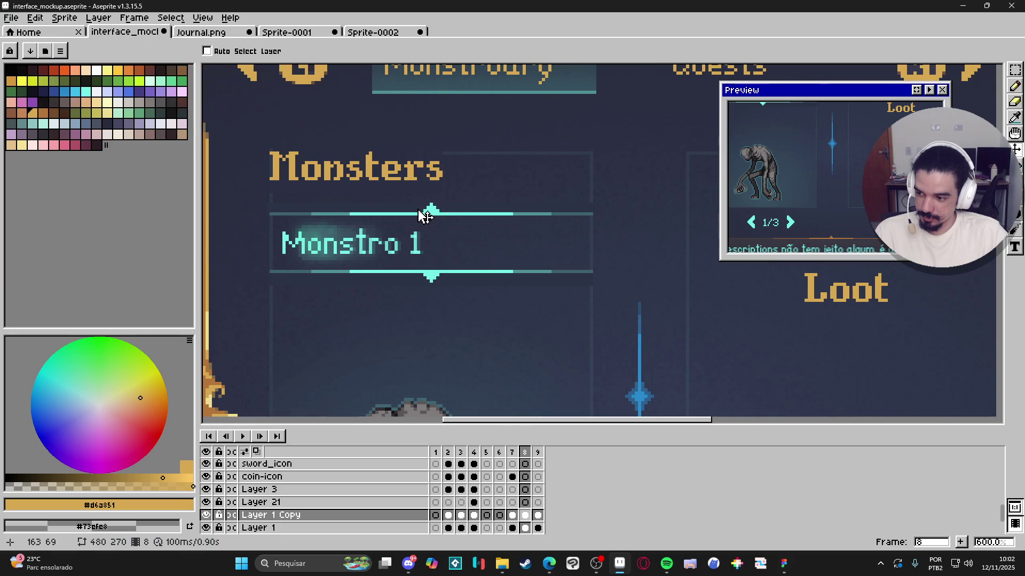
key("m")
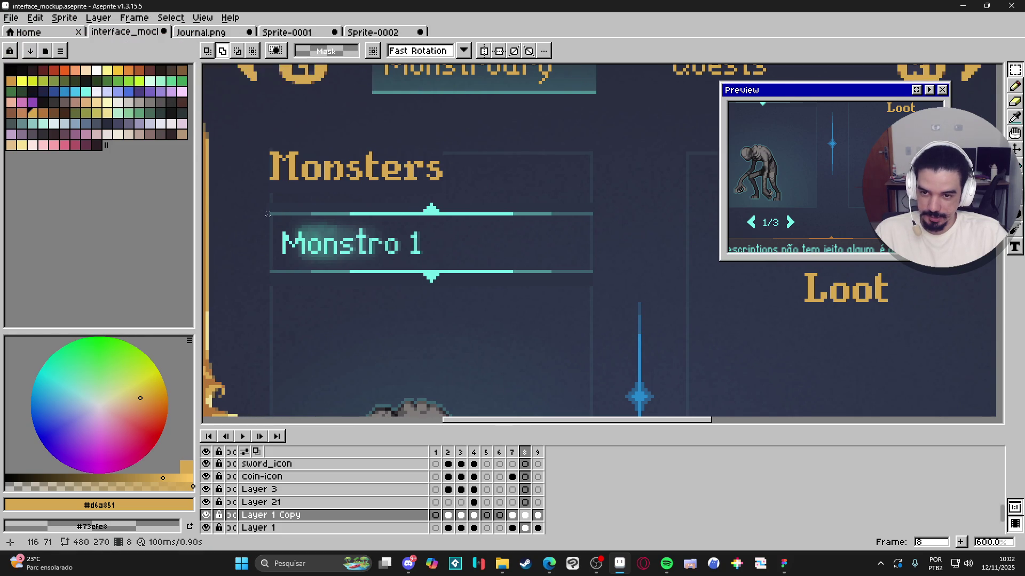
left_click_drag(268, 201, 594, 217)
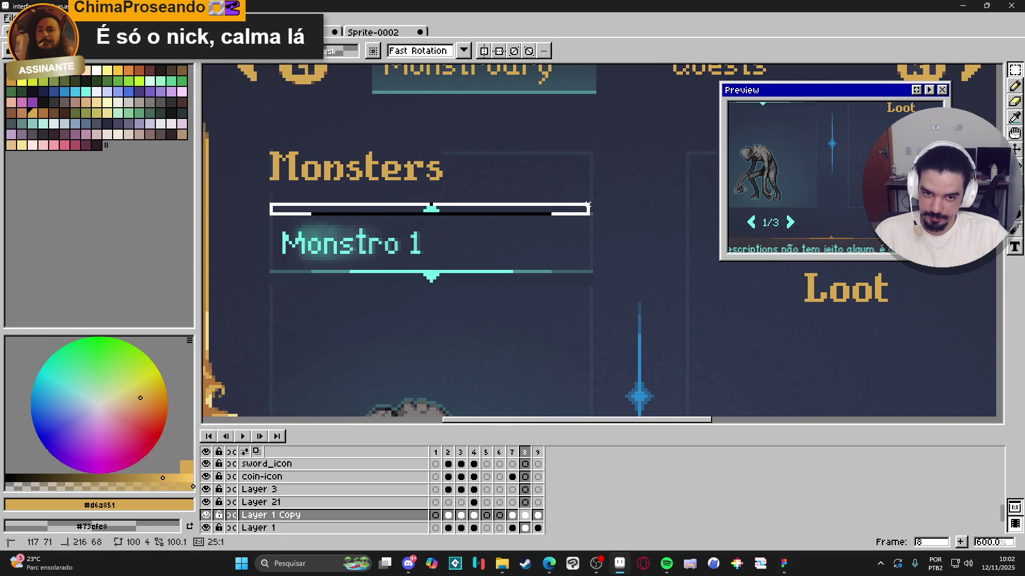
scroll(593, 212, "down", 2)
left_click_drag(555, 302, 441, 249)
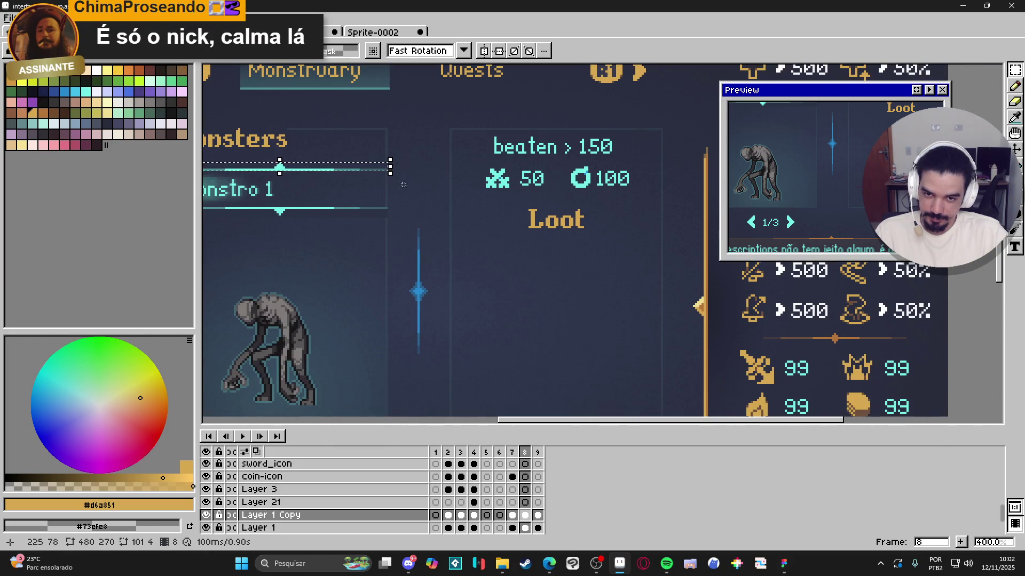
mouse_move(361, 172)
left_mouse_down()
mouse_move(639, 227)
mouse_move(625, 248)
mouse_move(633, 257)
left_mouse_up()
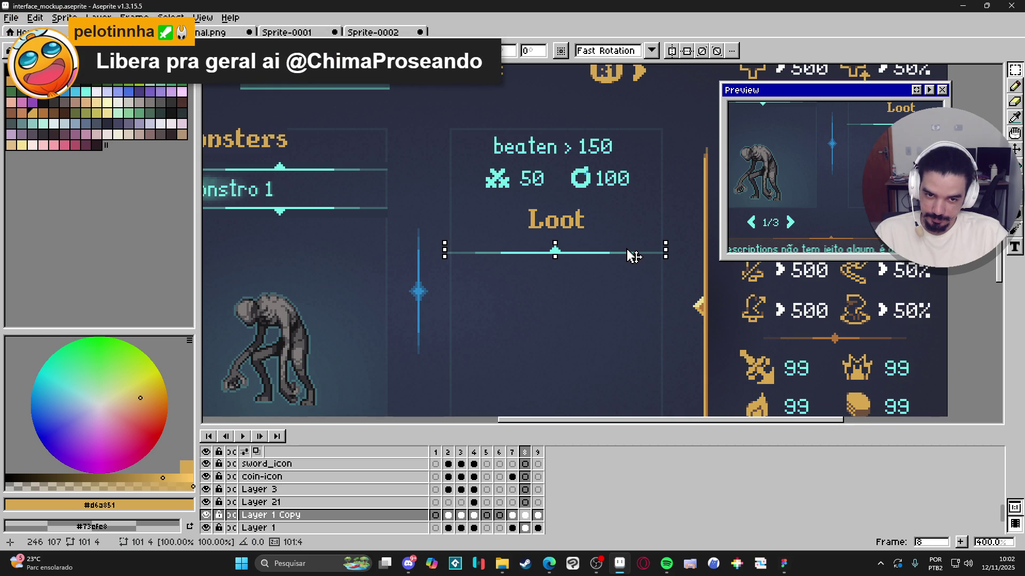
scroll(633, 257, "up", 5)
scroll(620, 271, "down", 3)
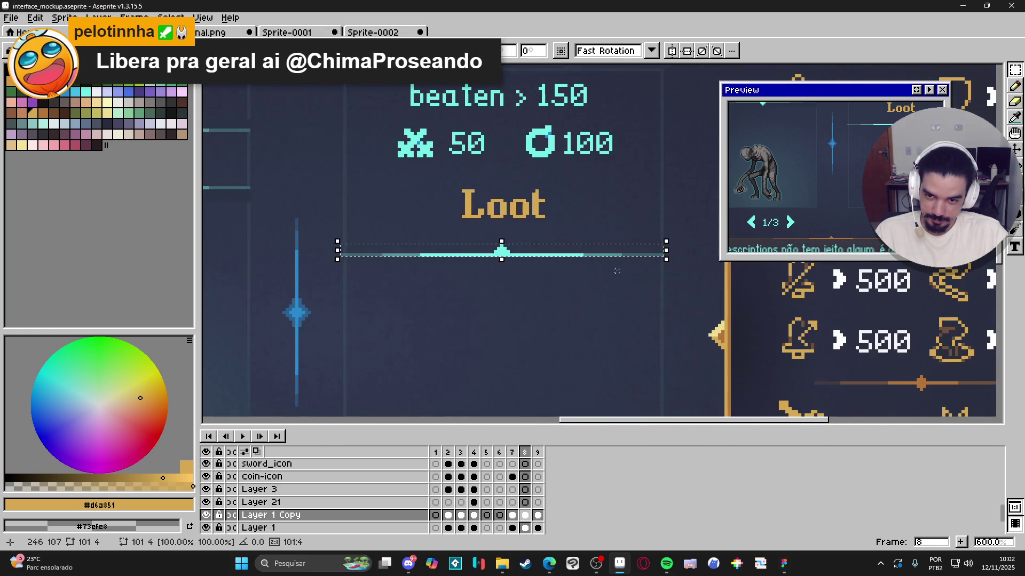
key("Right")
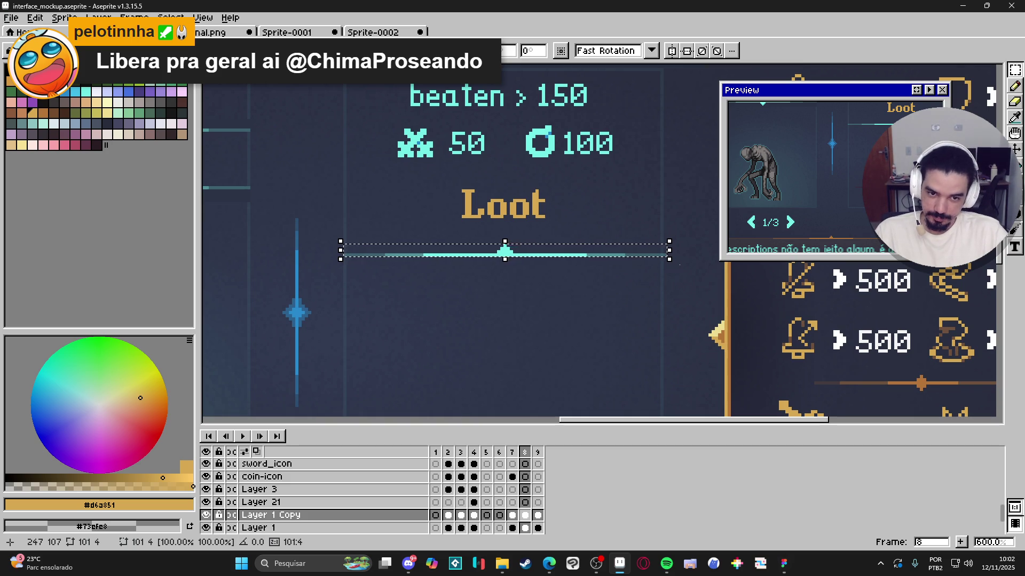
left_click(671, 258)
Step: Reselect the new divider under Loot and try outlining it with a rectangle, then undo it
scroll(667, 259, "up", 2)
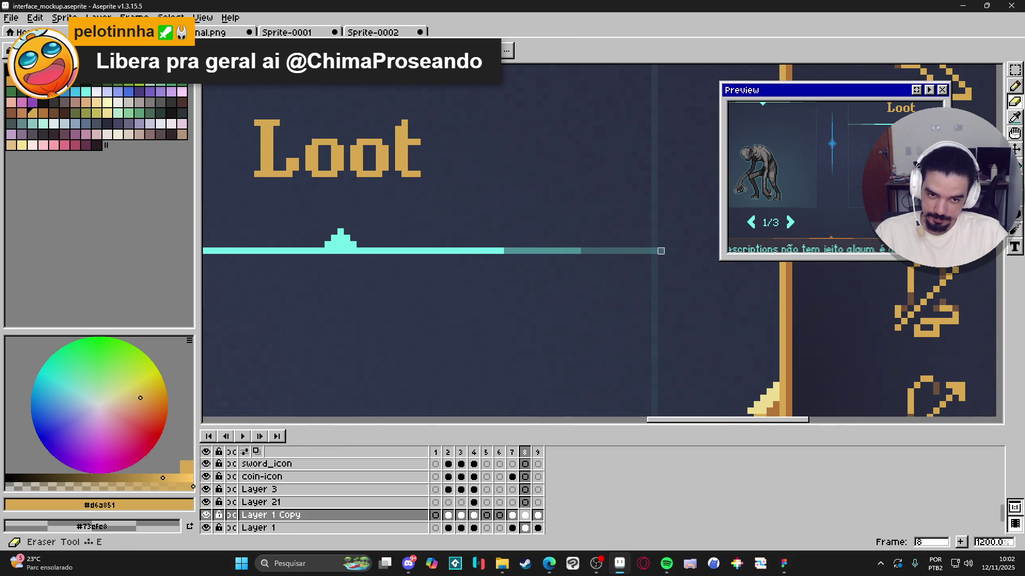
scroll(630, 274, "down", 4)
scroll(633, 286, "up", 5)
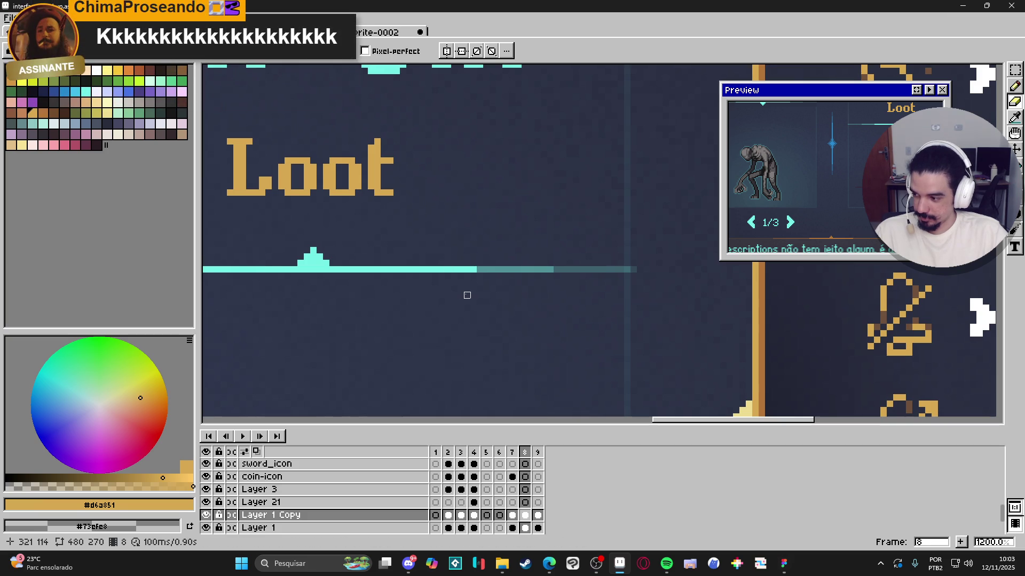
scroll(607, 277, "up", 1)
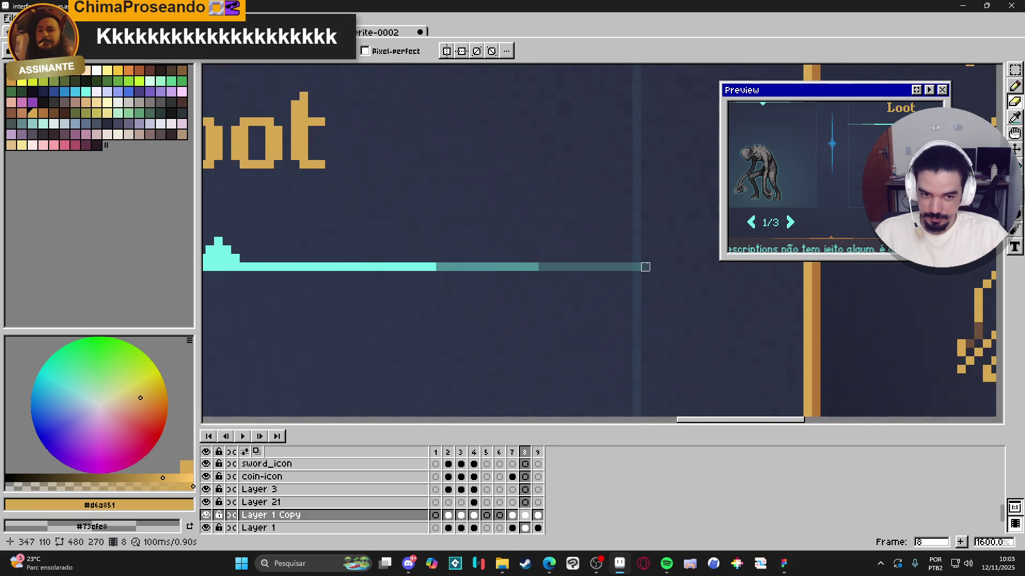
scroll(646, 267, "down", 4)
scroll(637, 266, "up", 1)
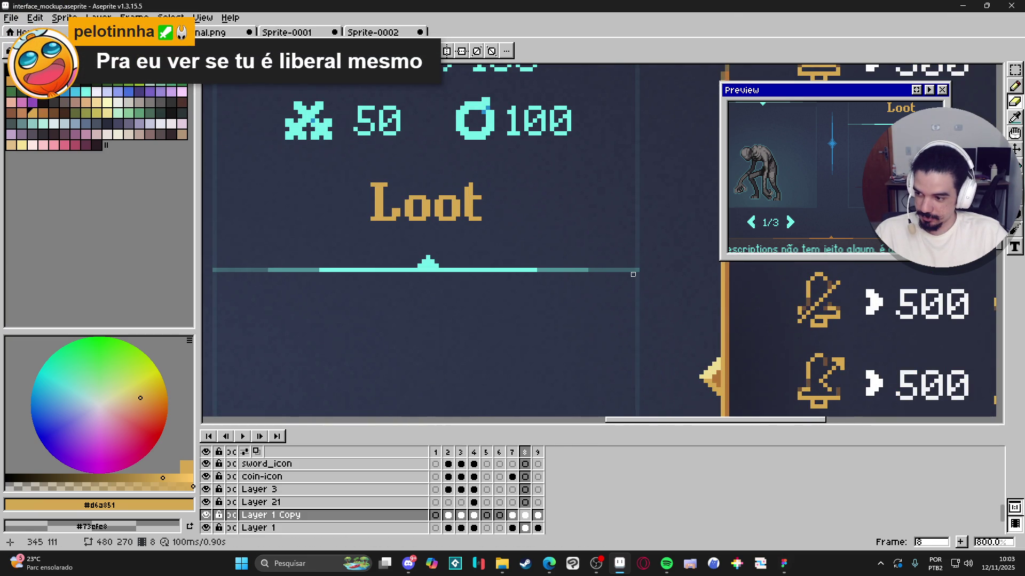
scroll(616, 283, "down", 1)
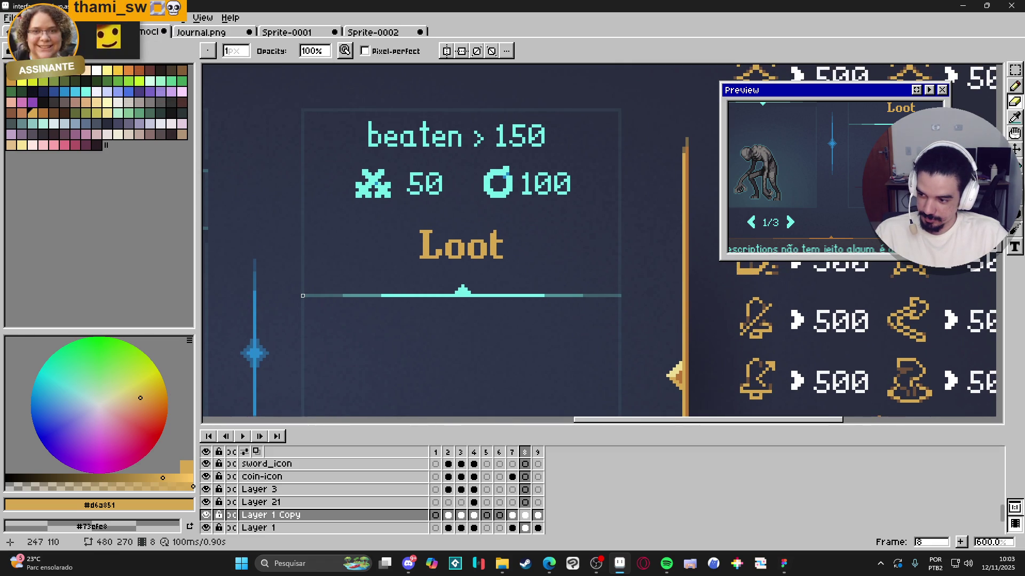
key("m")
left_click_drag(302, 295, 619, 277)
key("ctrl+d")
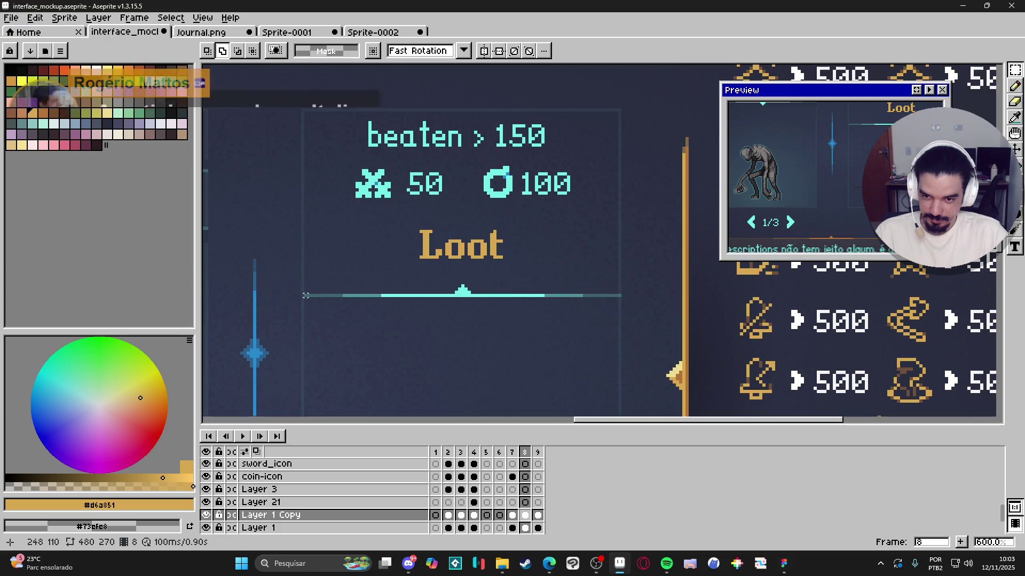
mouse_move(303, 293)
left_mouse_down()
mouse_move(610, 264)
mouse_move(623, 284)
left_mouse_up()
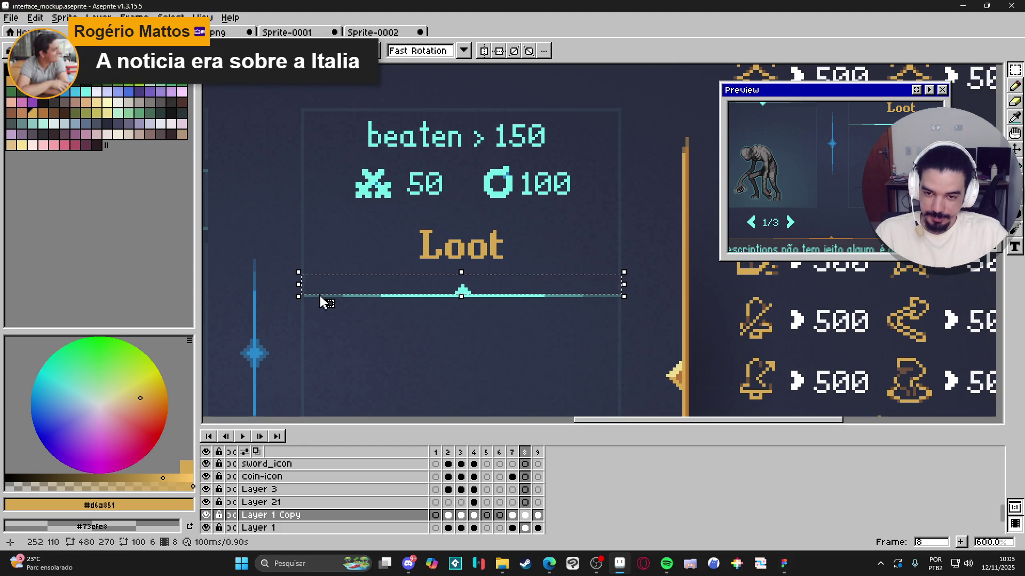
key("ctrl+d")
key("u")
left_click_drag(303, 295, 632, 274)
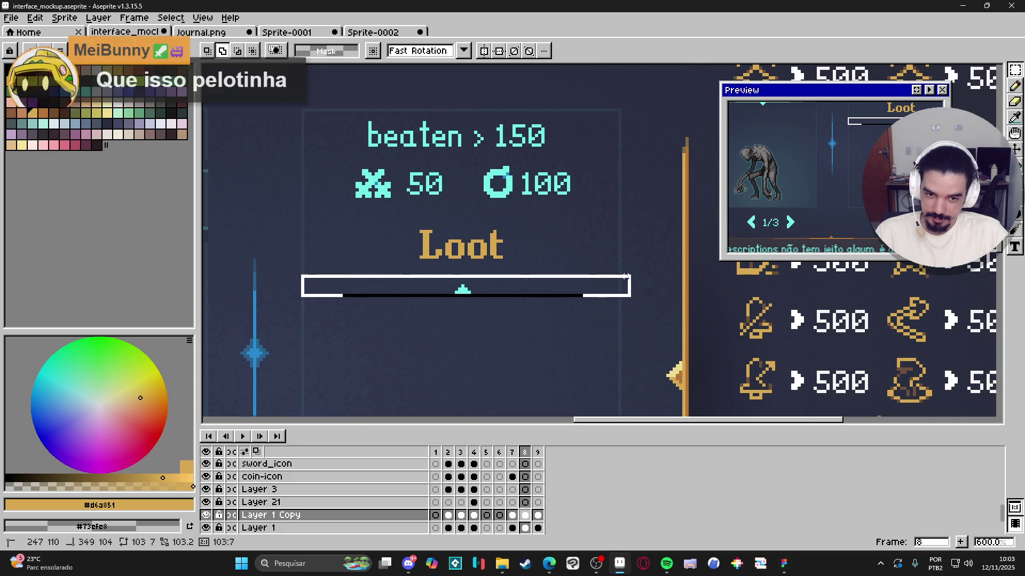
key("ctrl+z")
scroll(568, 322, "down", 3)
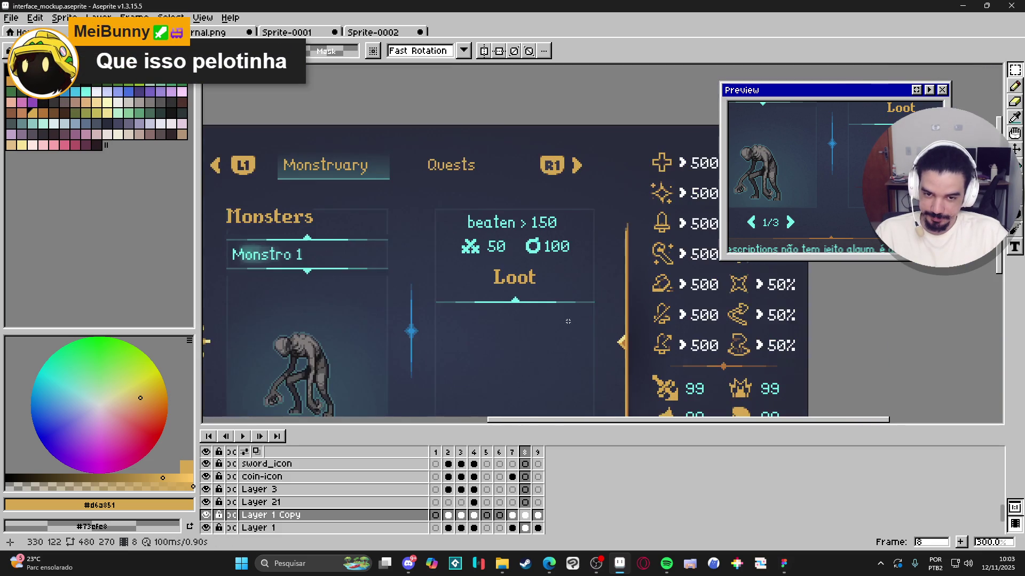
left_click_drag(568, 321, 533, 304)
scroll(533, 305, "down", 2)
scroll(537, 306, "up", 1)
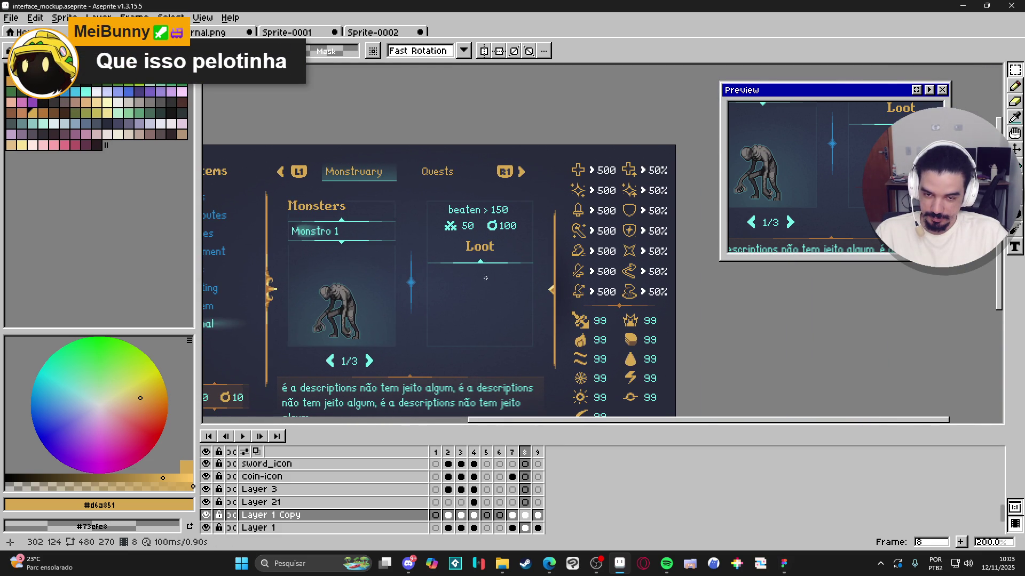
left_click_drag(486, 277, 483, 250)
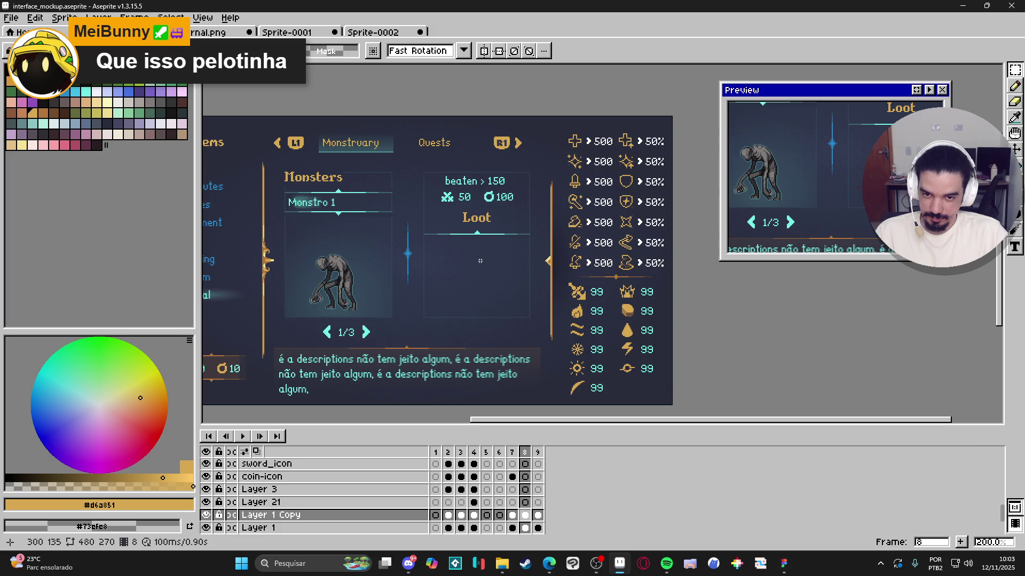
scroll(480, 261, "down", 1)
scroll(481, 251, "up", 1)
left_click_drag(482, 247, 495, 221)
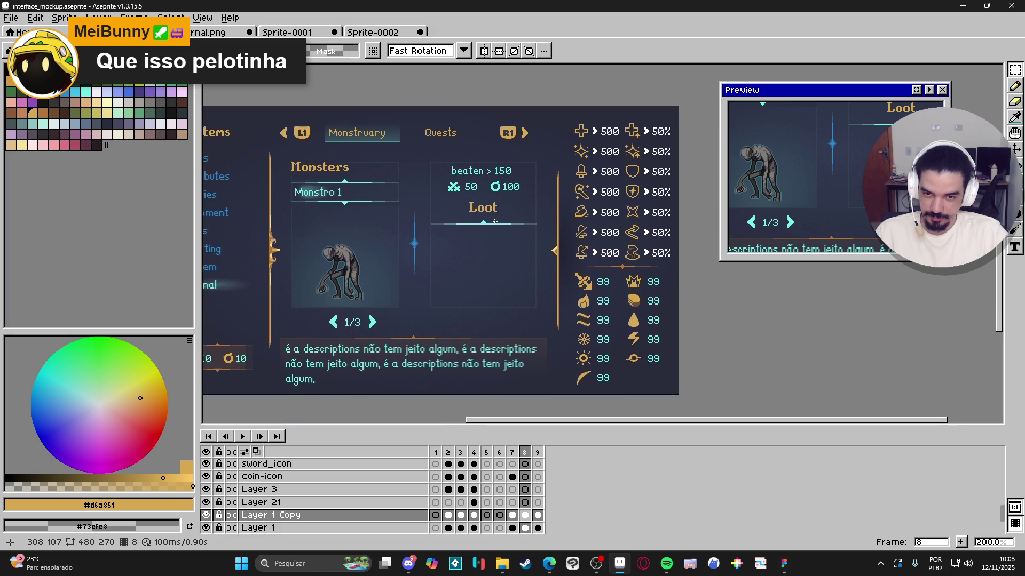
scroll(487, 235, "up", 1)
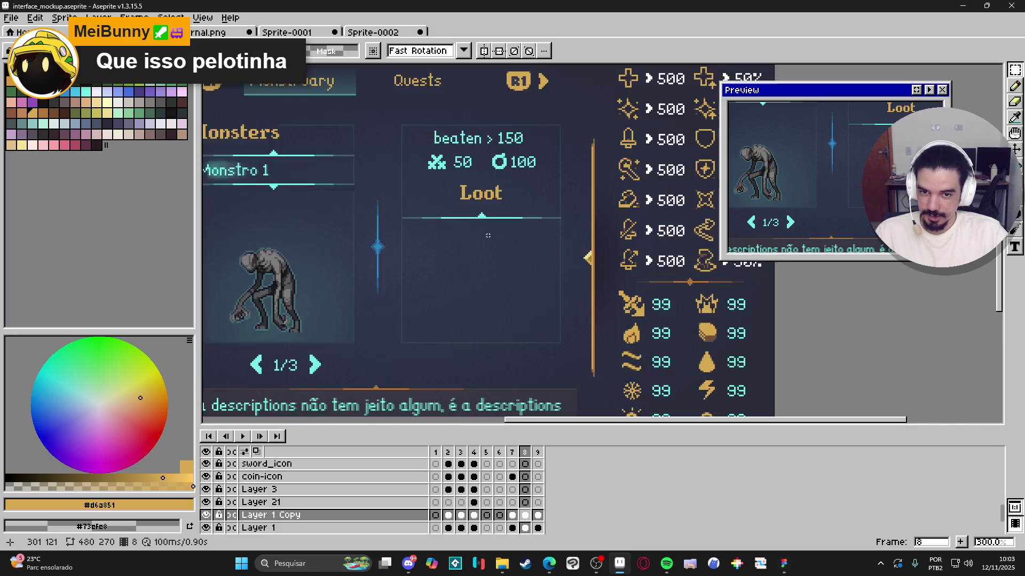
scroll(488, 235, "down", 1)
scroll(487, 235, "down", 1)
scroll(488, 235, "up", 1)
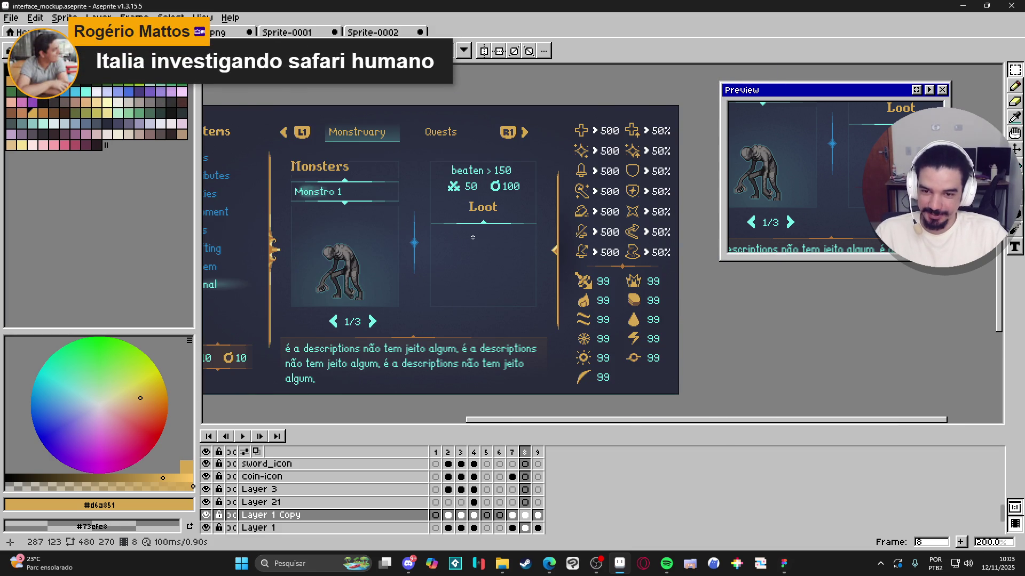
scroll(473, 237, "up", 1)
scroll(448, 219, "down", 2)
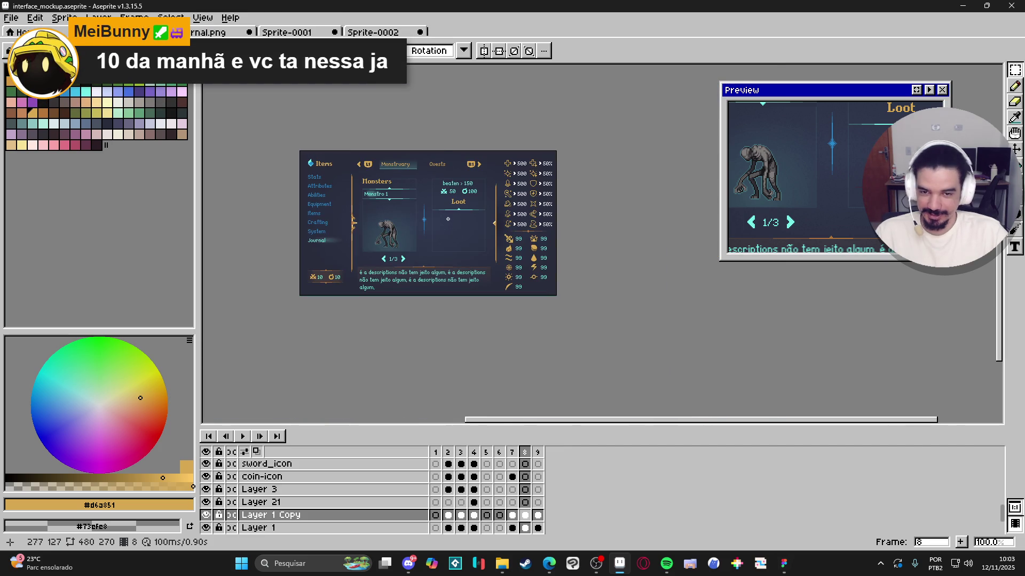
scroll(448, 219, "up", 1)
scroll(447, 219, "up", 1)
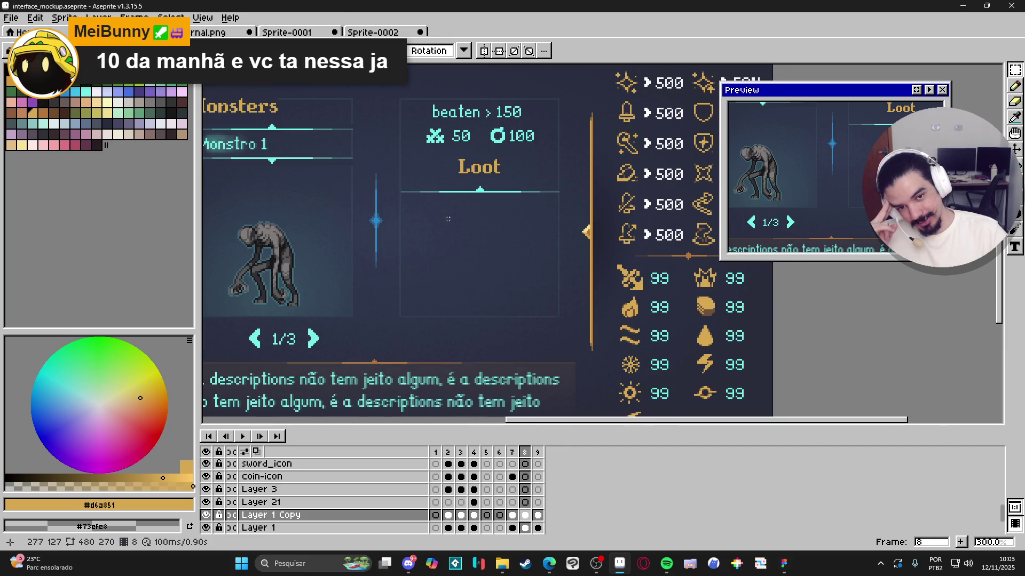
scroll(435, 224, "up", 1)
scroll(433, 226, "down", 2)
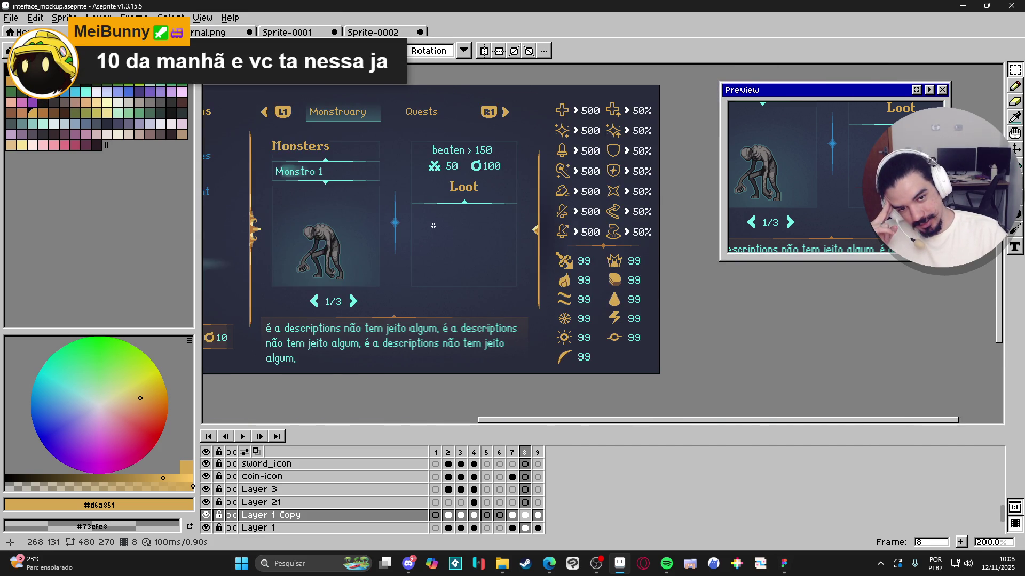
scroll(434, 225, "up", 4)
left_click_drag(367, 152, 500, 195)
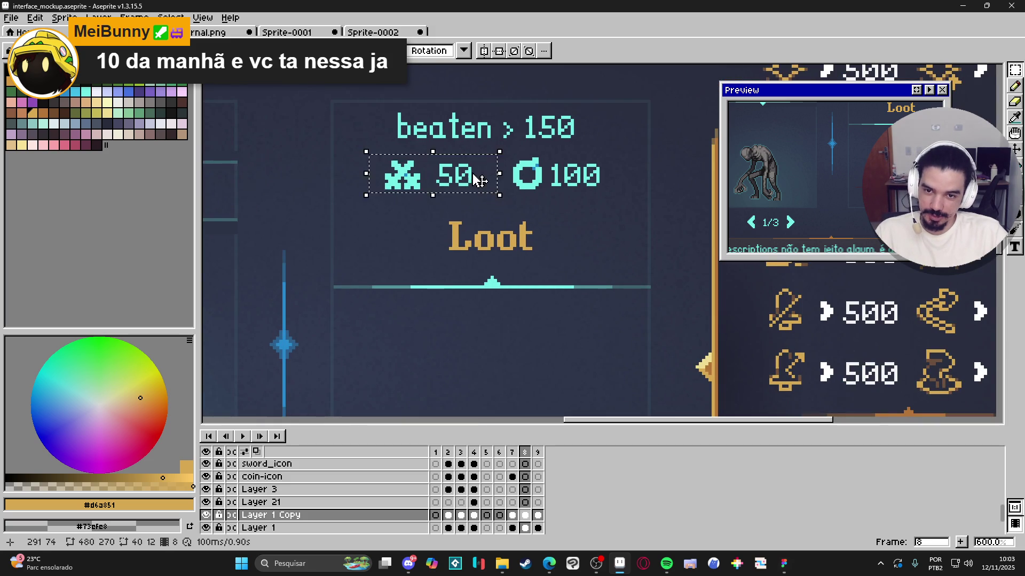
Step: On Layer 1, select the sword icon and 50 counter and shift it left
key("ctrl+d")
left_click(403, 182, "ctrl")
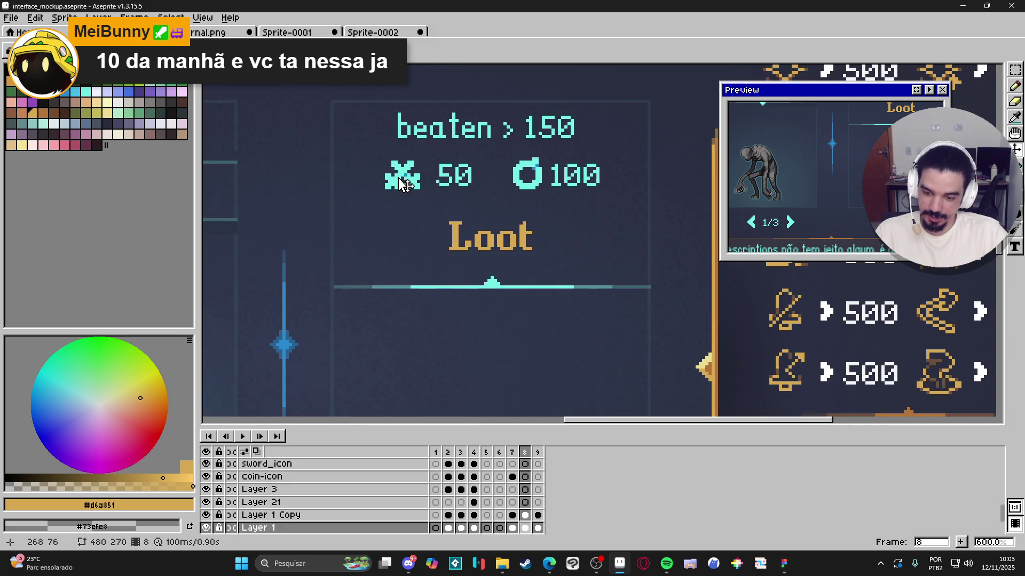
key("m")
mouse_move(361, 149)
left_mouse_down()
mouse_move(502, 197)
mouse_move(412, 192)
left_mouse_up()
key("Return")
Step: Duplicate the coin and 100 counter beside the original and nudge it into place
left_click_drag(500, 159, 636, 204)
mouse_move(575, 180)
left_mouse_down()
mouse_move(506, 179)
mouse_move(622, 181)
mouse_move(612, 174)
left_mouse_up()
key("Right")
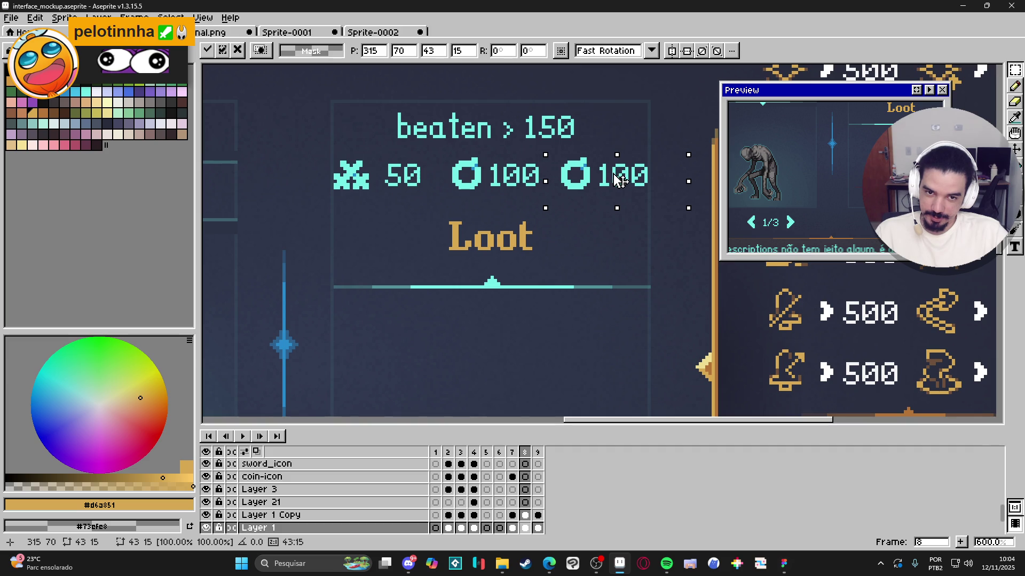
left_click(559, 188)
left_click_drag(556, 191, 418, 142)
key("Left")
key("Left")
Step: Delete the 'beaten > 150' text and zoom in on the third counter icon
scroll(490, 188, "down", 4)
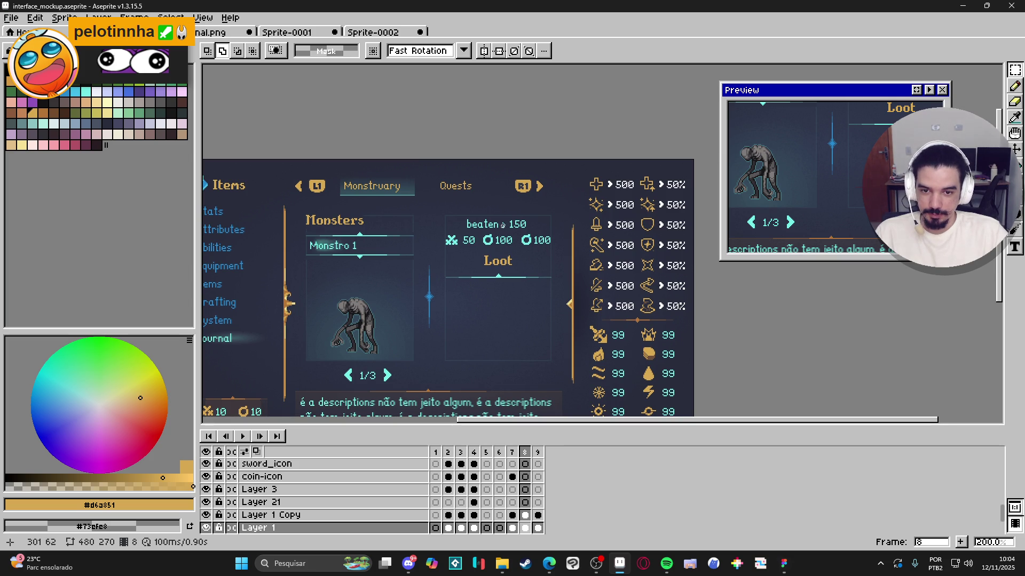
scroll(502, 225, "up", 4)
left_click_drag(345, 190, 587, 241)
key("Delete")
scroll(424, 207, "down", 3)
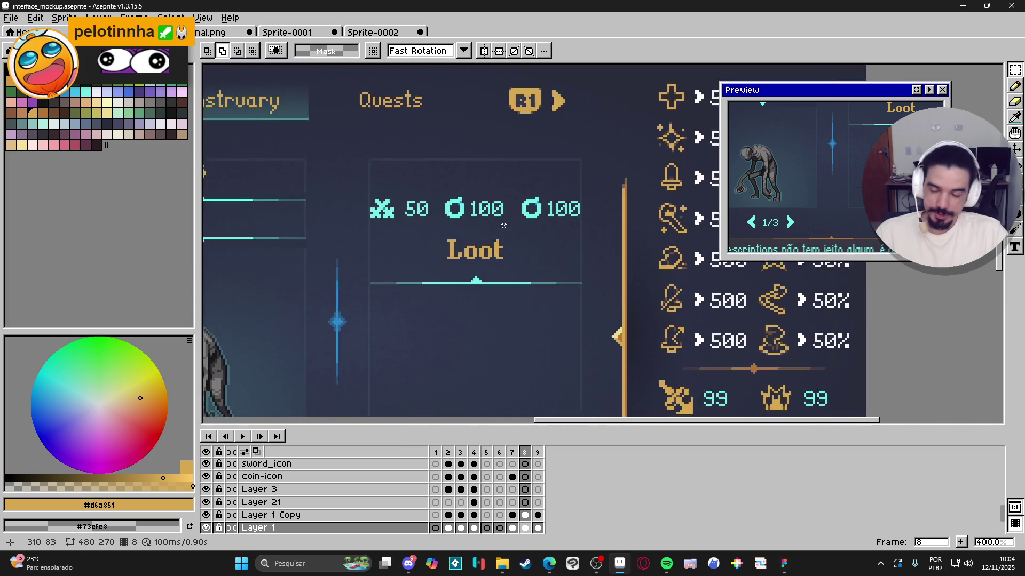
scroll(423, 207, "up", 2)
scroll(424, 207, "down", 1)
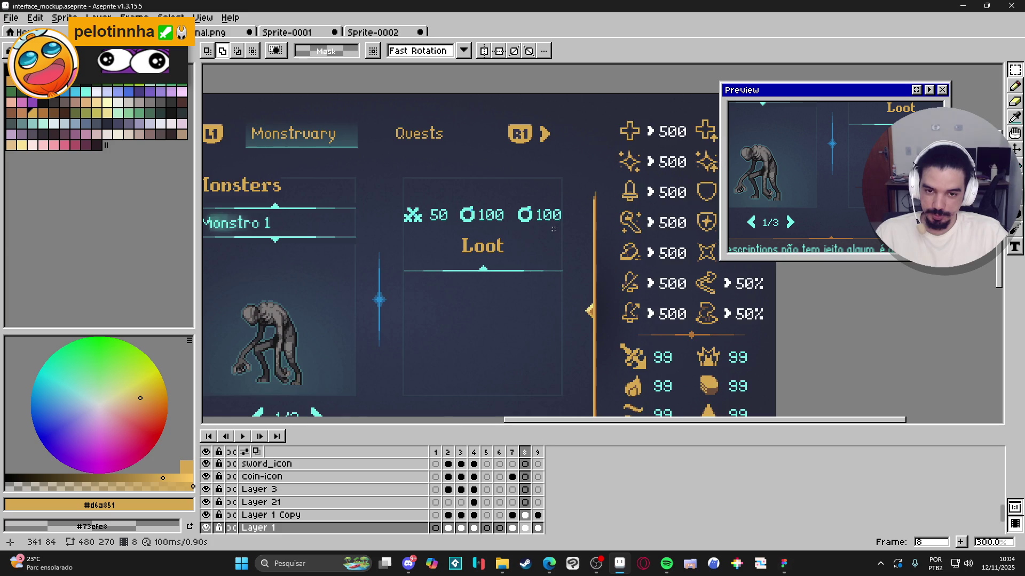
scroll(428, 232, "down", 2)
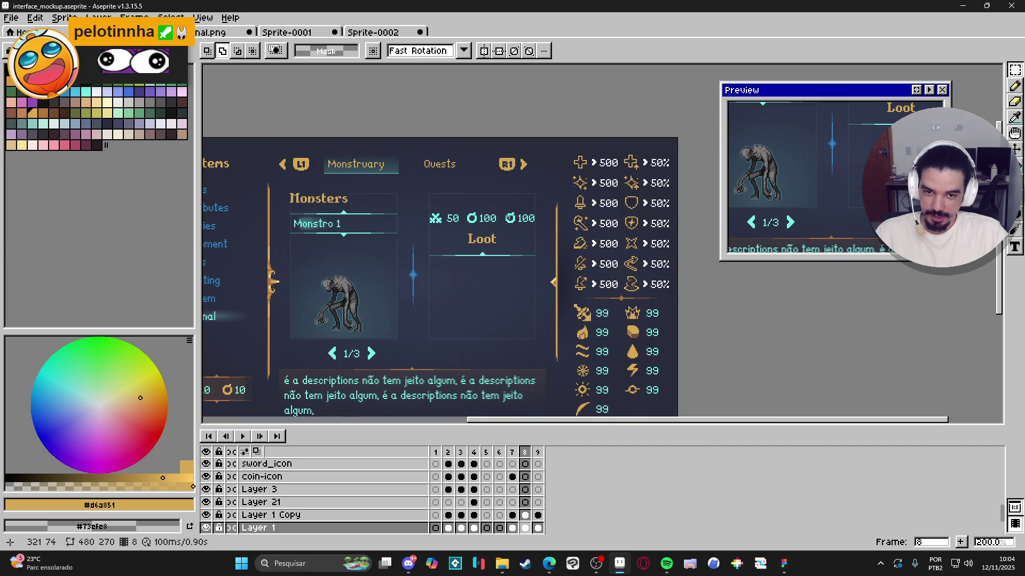
scroll(506, 217, "down", 2)
scroll(507, 216, "up", 5)
scroll(508, 217, "down", 3)
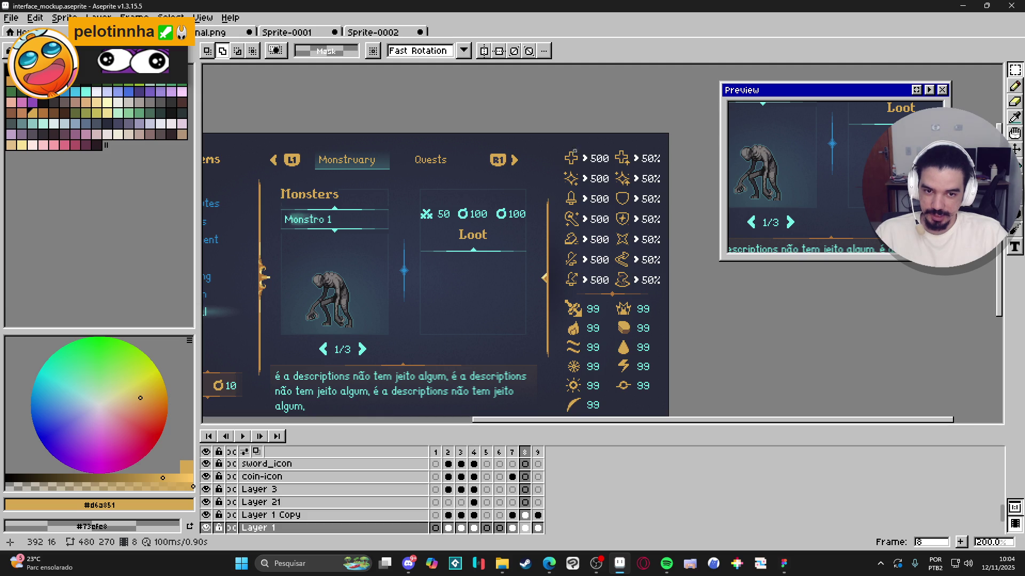
scroll(470, 227, "up", 2)
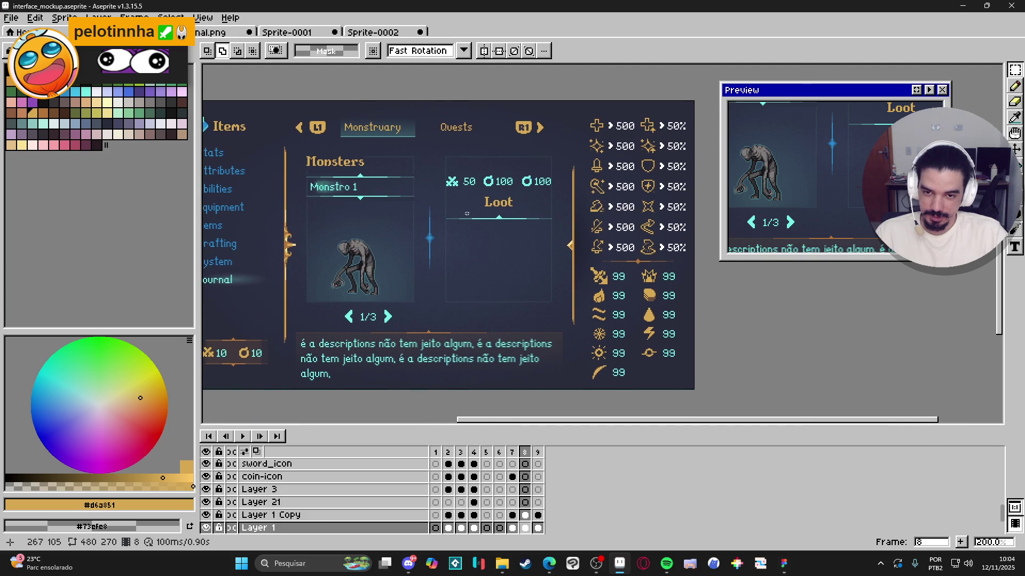
left_click_drag(432, 201, 464, 190)
scroll(441, 232, "down", 1)
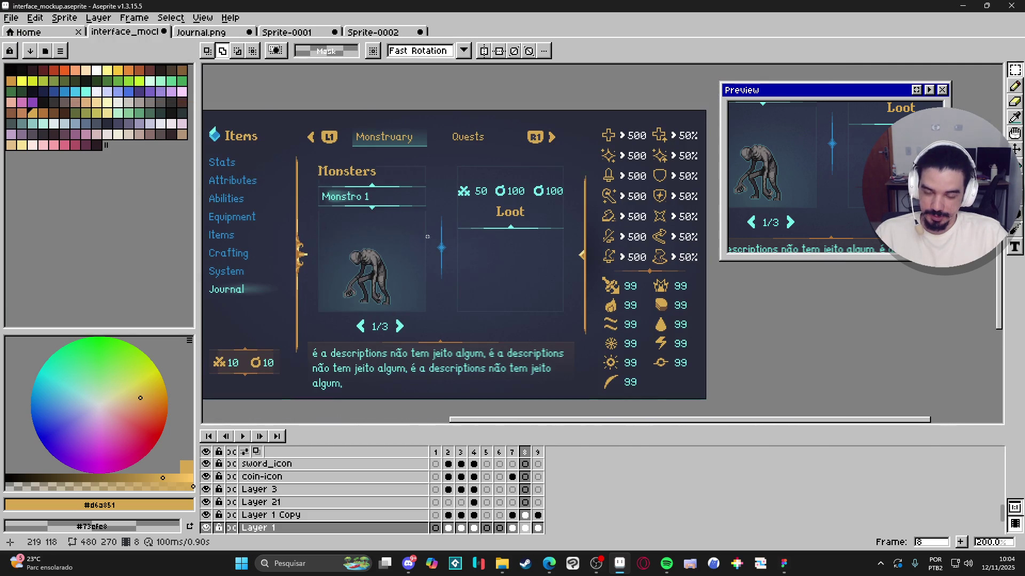
scroll(528, 194, "up", 1)
scroll(427, 170, "down", 1)
scroll(367, 189, "right", 3)
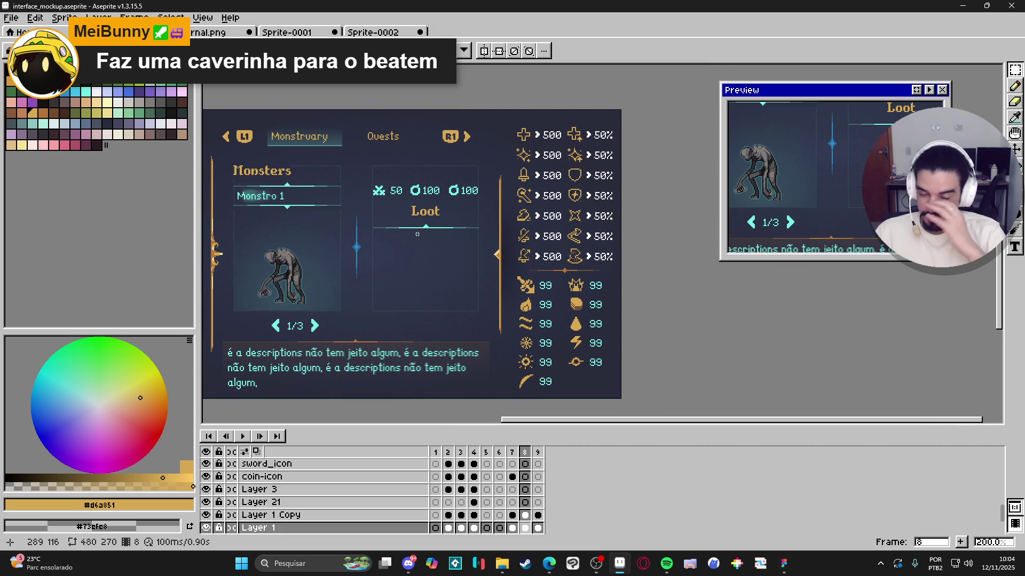
scroll(453, 188, "up", 7)
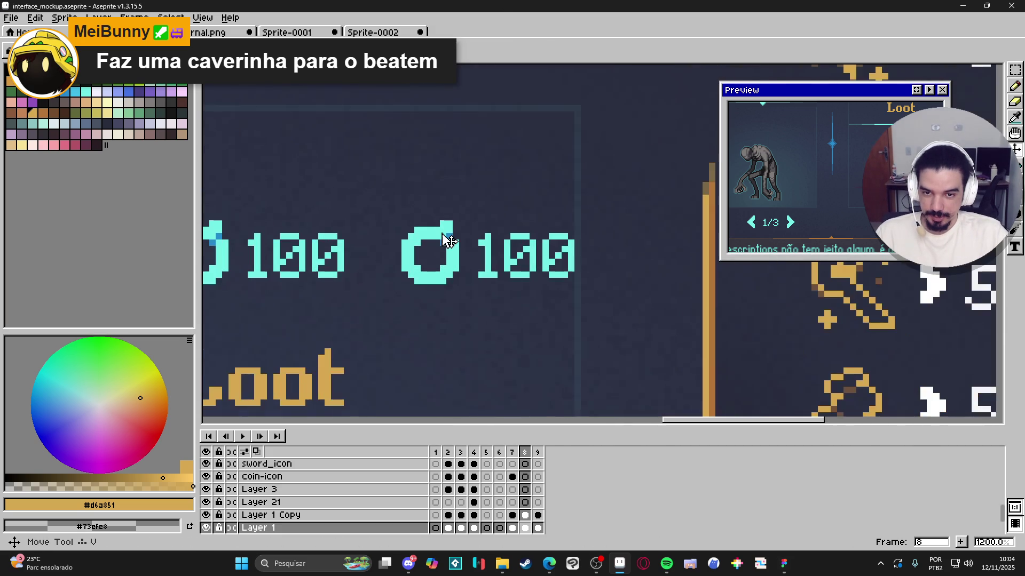
Step: Fill the duplicate coin icon's dark interior with its cyan colour
key("e")
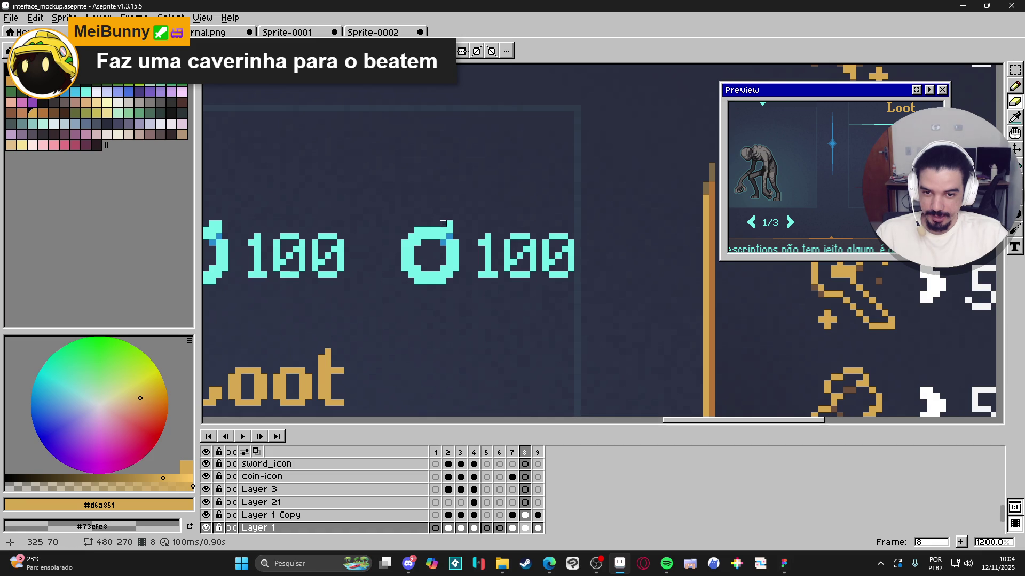
scroll(449, 230, "down", 2)
scroll(449, 230, "up", 2)
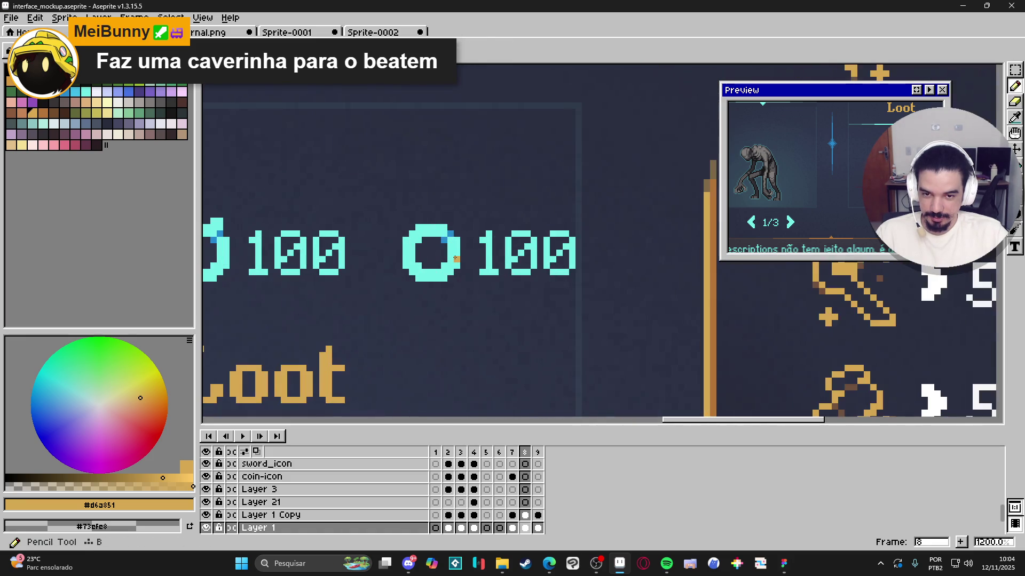
left_click(451, 260, "alt")
mouse_move(451, 260)
left_mouse_down()
mouse_move(419, 246)
mouse_move(443, 266)
left_mouse_up()
left_click(446, 256)
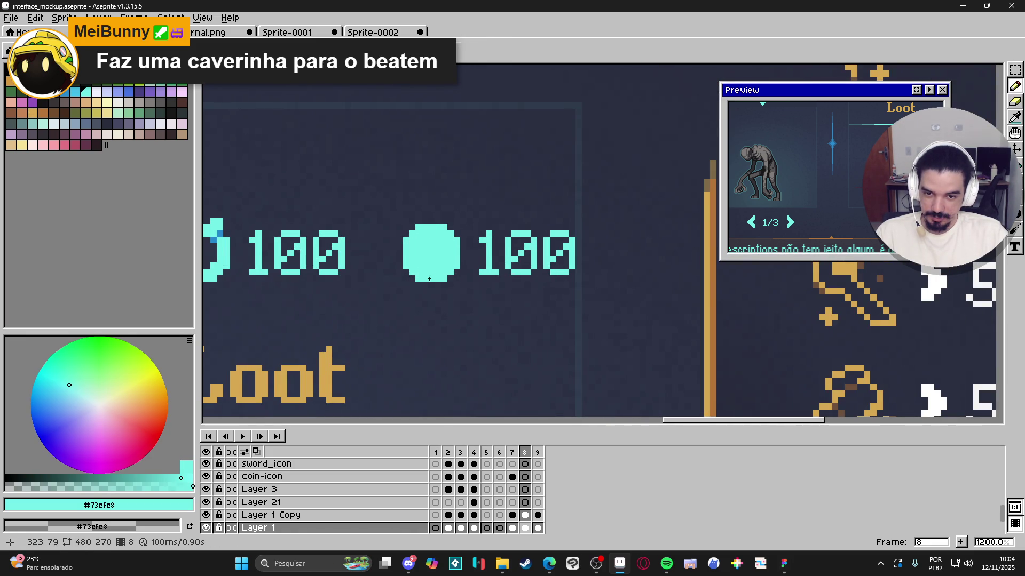
Step: Erase two eye holes and a face gap into the cyan coin, turning it into a skull
key("e")
left_click(456, 269)
key("ctrl+z")
left_click_drag(451, 267, 454, 273)
key("ctrl+z")
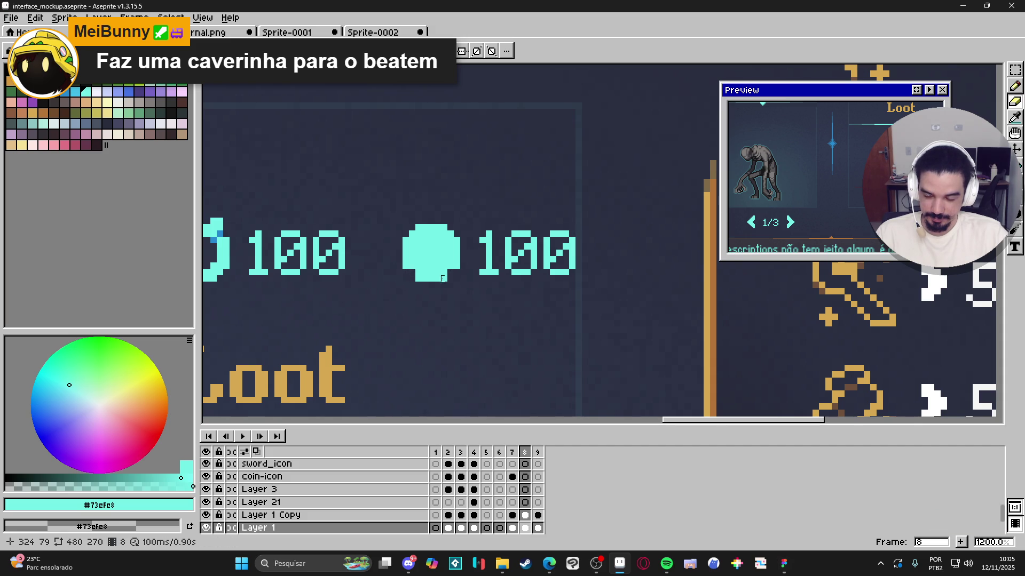
scroll(418, 278, "down", 4)
scroll(444, 270, "up", 2)
left_click_drag(441, 270, 446, 273)
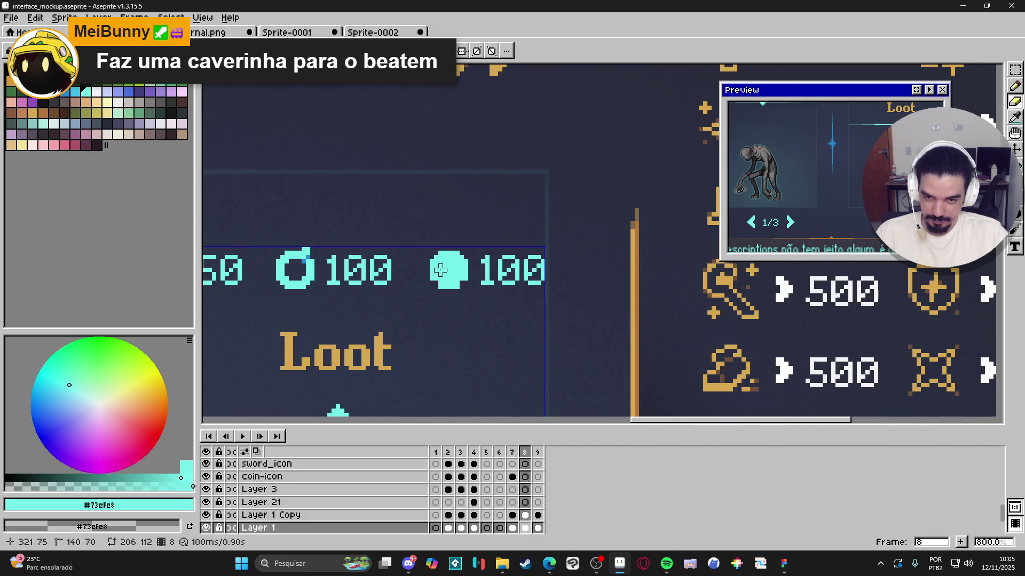
left_click(456, 272)
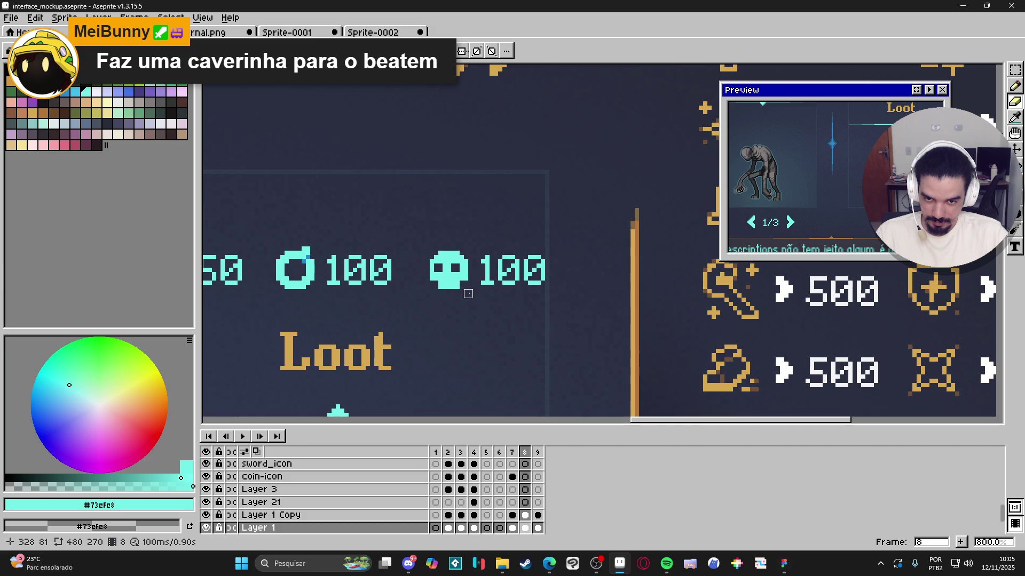
scroll(472, 281, "up", 3)
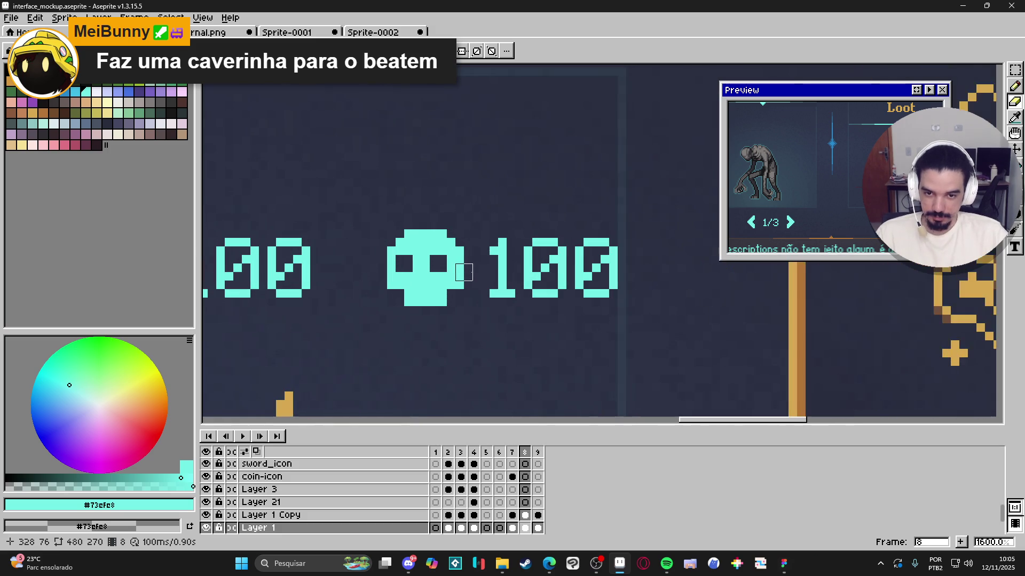
key("ctrl+z")
key("ctrl+z")
left_click(413, 264)
left_click(438, 264)
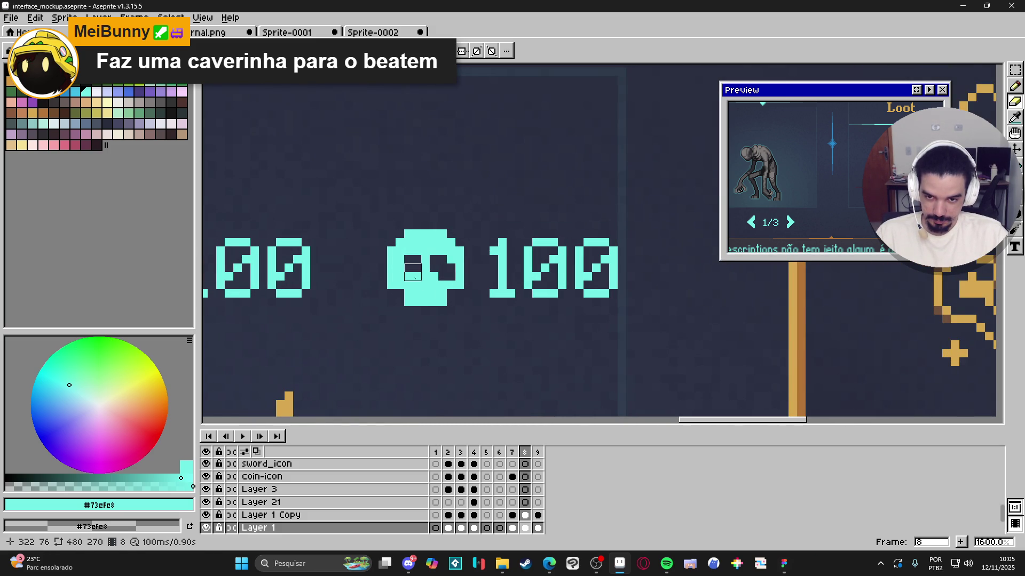
left_click(425, 285)
scroll(425, 285, "down", 4)
scroll(434, 322, "down", 2)
scroll(421, 289, "up", 4)
Step: Shade the skull's eye, top-left edge and top with the darker blue #2789cd
key("b")
scroll(422, 289, "up", 2)
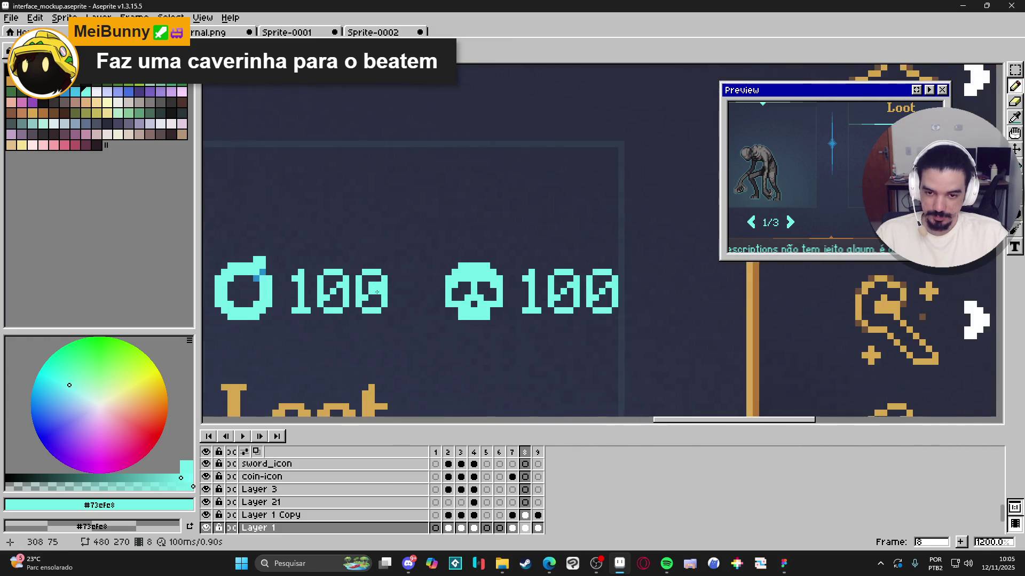
key("i")
left_click(260, 275)
left_click(461, 304)
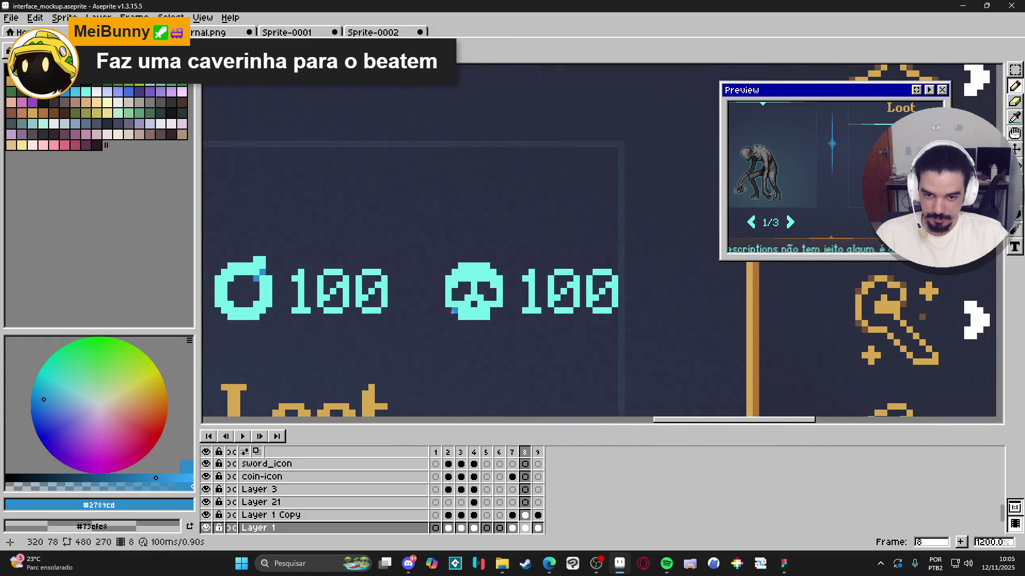
scroll(489, 307, "down", 5)
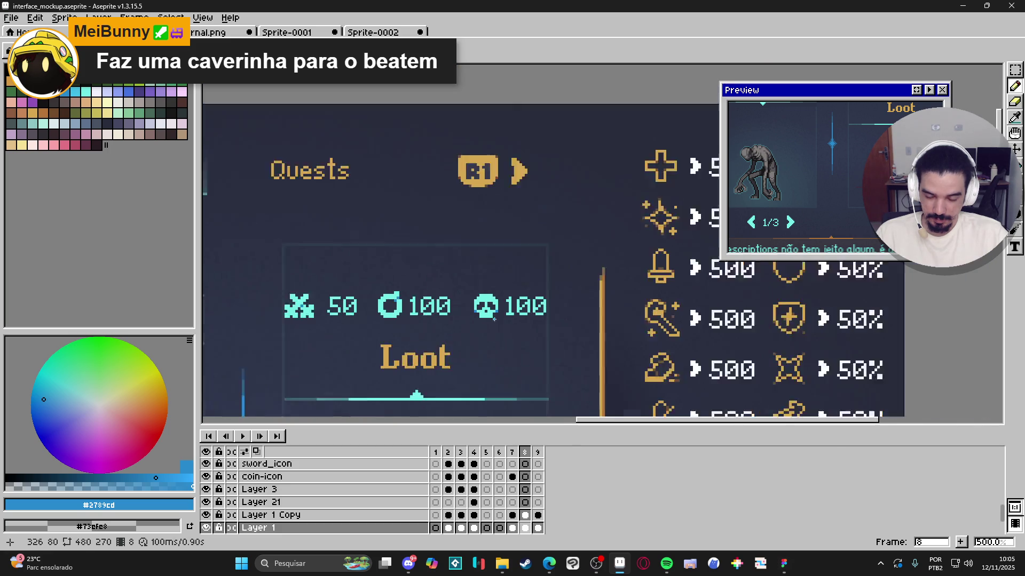
scroll(478, 302, "up", 5)
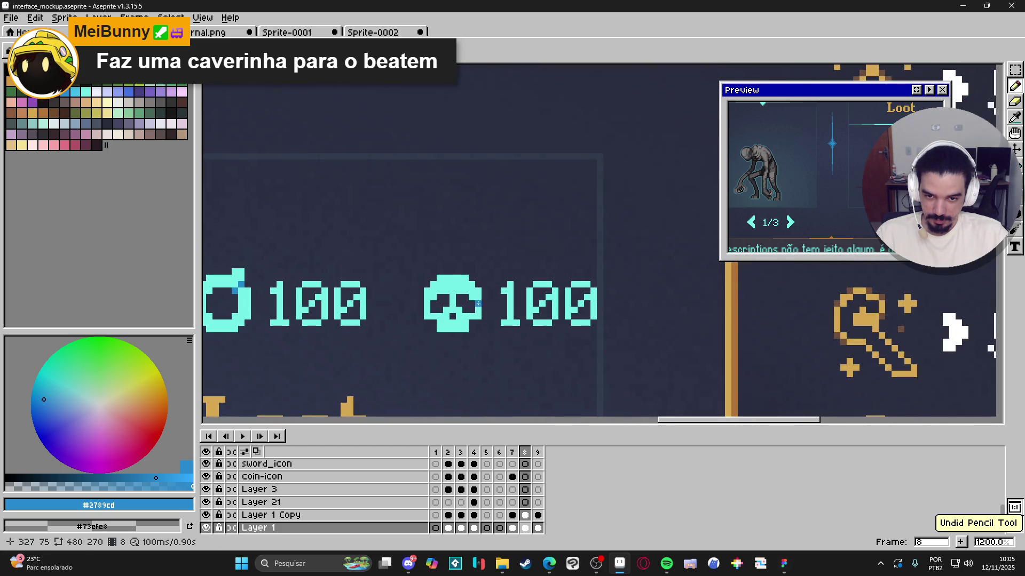
left_click(427, 291)
left_click(439, 278)
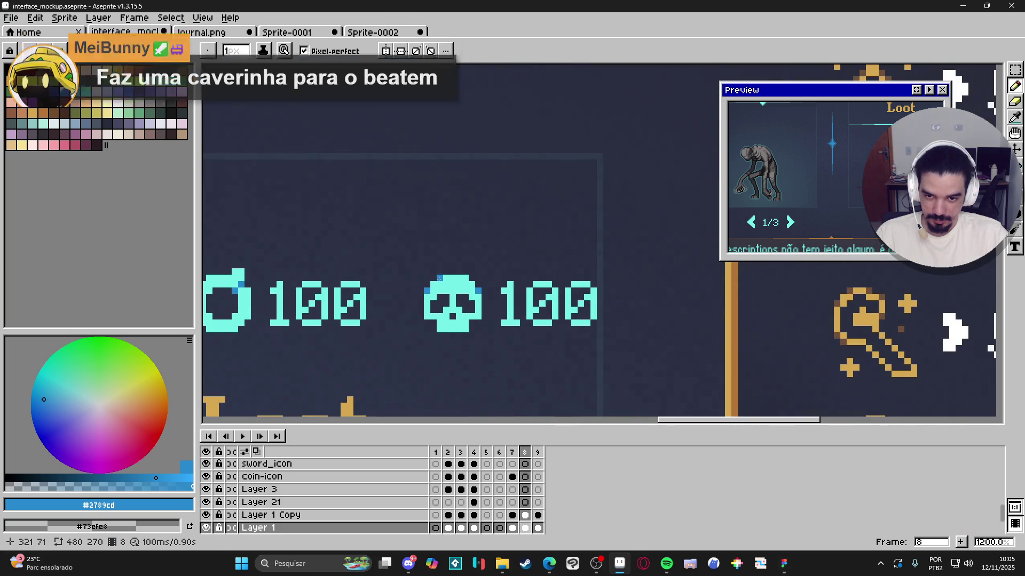
scroll(470, 314, "down", 5)
scroll(463, 312, "up", 5)
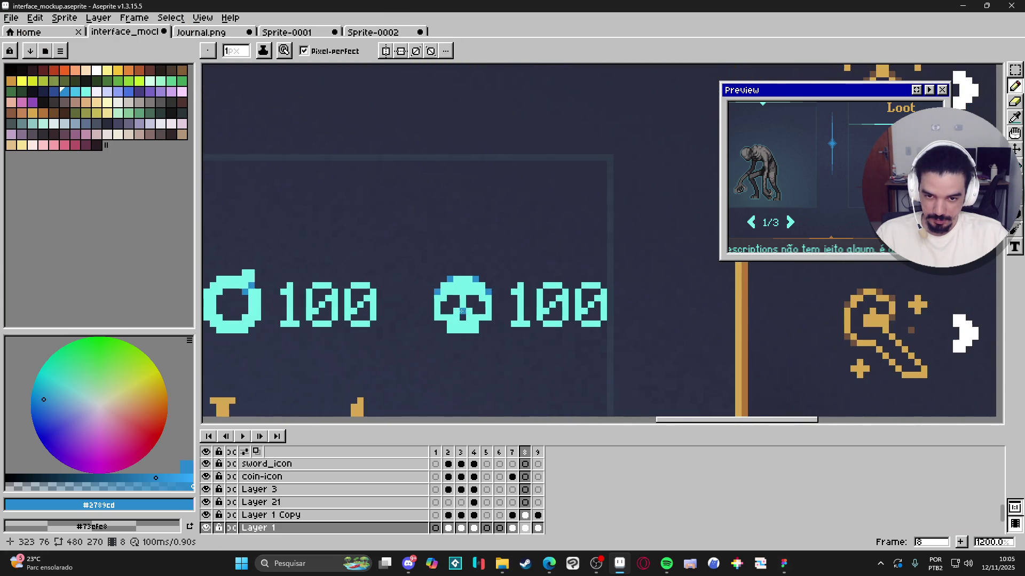
scroll(459, 312, "down", 5)
scroll(462, 315, "up", 5)
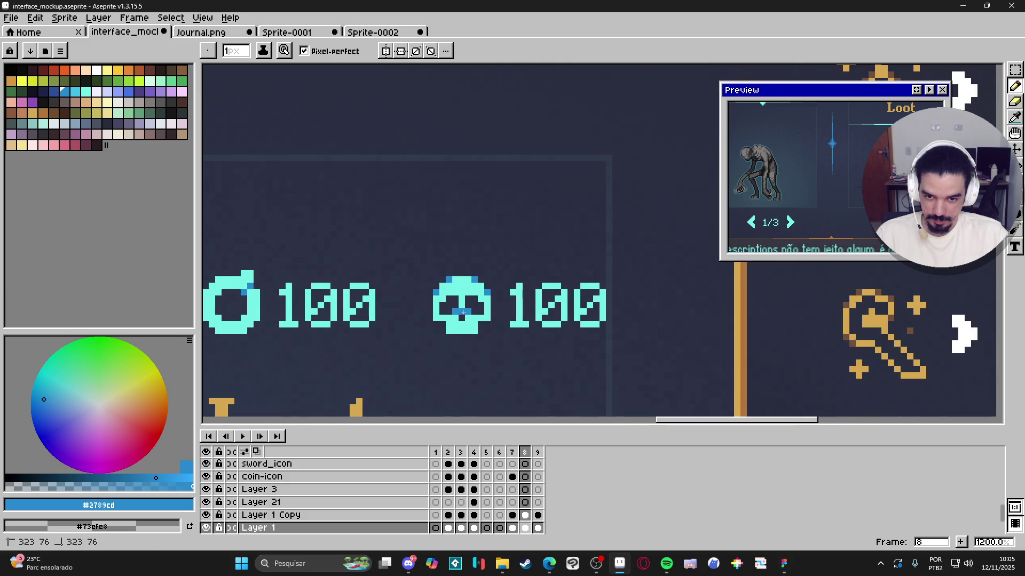
scroll(470, 328, "down", 4)
scroll(472, 333, "up", 2)
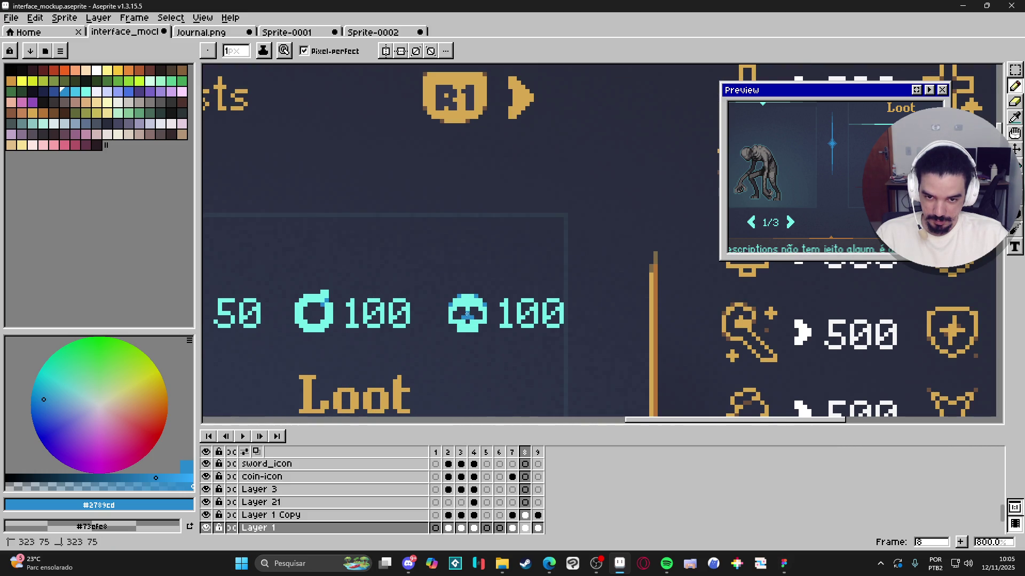
scroll(480, 329, "down", 3)
scroll(488, 326, "down", 1)
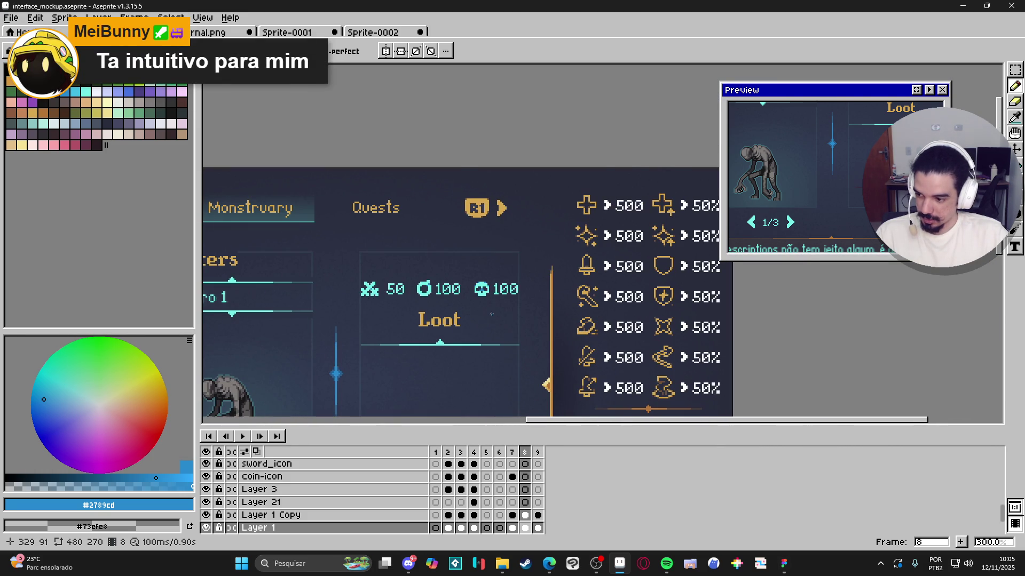
scroll(491, 313, "up", 1)
scroll(492, 303, "up", 6)
key("e")
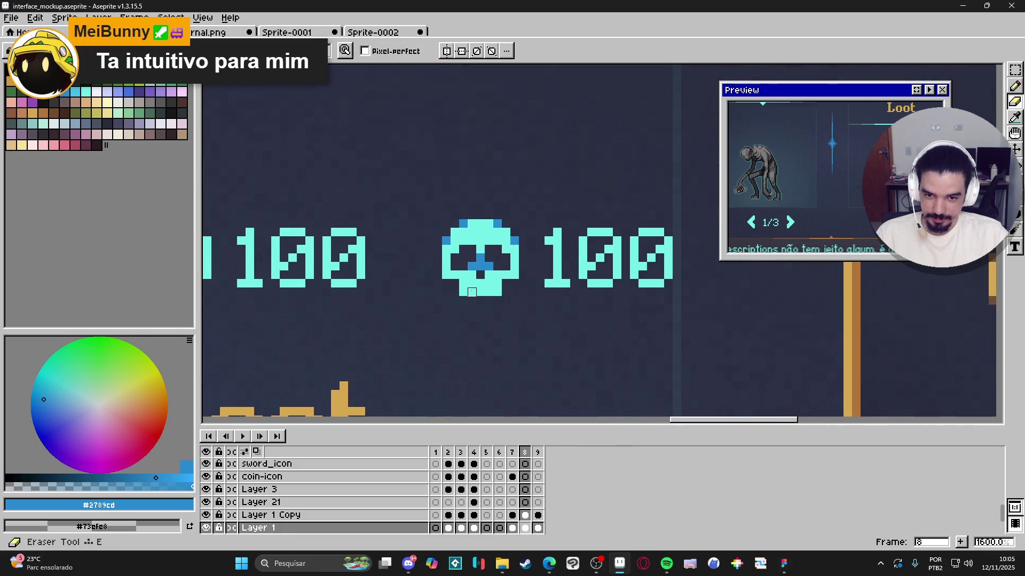
scroll(489, 301, "down", 6)
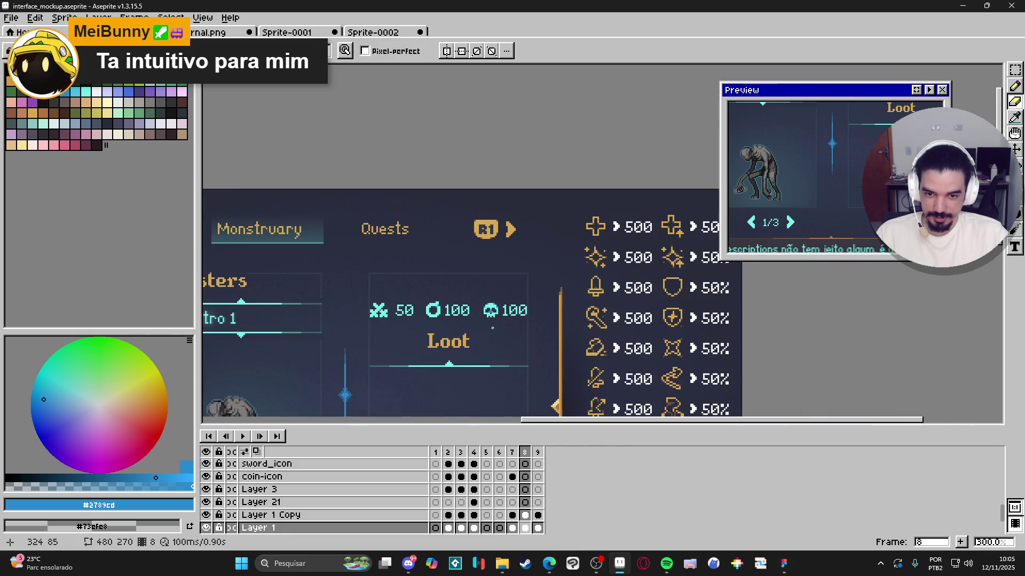
scroll(500, 334, "up", 1)
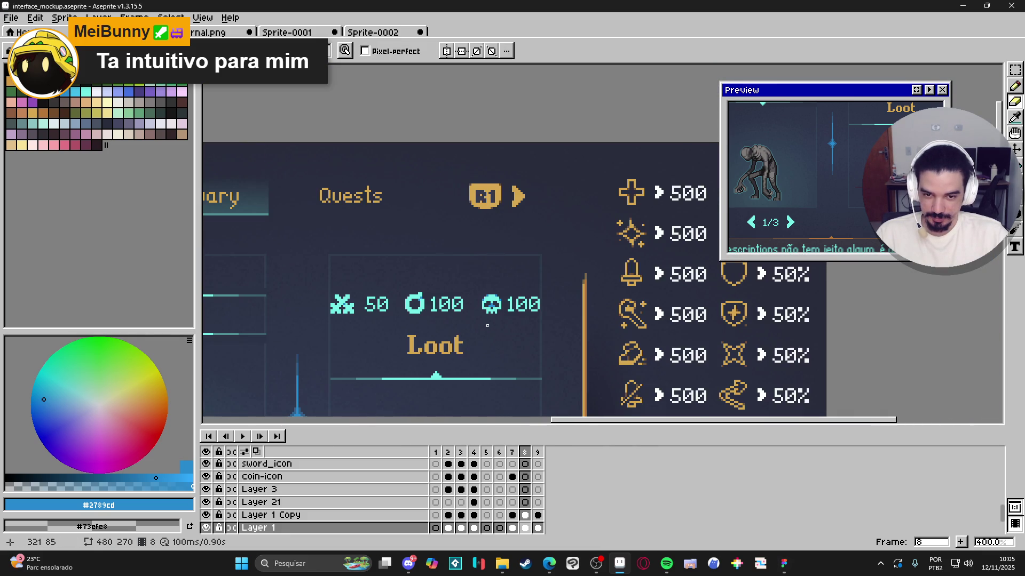
scroll(487, 325, "up", 5)
key("b")
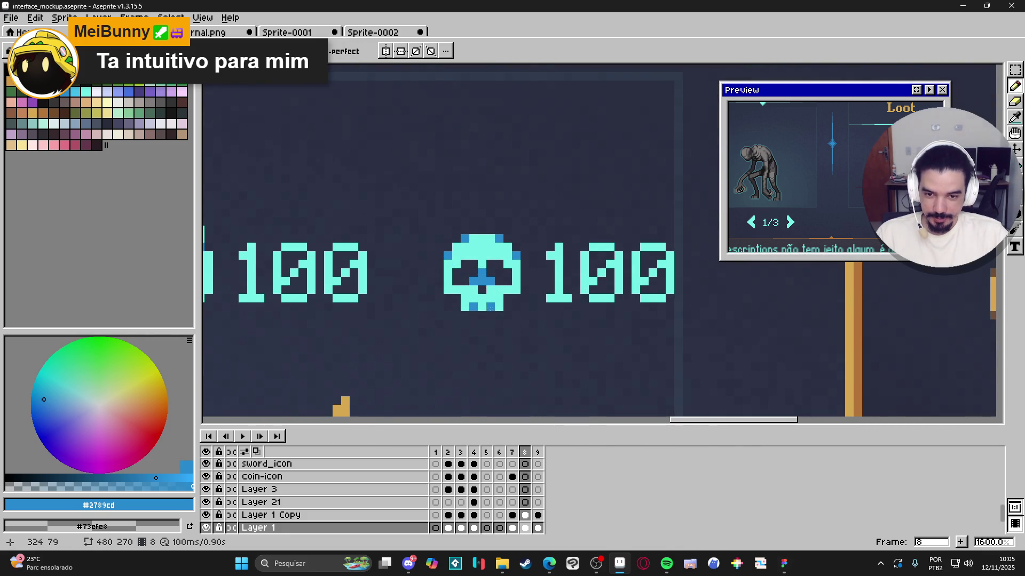
scroll(490, 309, "down", 5)
scroll(470, 328, "down", 1)
scroll(470, 327, "up", 1)
scroll(470, 327, "down", 1)
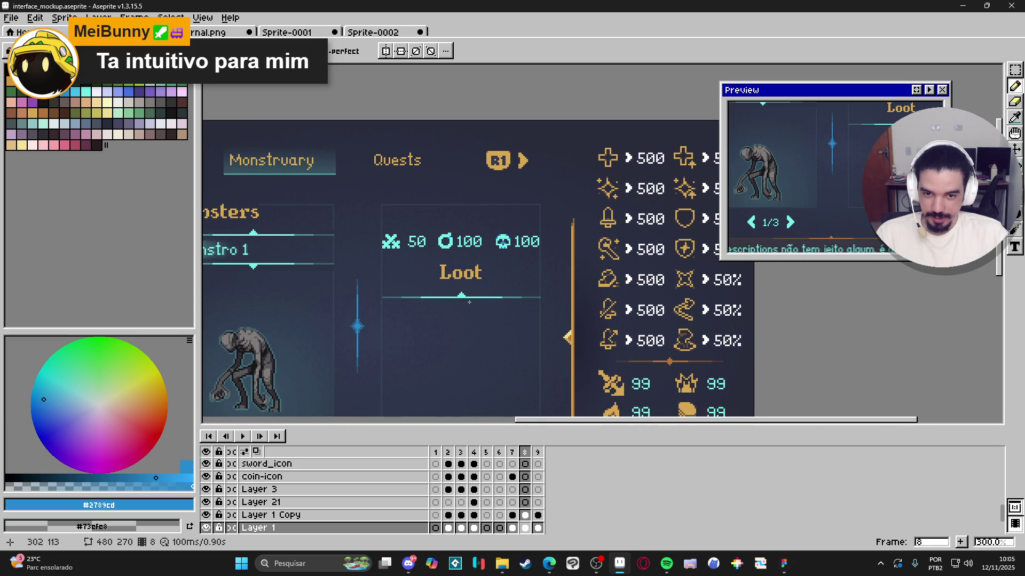
scroll(459, 283, "down", 2)
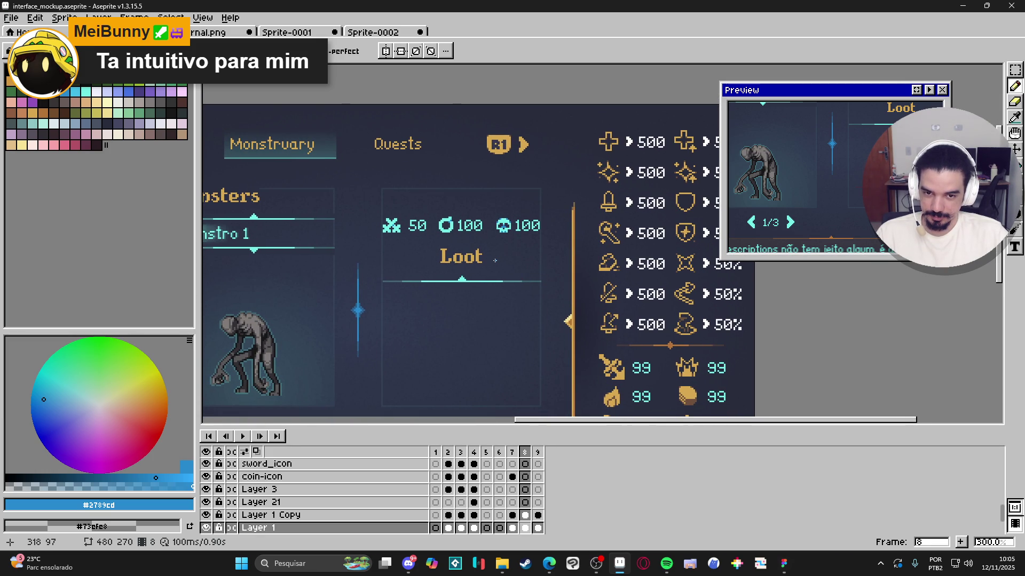
scroll(470, 253, "right", 1)
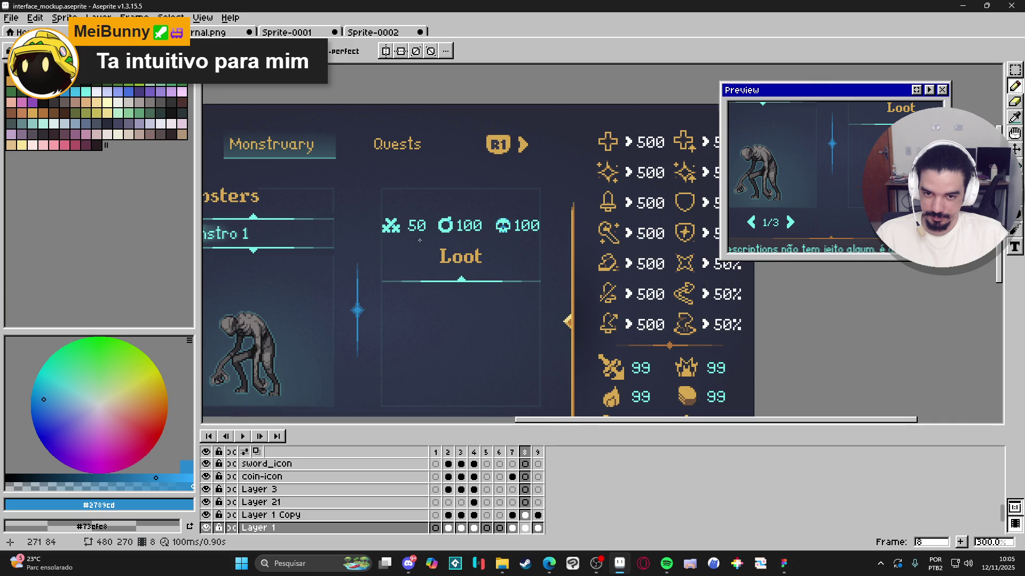
scroll(422, 243, "up", 6)
Step: Move the 50 closer to the sword icon
key("m")
left_click_drag(375, 172, 473, 271)
left_click_drag(421, 216, 403, 216)
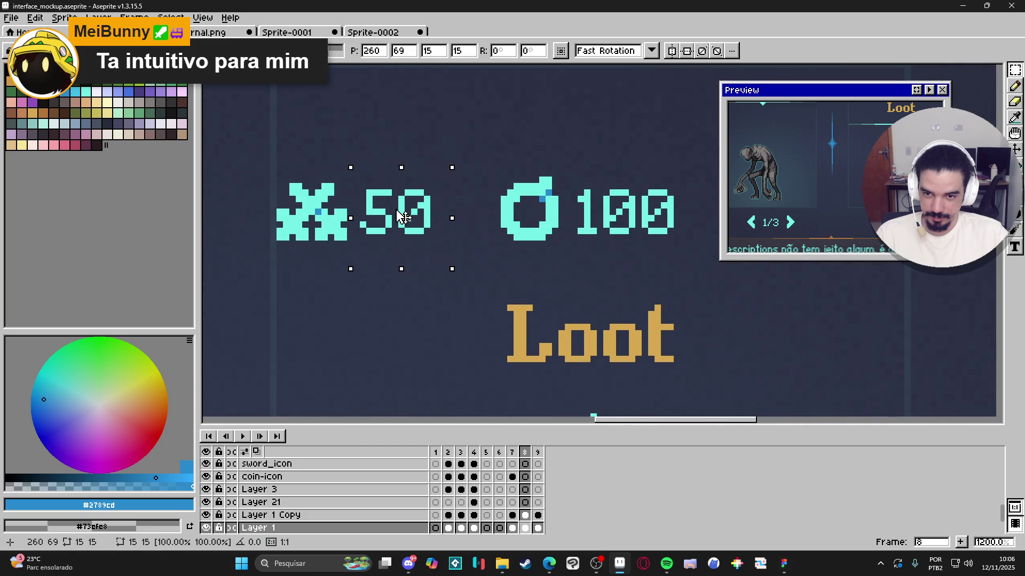
key("Return")
Step: Lift the counters row and Loot heading higher within the Loot box
scroll(395, 229, "down", 3)
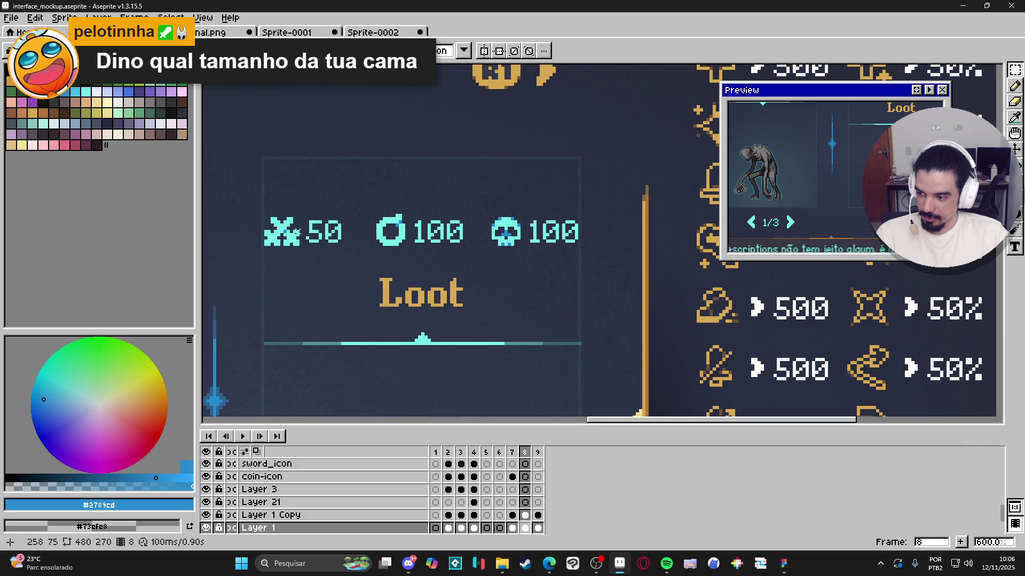
scroll(301, 219, "down", 1)
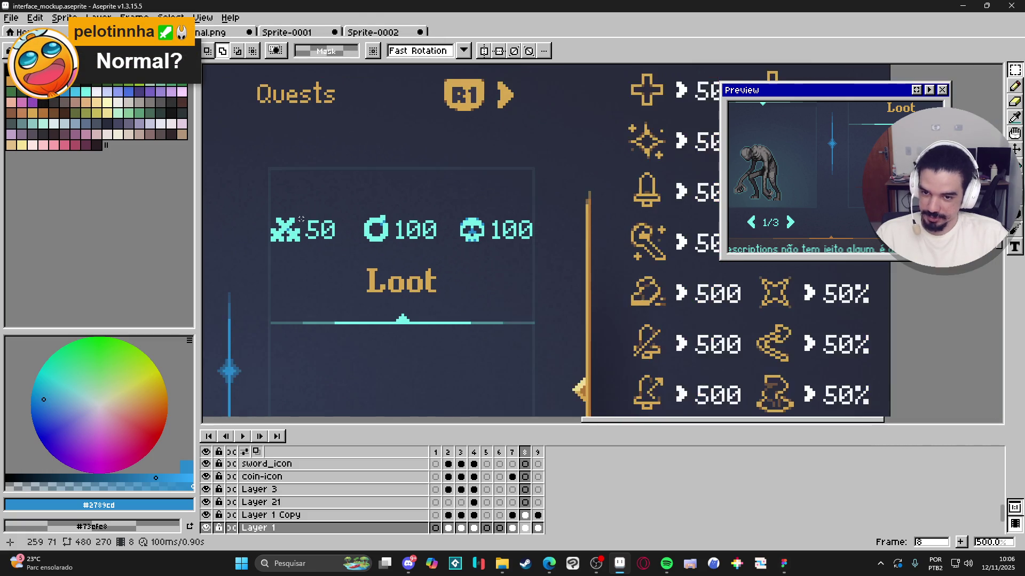
scroll(301, 219, "down", 1)
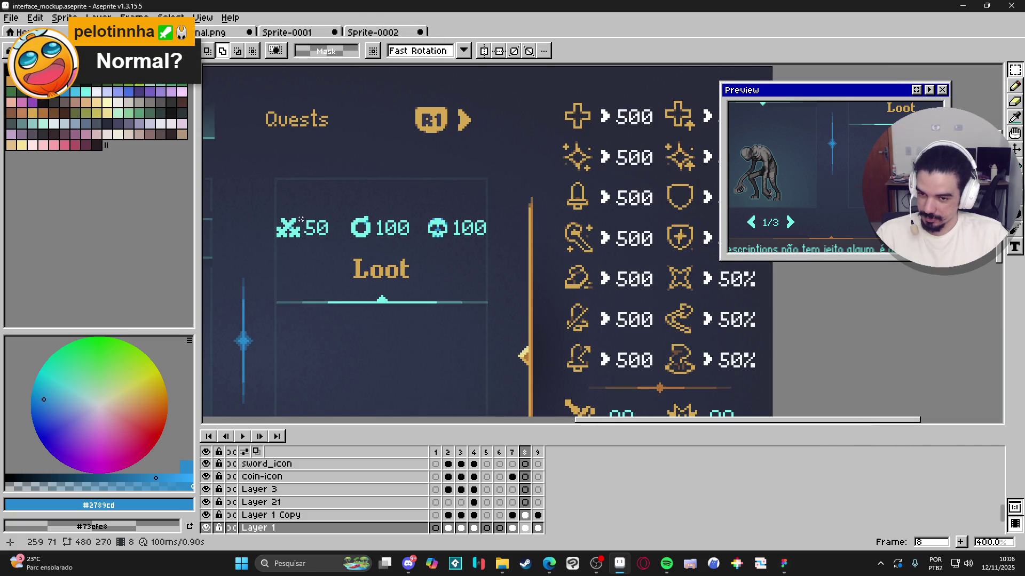
left_click_drag(345, 246, 419, 247)
scroll(419, 246, "down", 2)
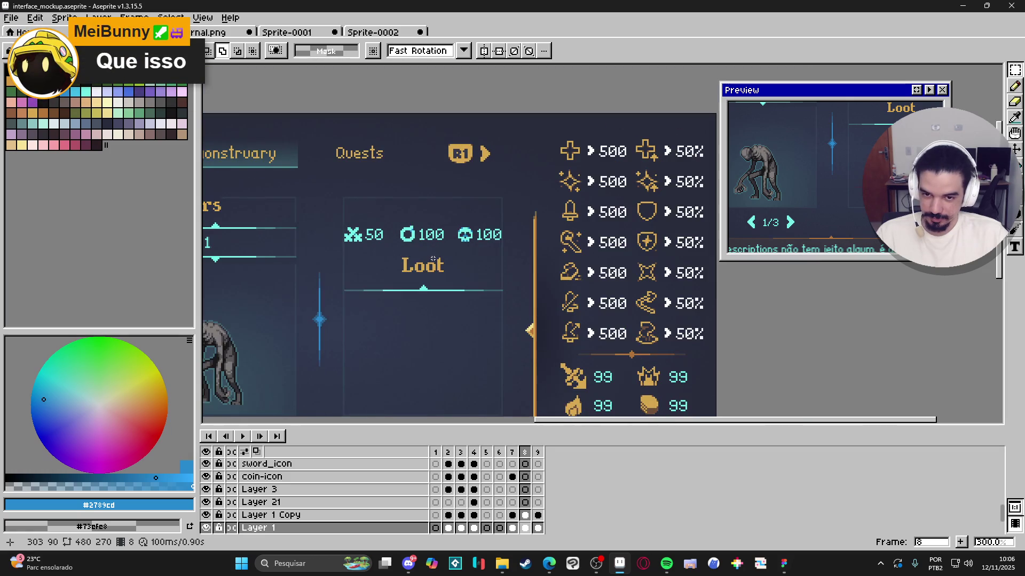
scroll(408, 245, "up", 3)
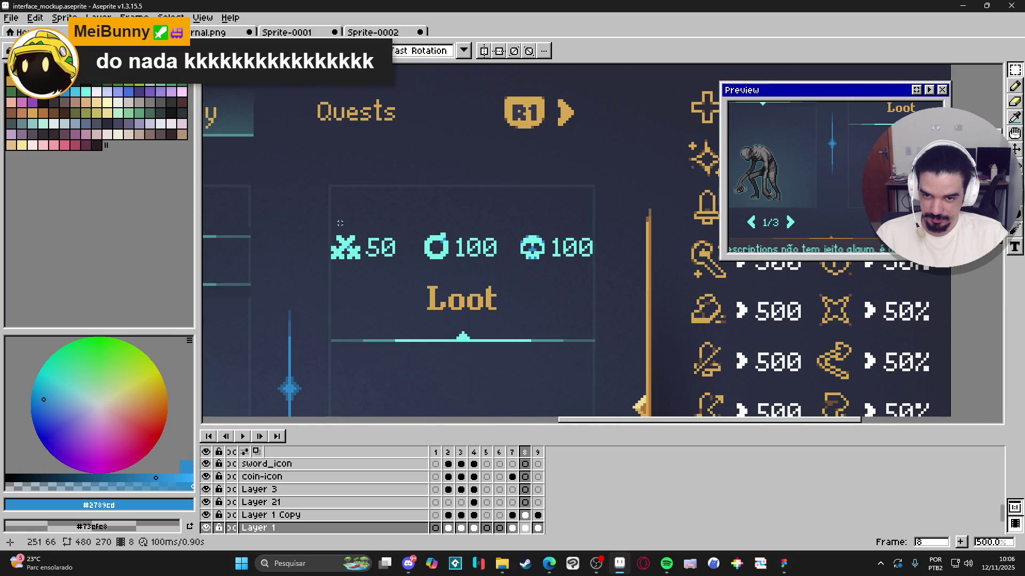
mouse_move(332, 189)
left_mouse_down()
mouse_move(509, 334)
mouse_move(597, 373)
left_mouse_up()
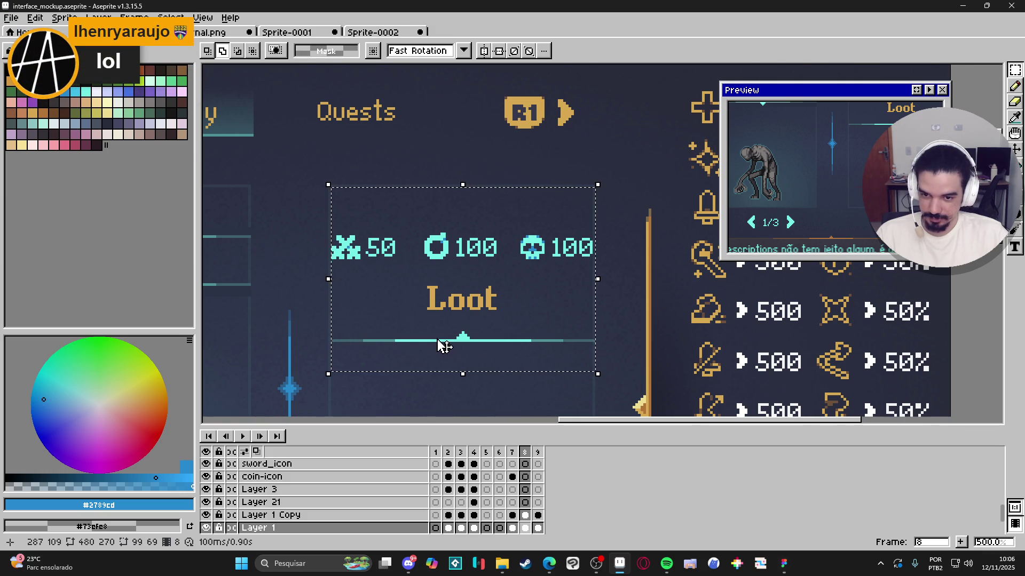
scroll(441, 347, "up", 1)
left_click_drag(453, 337, 454, 298)
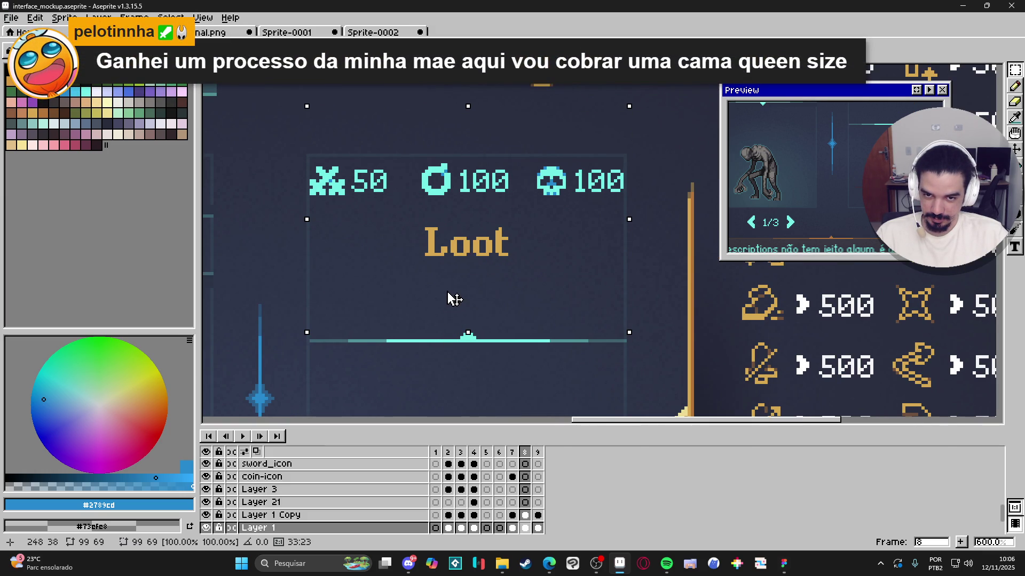
key("Return")
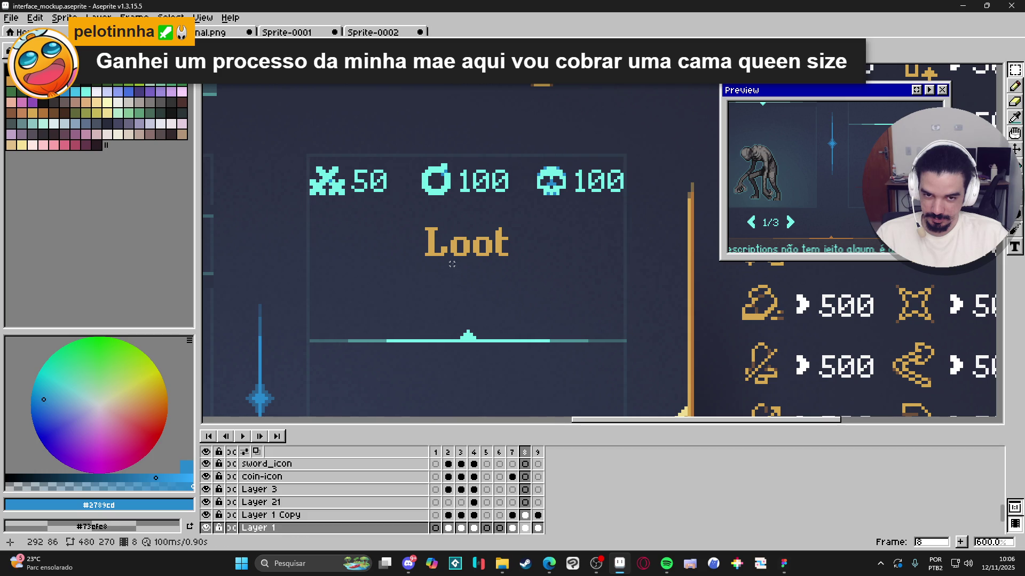
Step: Lower the Loot heading so it sits just above its cyan divider
scroll(470, 259, "down", 3)
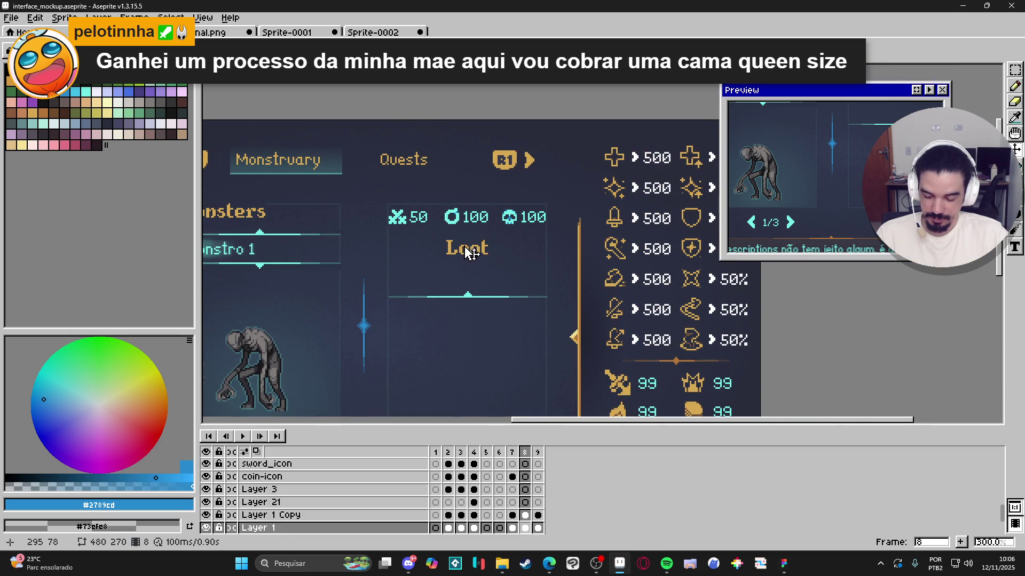
scroll(468, 251, "up", 1)
mouse_move(412, 223)
left_mouse_down()
mouse_move(524, 276)
mouse_move(489, 275)
mouse_move(491, 292)
left_mouse_up()
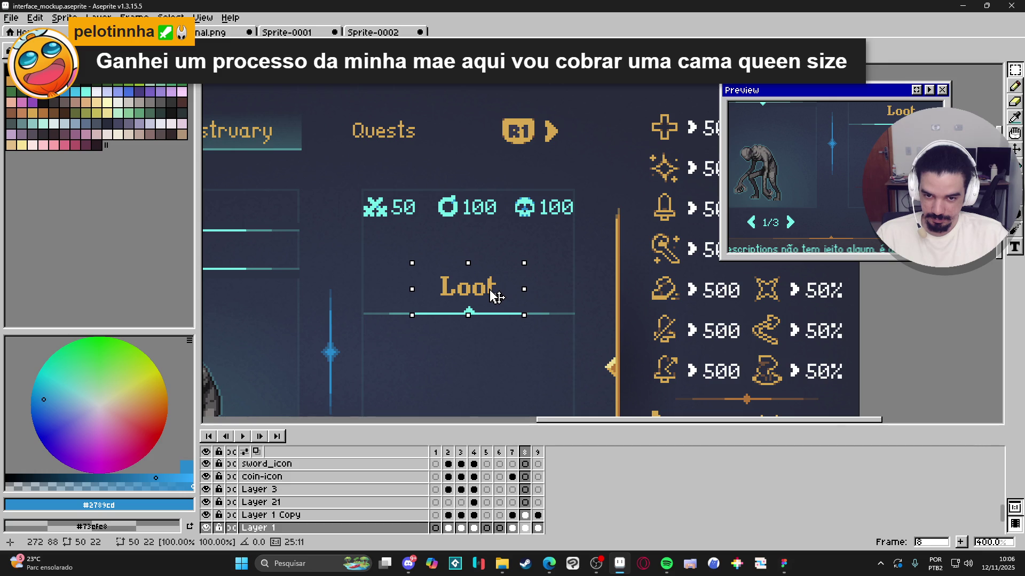
scroll(497, 295, "down", 3)
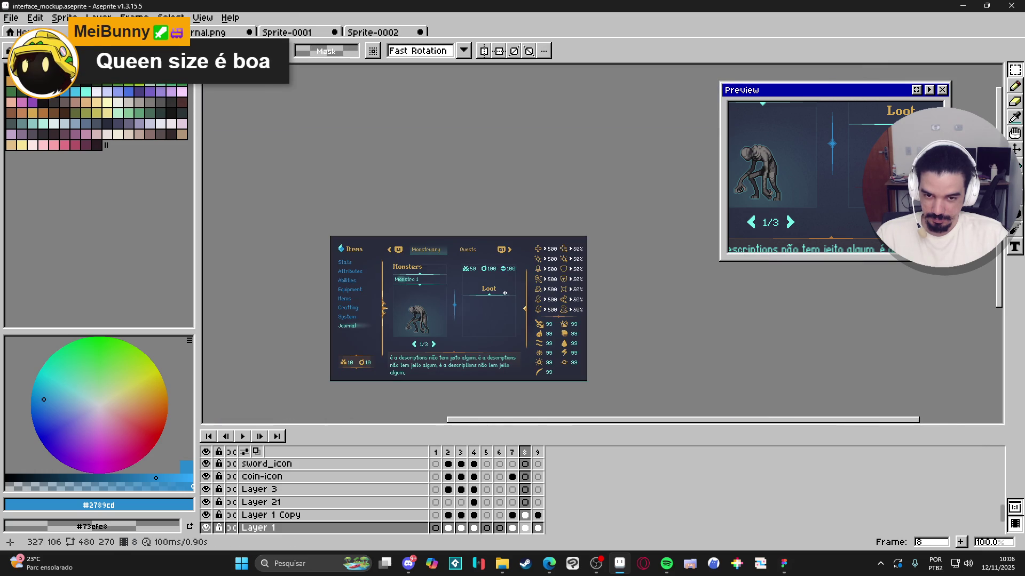
scroll(505, 294, "up", 1)
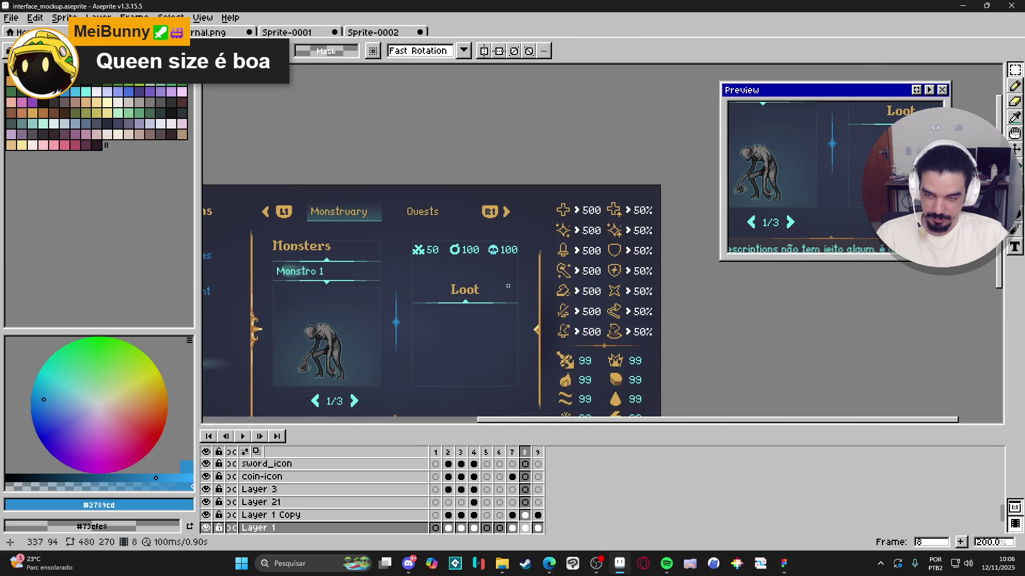
scroll(478, 300, "down", 1)
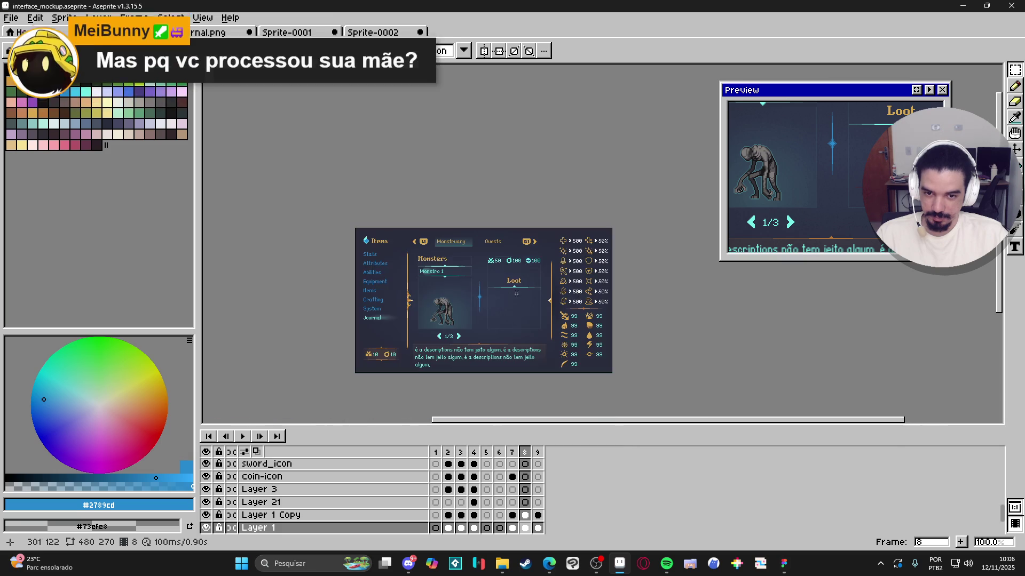
scroll(505, 309, "up", 1)
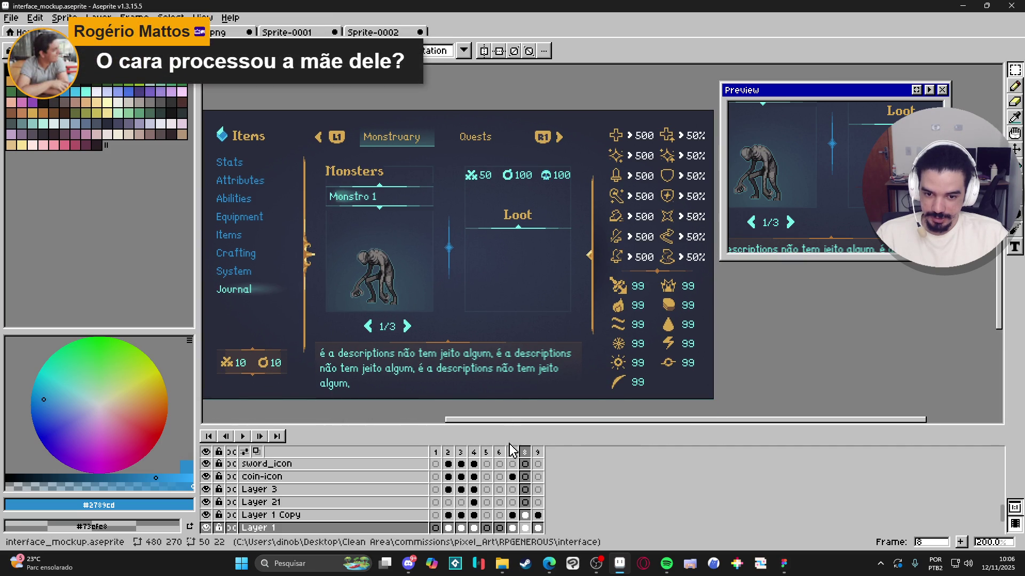
left_click(511, 455)
left_click(505, 456)
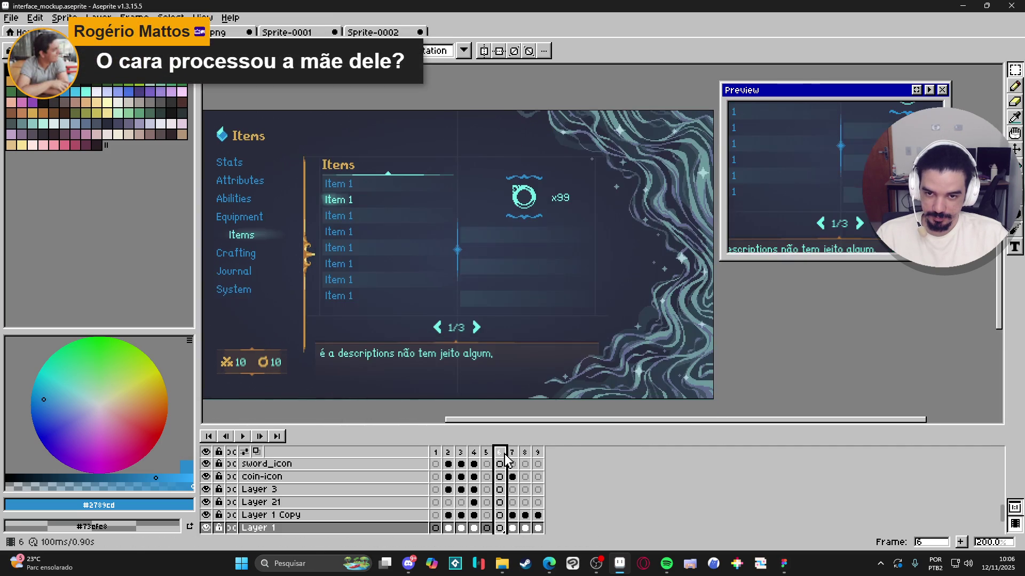
left_click(486, 452)
left_click(499, 453)
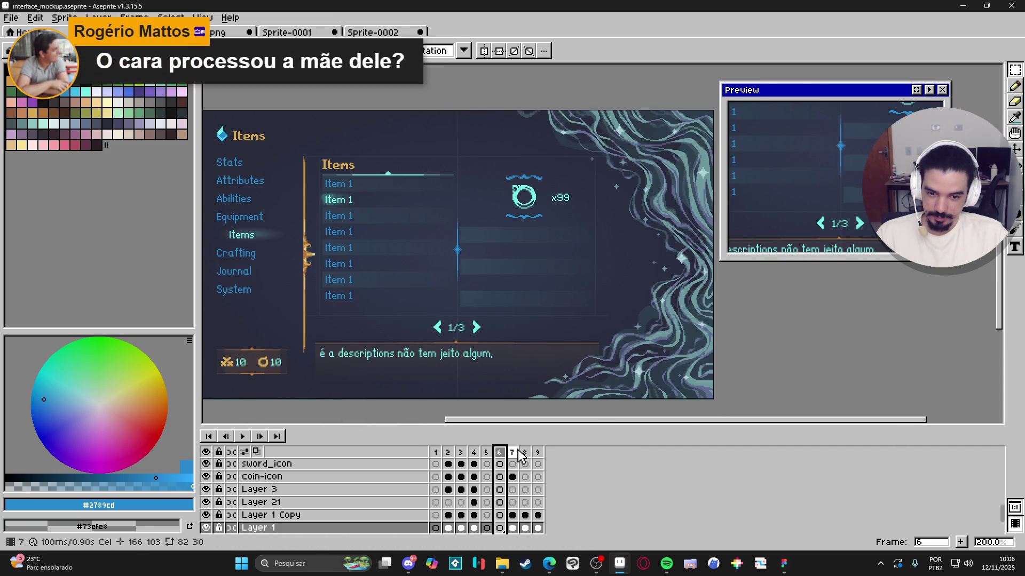
left_click(512, 453)
left_click(530, 457)
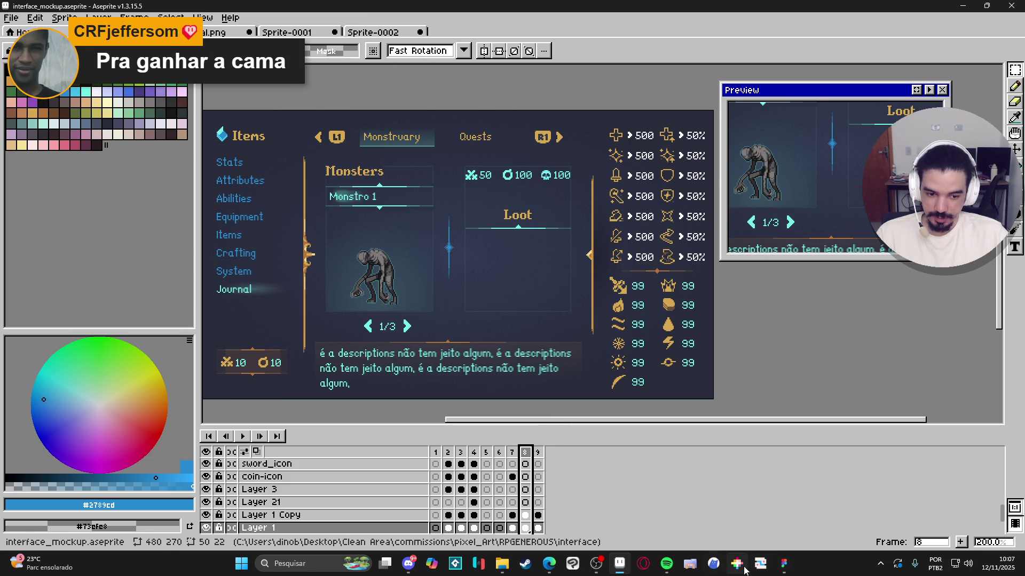
left_click(784, 564)
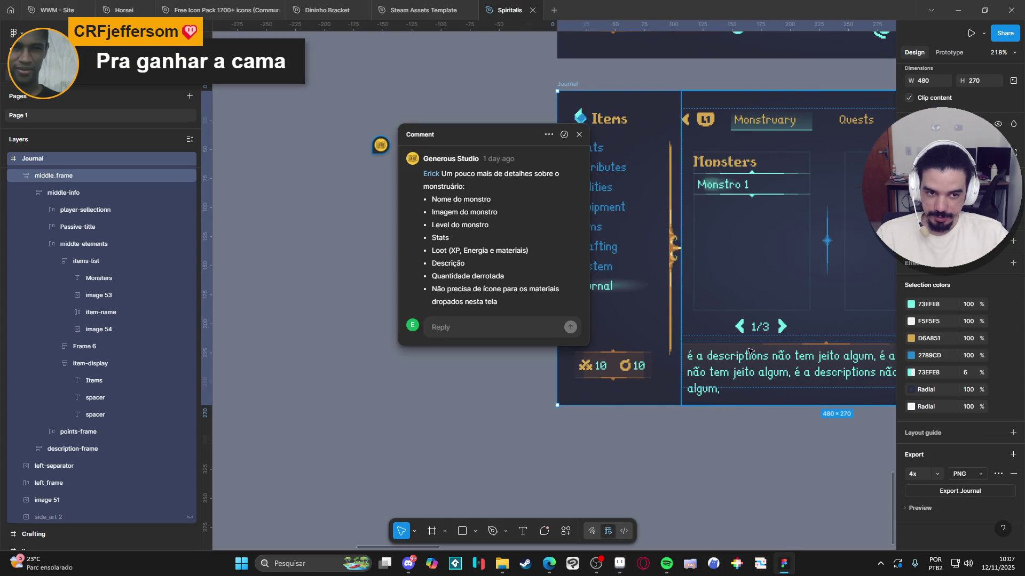
left_click(745, 478)
scroll(560, 374, "down", 5, "ctrl")
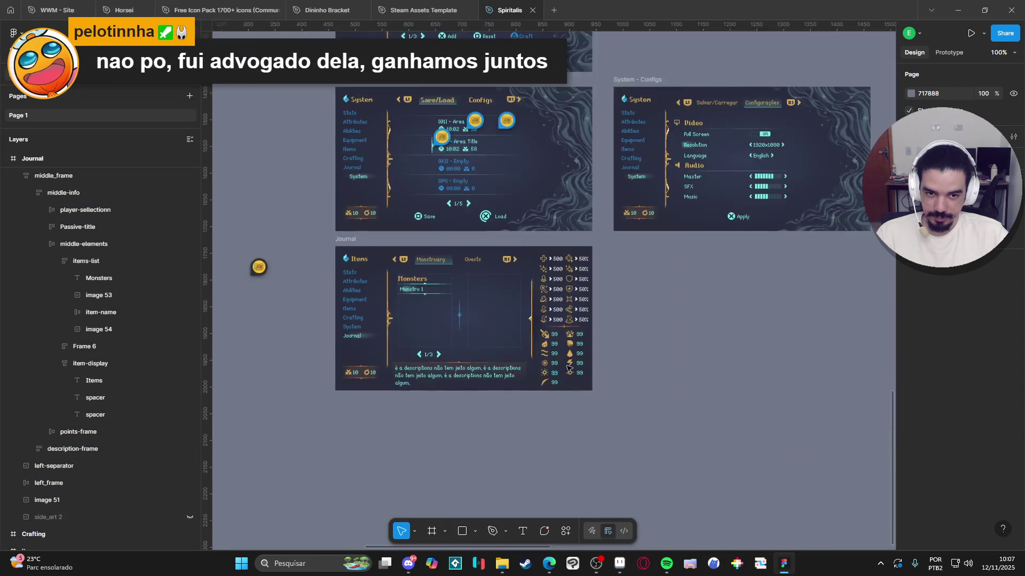
scroll(559, 374, "up", 2)
scroll(541, 247, "up", 6, "ctrl")
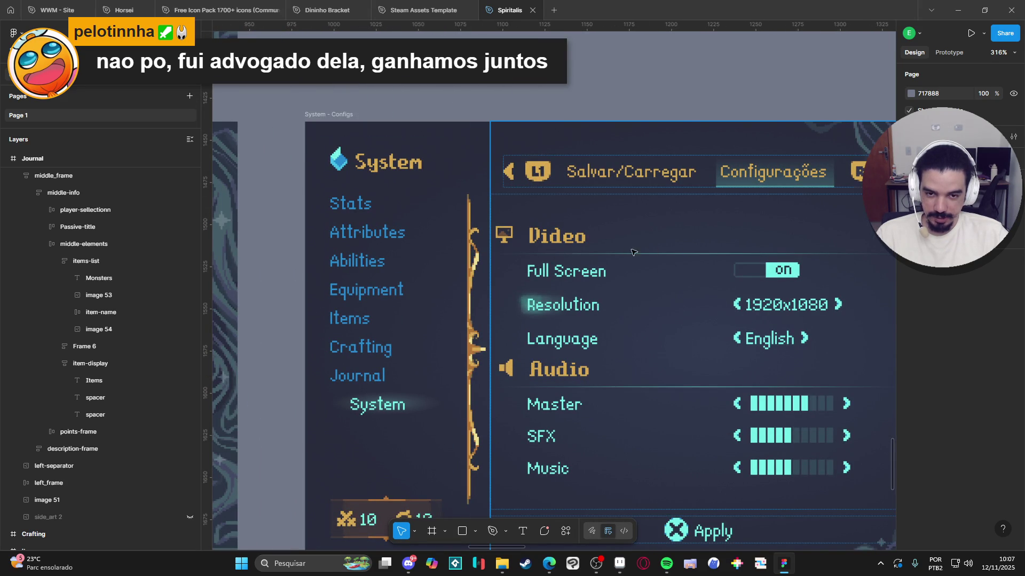
left_click(964, 4)
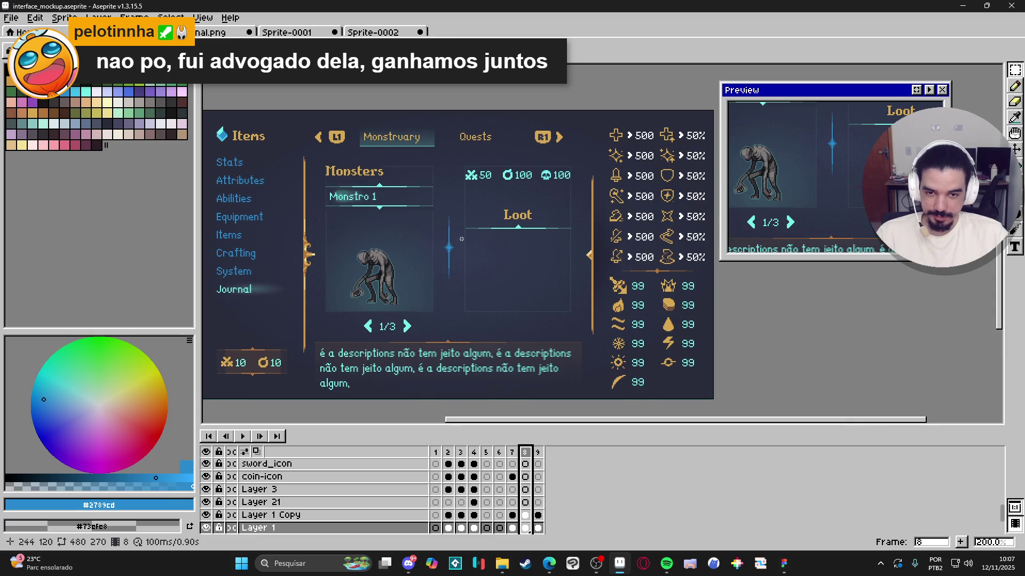
scroll(485, 228, "up", 5)
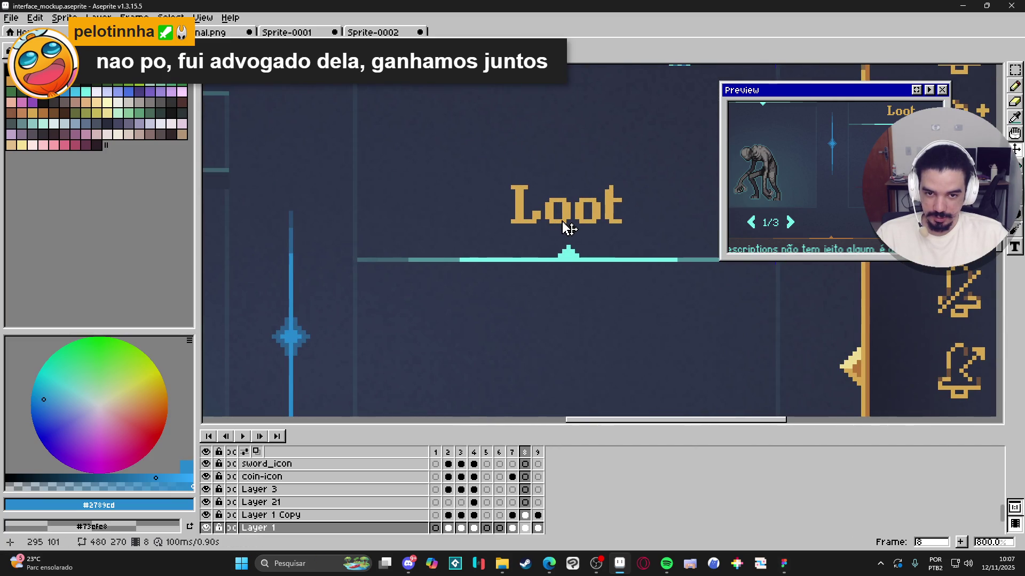
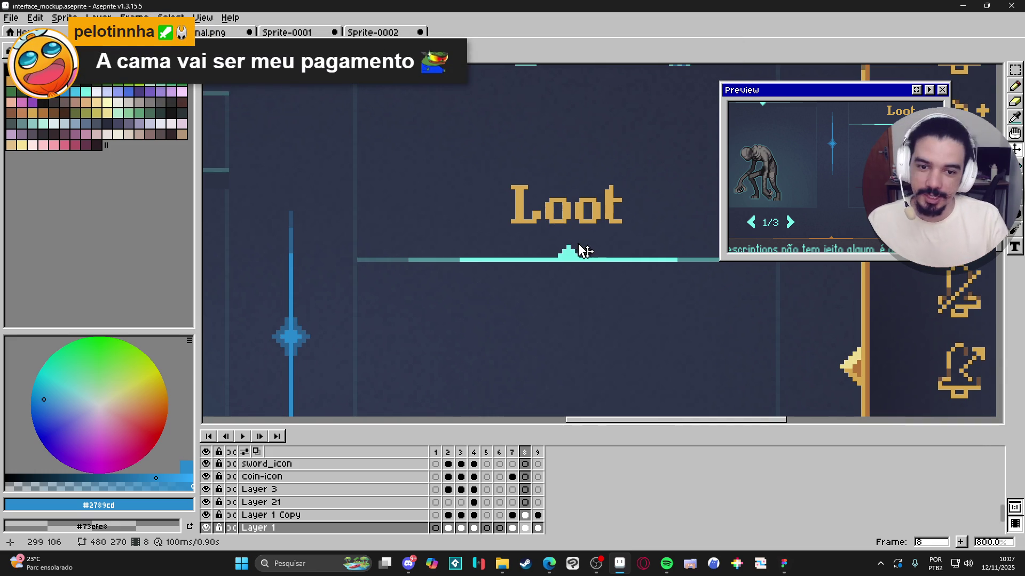
Step: Drag the gold Loot heading left toward the cyan underline in three moves
scroll(566, 227, "up", 2)
scroll(577, 213, "down", 2)
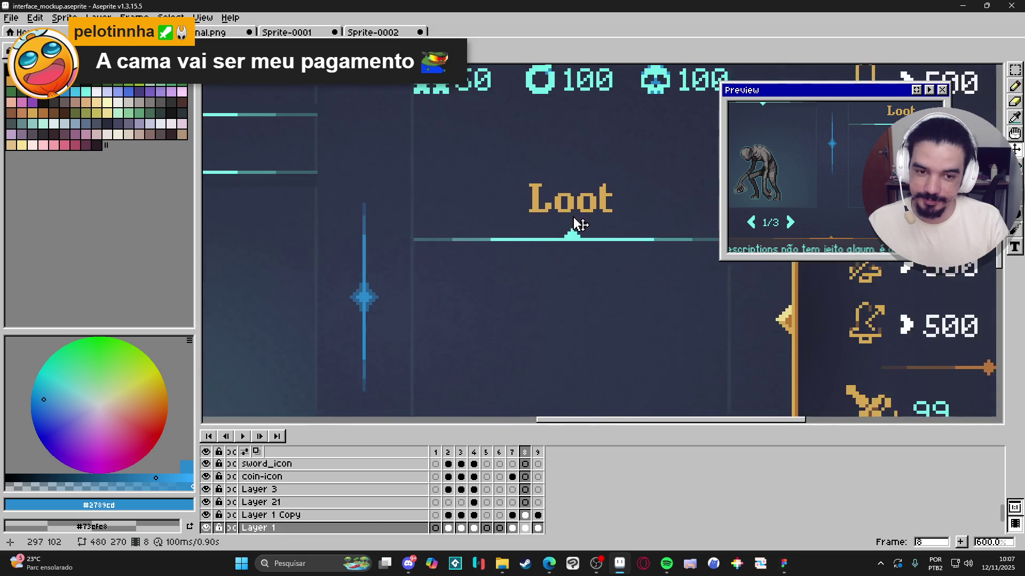
left_click_drag(578, 220, 364, 165)
left_click_drag(446, 174, 395, 174)
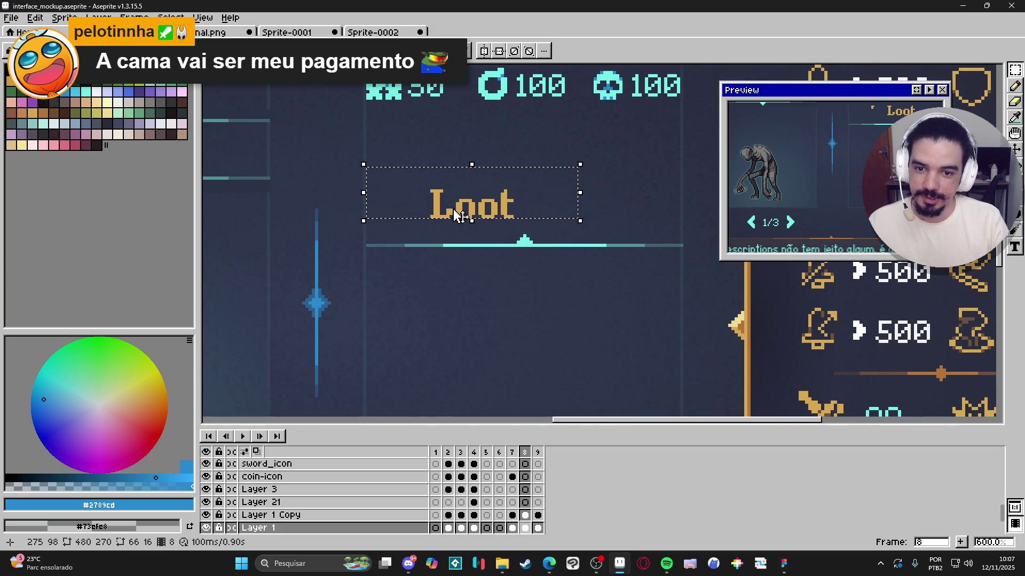
left_click_drag(473, 210, 419, 215)
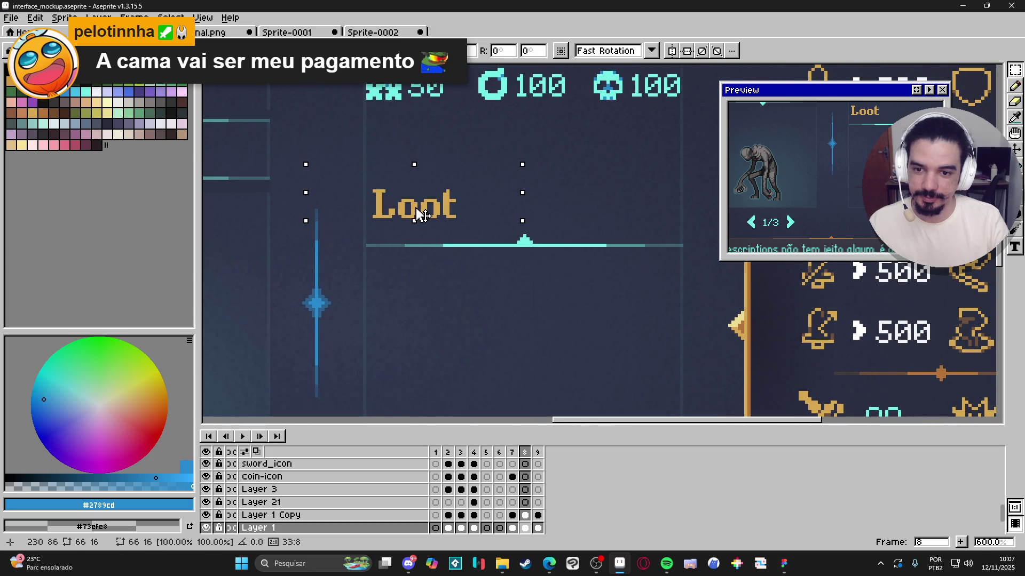
Step: On Layer 1 Copy, select and delete the small triangle on the cyan underline
left_click(537, 251)
scroll(533, 247, "up", 1)
key("Up")
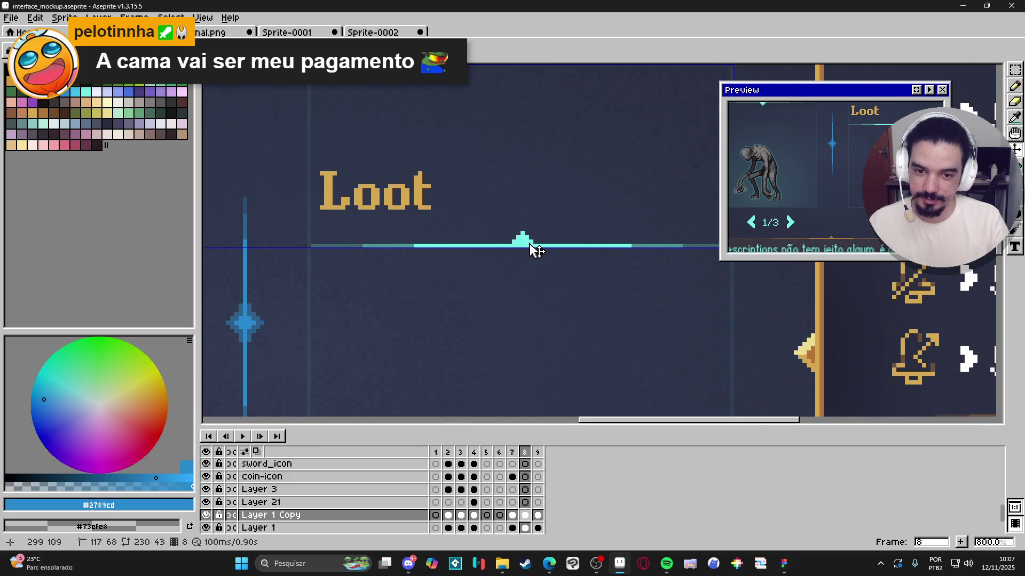
left_click(1014, 69)
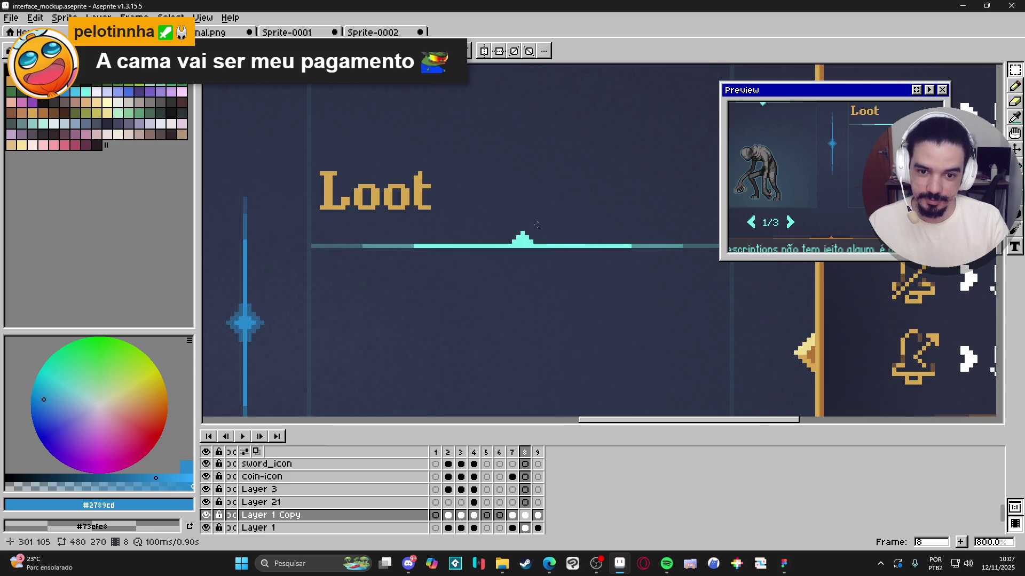
left_click_drag(498, 222, 551, 246)
key("ctrl+d")
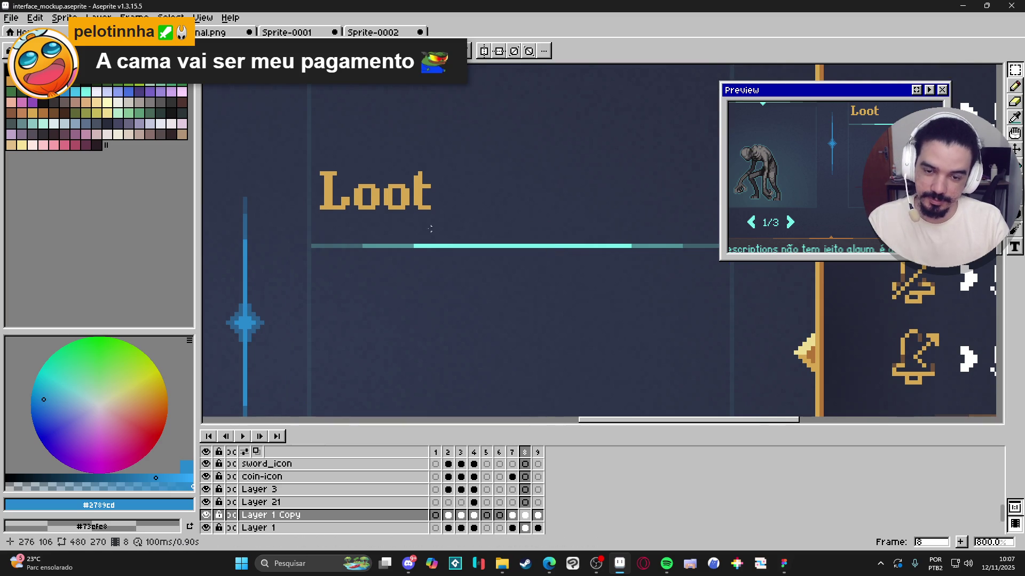
scroll(433, 235, "down", 3)
scroll(419, 216, "up", 1)
Step: Back on Layer 1, lower the Loot heading onto the underline and reselect it
key("Down")
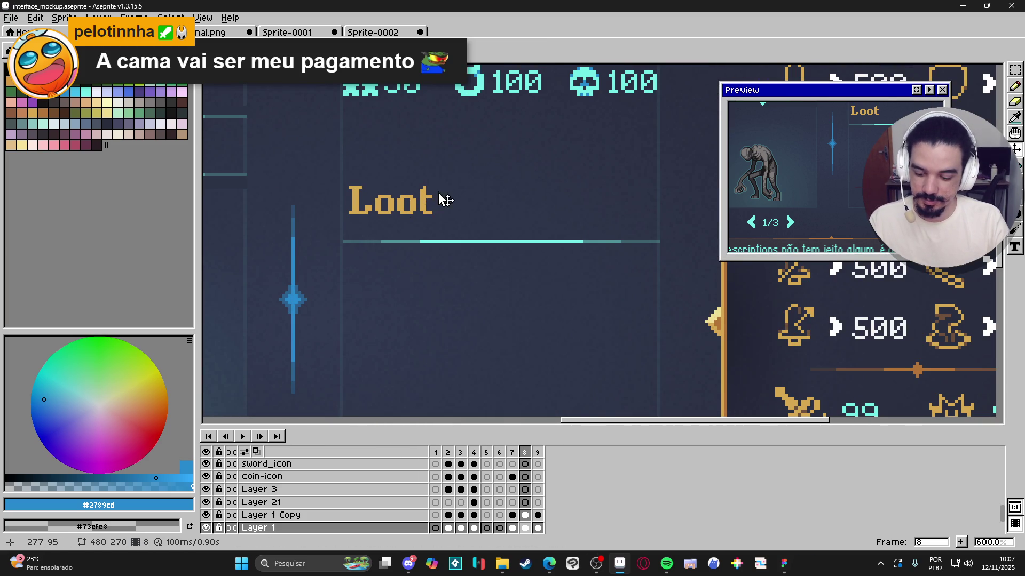
key("m")
mouse_move(419, 206)
left_mouse_down()
mouse_move(341, 226)
mouse_move(376, 233)
left_mouse_up()
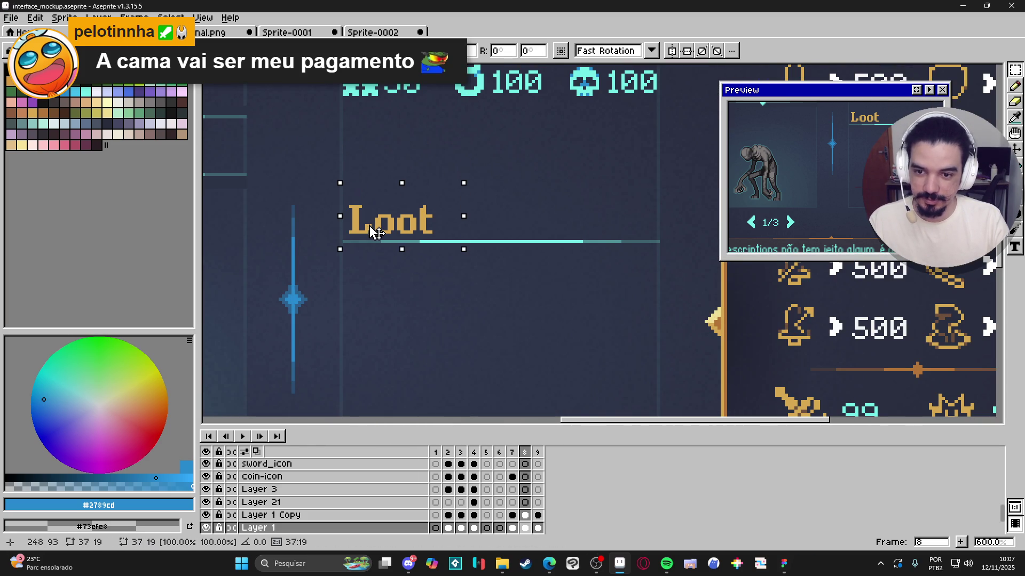
scroll(379, 234, "down", 2)
key("ctrl+d")
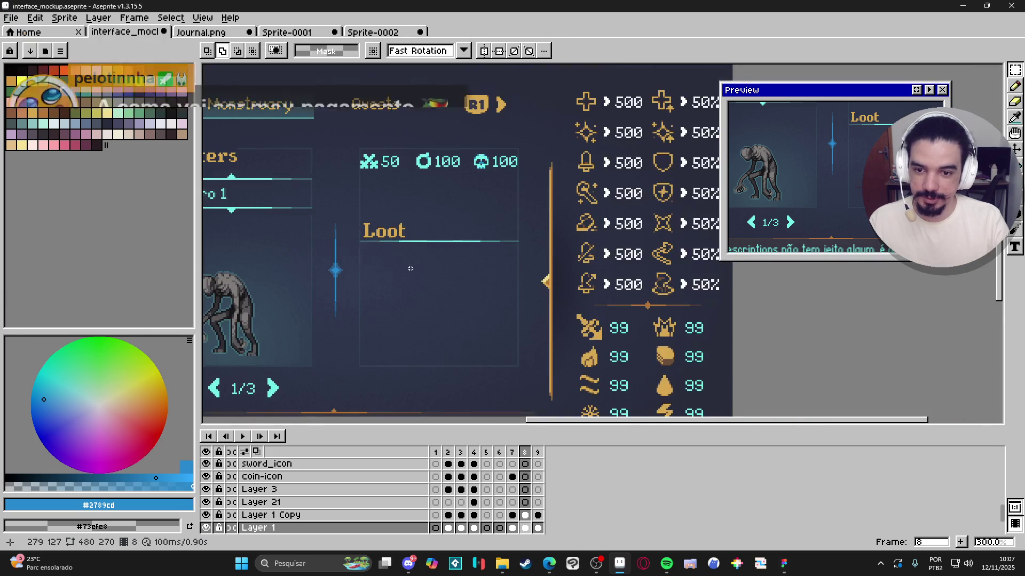
scroll(406, 261, "down", 2)
scroll(407, 262, "up", 3)
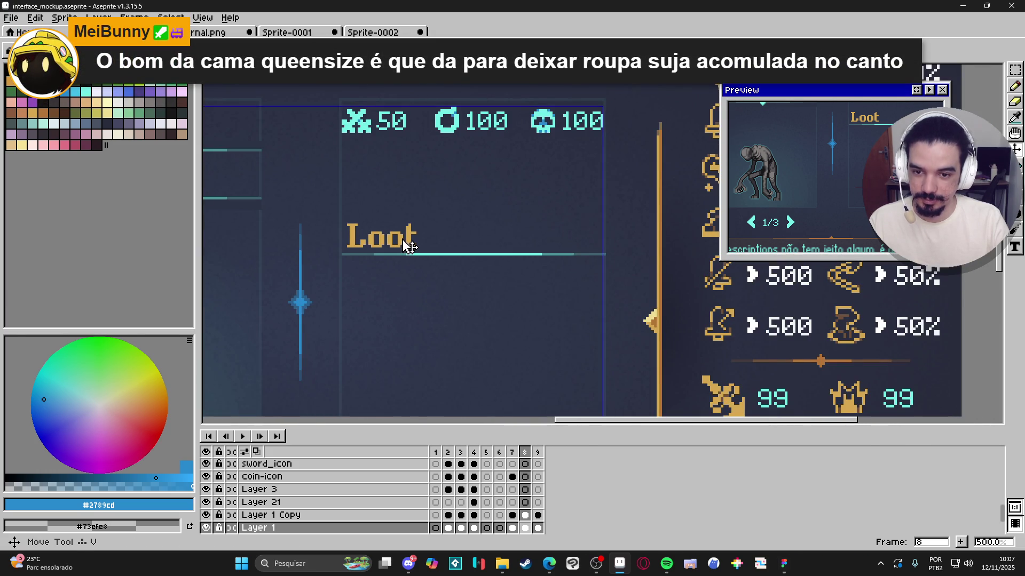
mouse_move(421, 206)
left_mouse_down()
mouse_move(375, 229)
mouse_move(386, 213)
mouse_move(342, 251)
mouse_move(462, 256)
mouse_move(442, 258)
left_mouse_up()
scroll(345, 255, "up", 4)
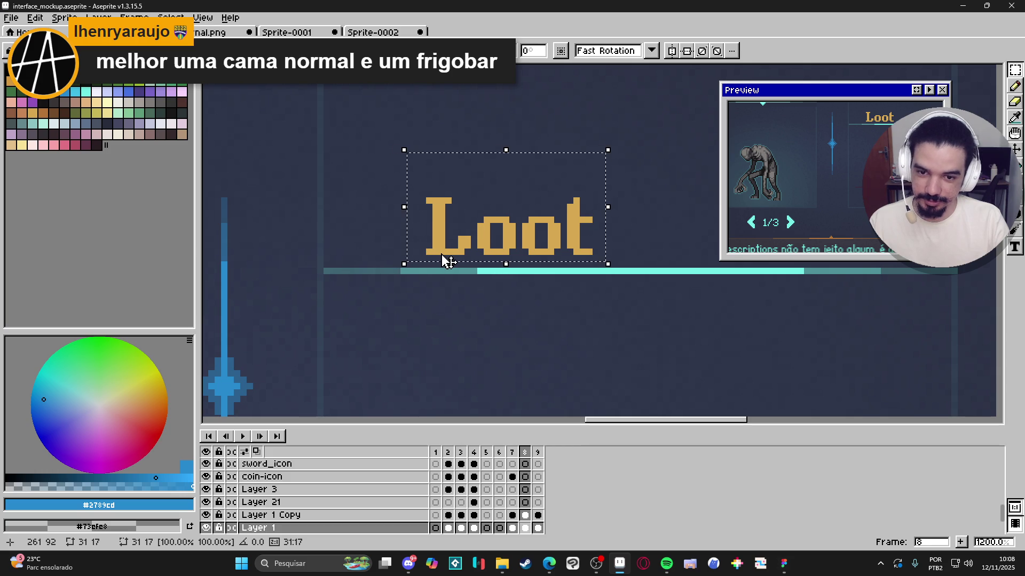
Step: Commit the Loot heading's new position and sample the gold of its letters
key("Return")
key("b")
left_click(441, 255, "alt")
scroll(441, 254, "down", 5)
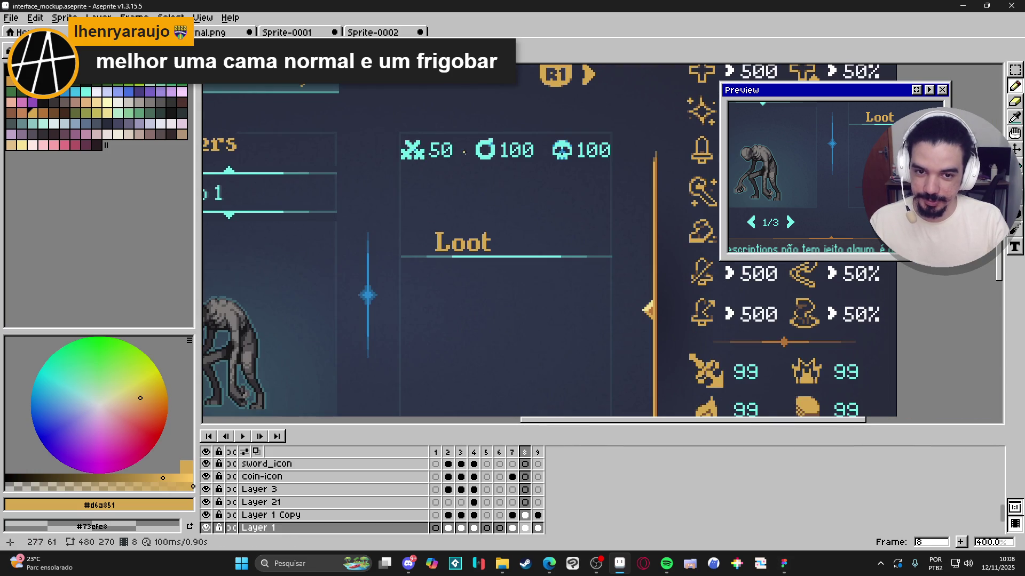
scroll(583, 161, "up", 3)
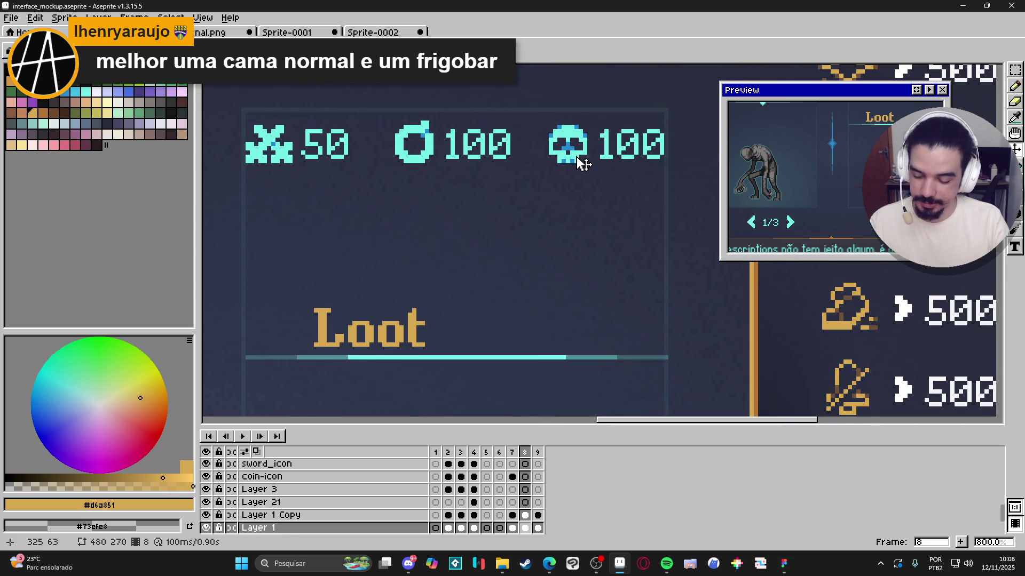
Step: Copy the skull icon from the top counter to beside the Loot heading
key("m")
scroll(583, 162, "up", 1)
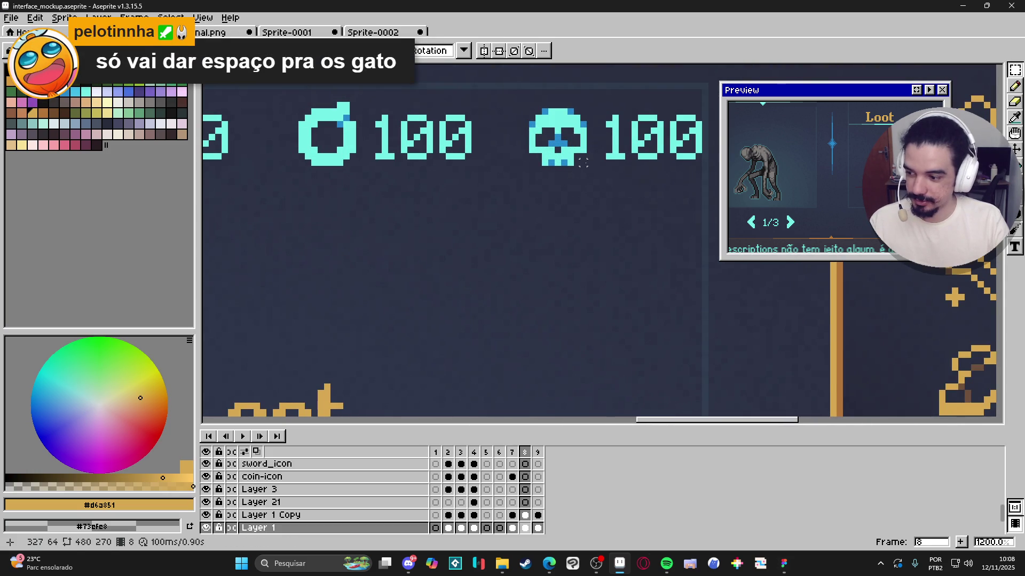
scroll(583, 163, "up", 1)
left_click_drag(587, 184, 512, 108)
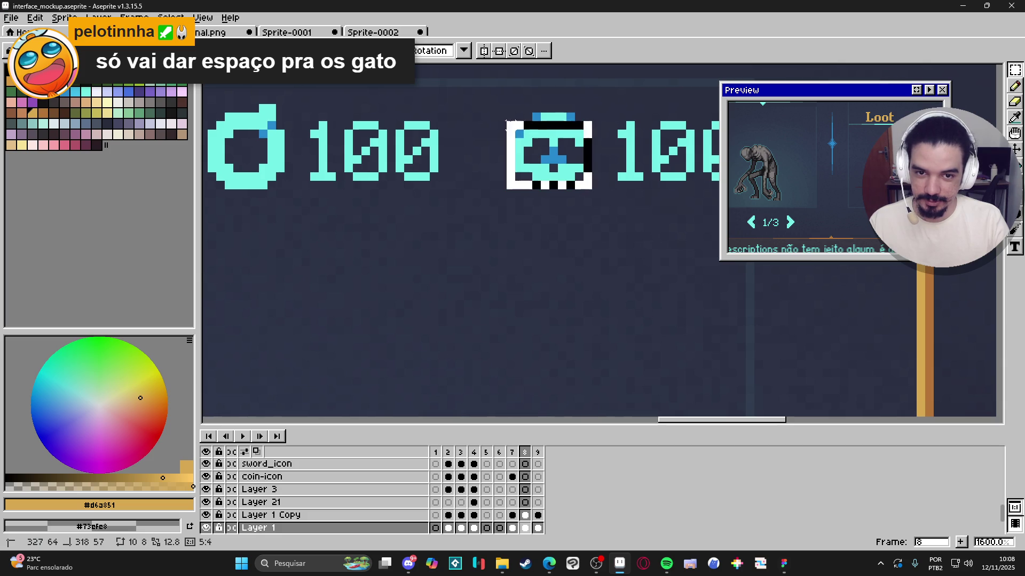
scroll(668, 149, "down", 2)
mouse_move(686, 135)
left_mouse_down()
mouse_move(362, 319)
mouse_move(395, 319)
left_mouse_up()
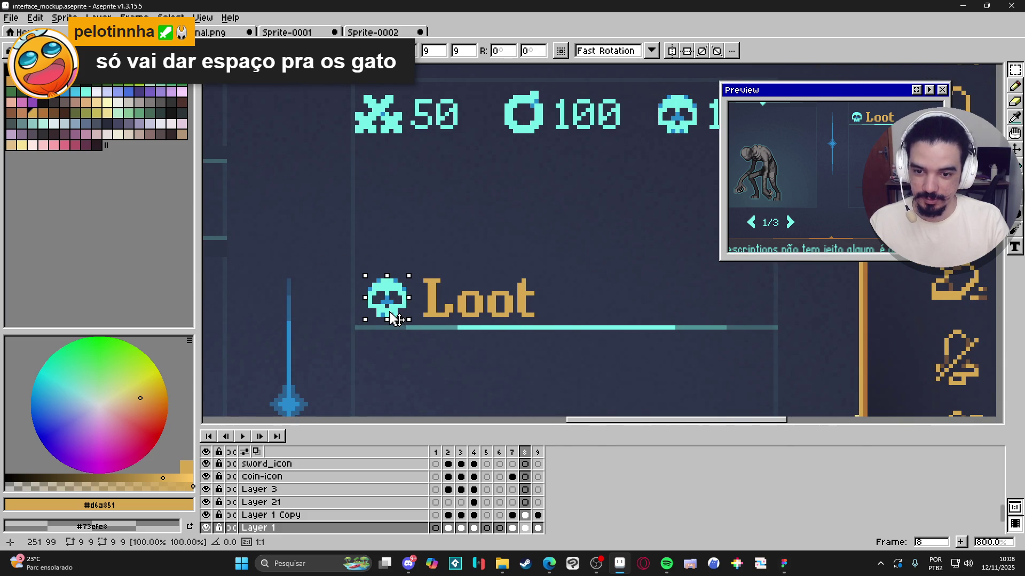
key("Return")
Step: Pick the gold from the L letter and paint over the copied skull's right side
scroll(400, 304, "up", 3)
left_click(407, 293, "alt")
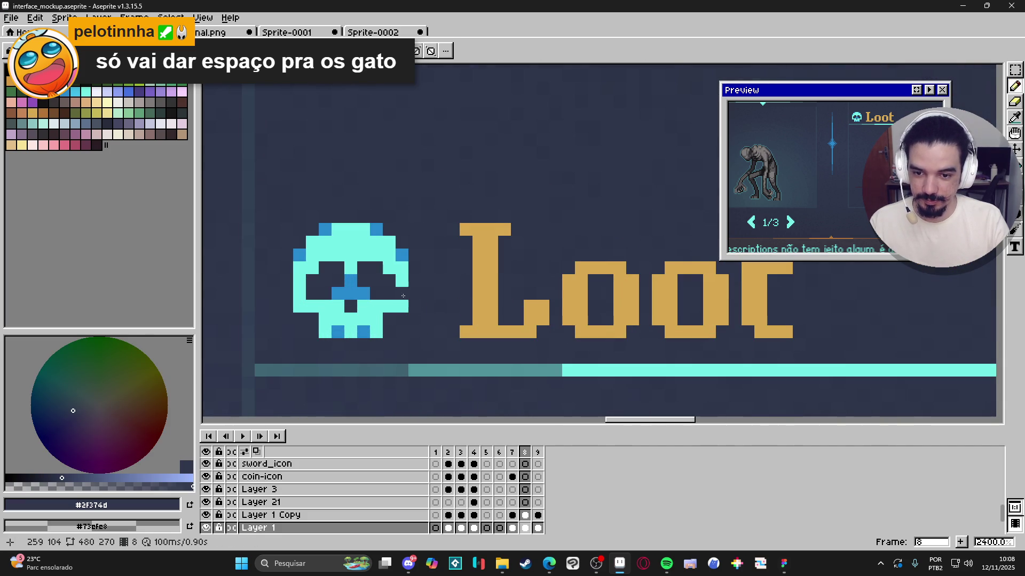
left_click(480, 302, "alt")
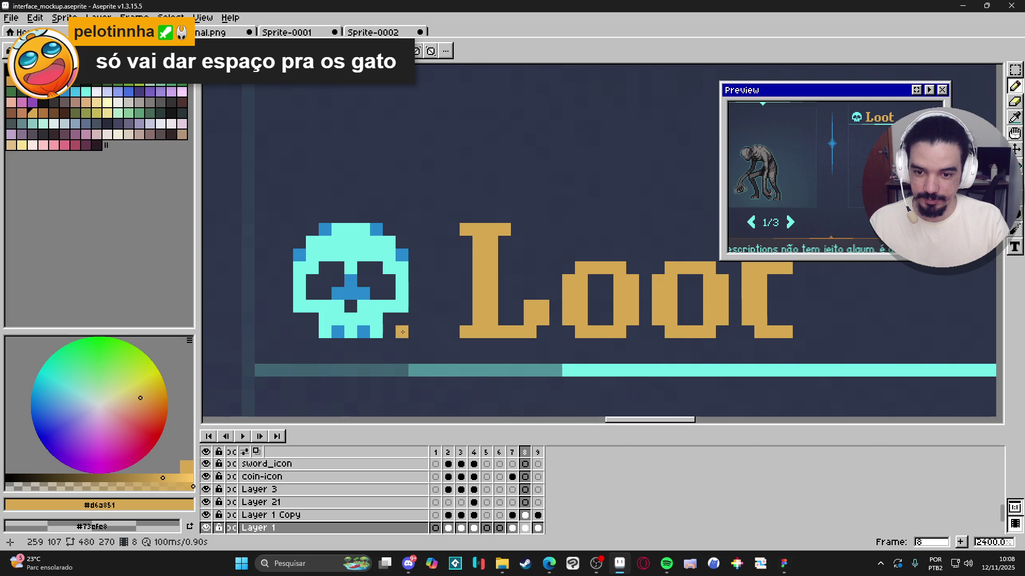
key("b")
mouse_move(402, 335)
left_mouse_down()
mouse_move(395, 229)
mouse_move(299, 241)
mouse_move(335, 266)
mouse_move(306, 249)
mouse_move(306, 331)
mouse_move(378, 324)
mouse_move(332, 293)
mouse_move(335, 302)
mouse_move(339, 282)
mouse_move(369, 267)
mouse_move(329, 310)
mouse_move(366, 332)
mouse_move(378, 259)
left_mouse_up()
Step: Undo part of the gold fill and erase top-edge pixels to start the bag's neck
key("ctrl+z")
scroll(384, 267, "down", 3)
scroll(383, 235, "up", 3)
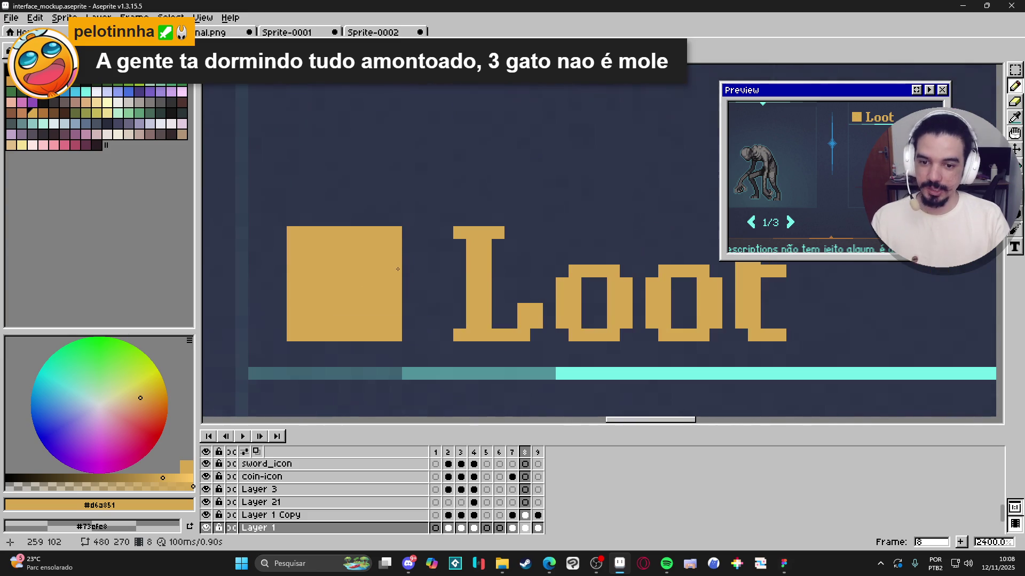
key("e")
left_click(395, 233)
left_click(293, 233)
left_click(319, 233)
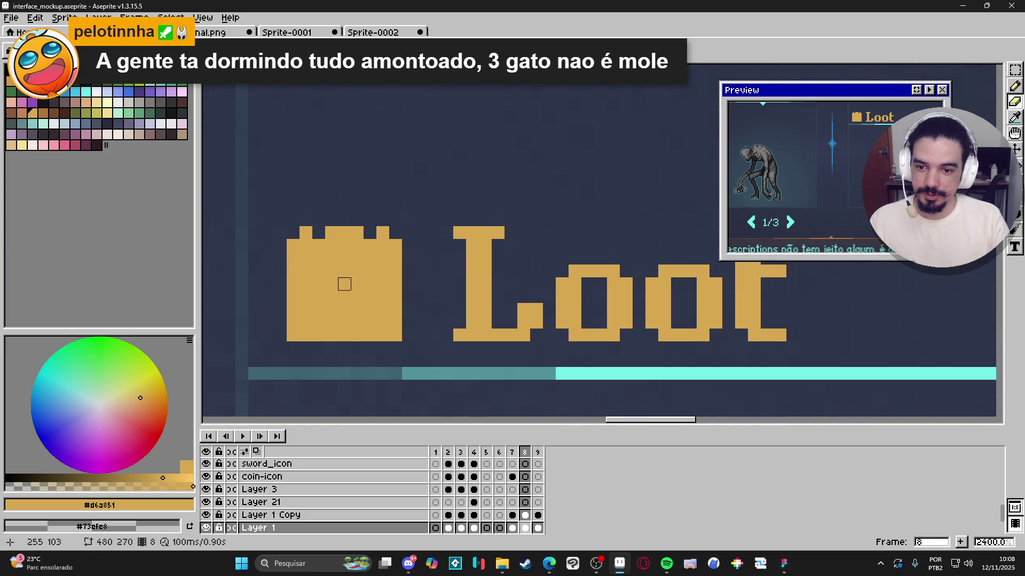
left_click(383, 232)
left_click(306, 233)
left_click(319, 246)
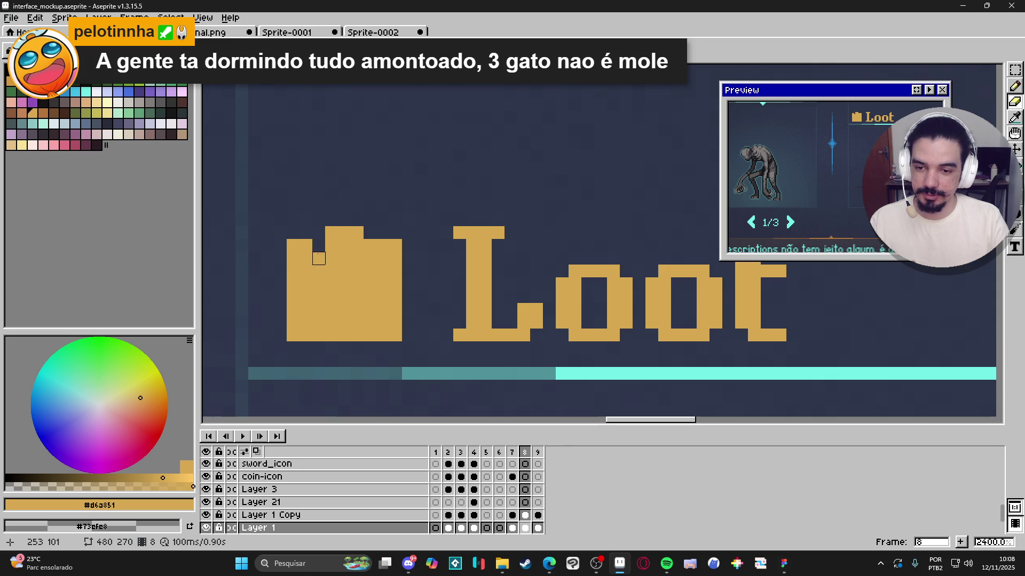
left_click(358, 246)
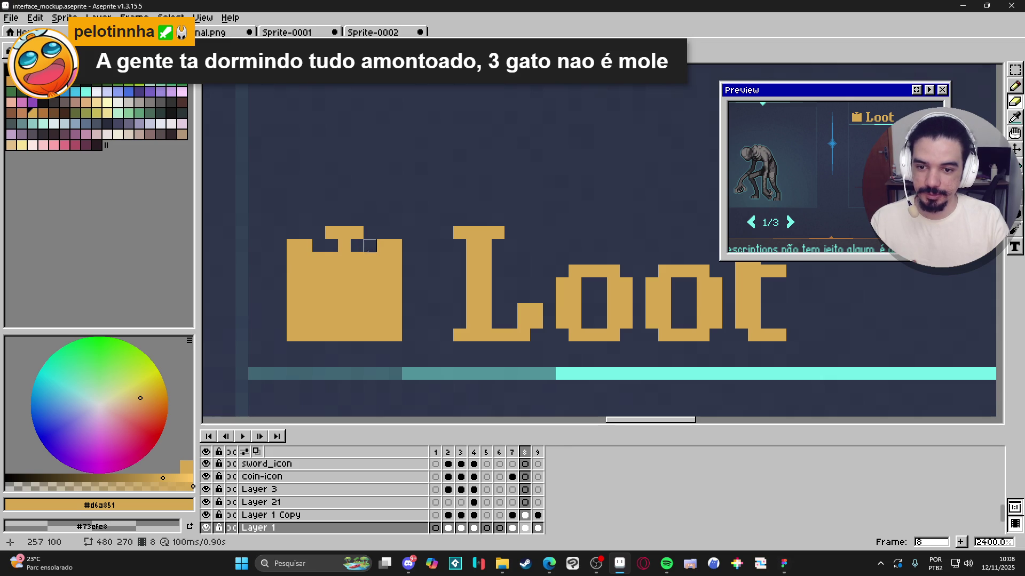
left_click(382, 246)
Step: Add gold pixels back around the bag's neck and handle
key("b")
left_click(358, 245)
left_click(331, 245)
left_click_drag(357, 220, 369, 234)
key("ctrl+z")
left_click(370, 232)
left_click(319, 232)
Step: Erase pixels beside the neck and at the corners to round the bag's shoulders
key("e")
left_click(305, 245)
left_click(293, 245)
left_click(395, 259)
left_click(293, 258)
left_click_drag(369, 258, 383, 271)
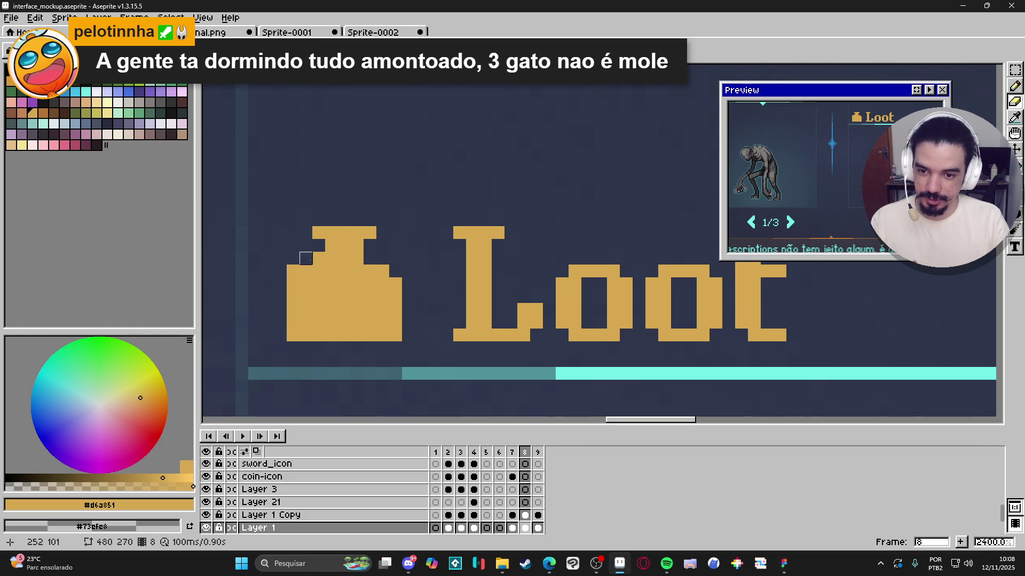
left_click(293, 271)
left_click(395, 335)
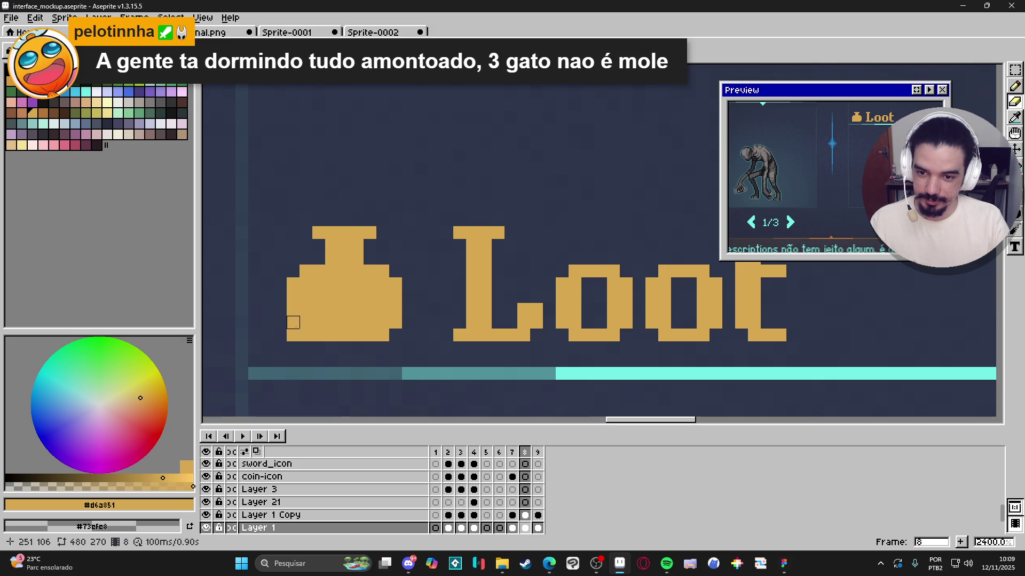
scroll(382, 361, "down", 5)
Step: Add a dark brown shading pixel to the lower part of the loot bag
scroll(386, 362, "up", 4)
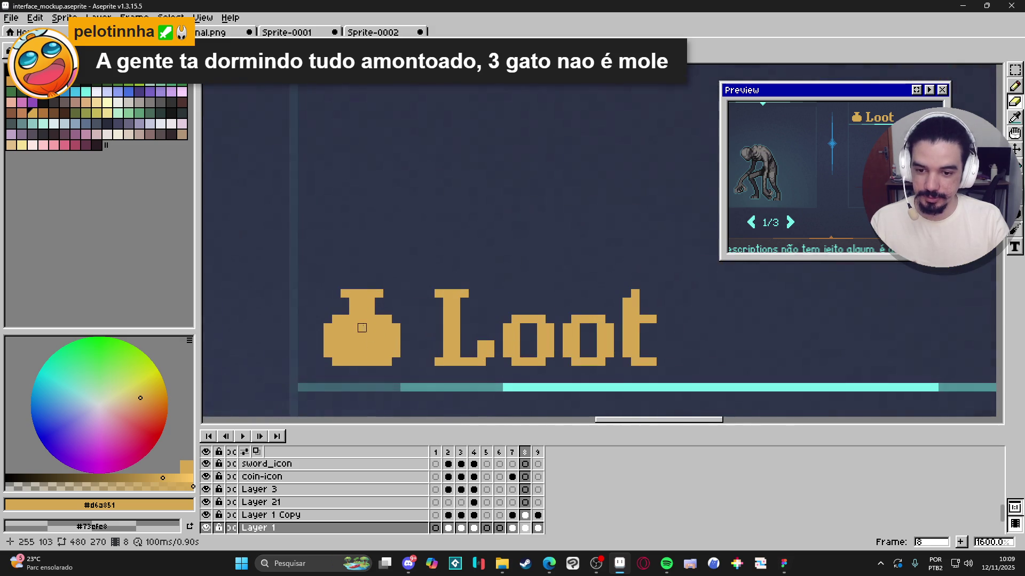
scroll(344, 312, "down", 5)
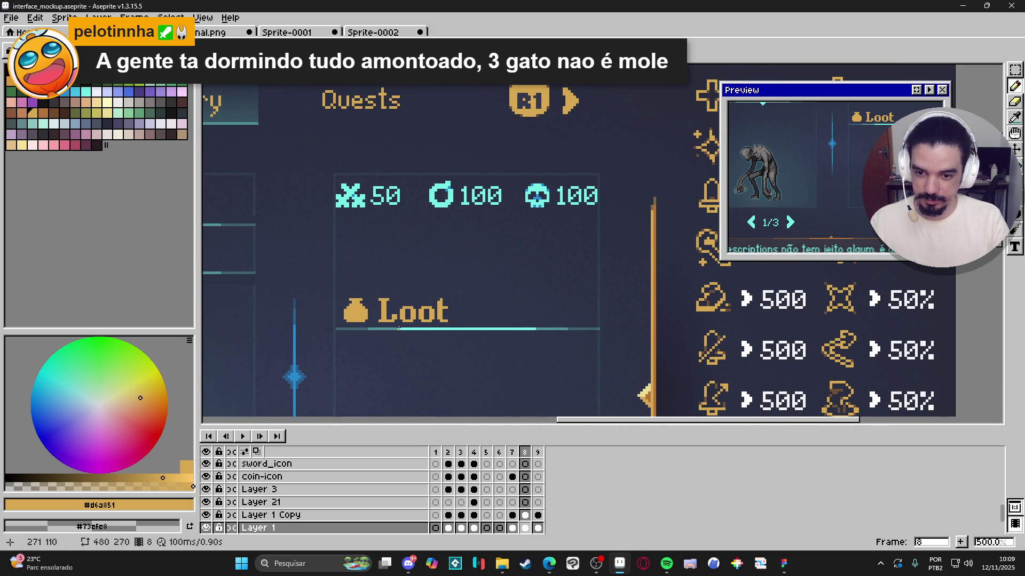
scroll(398, 327, "down", 2)
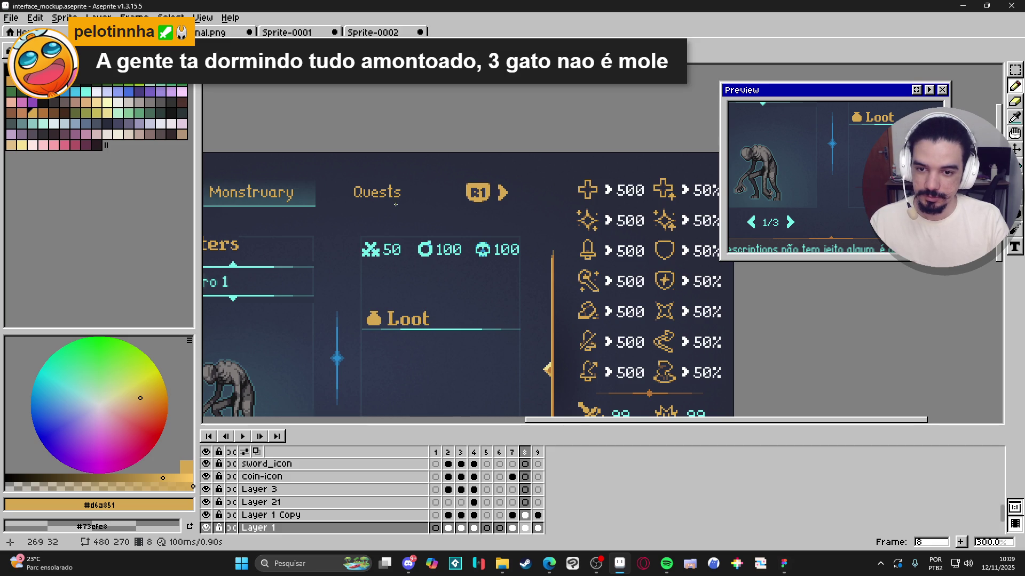
scroll(516, 216, "up", 6)
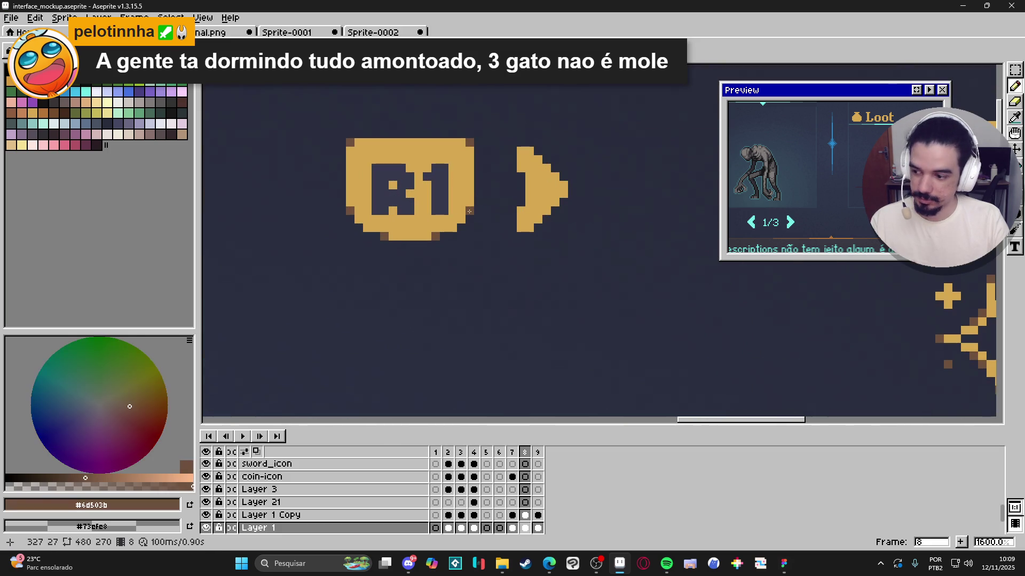
scroll(383, 343, "down", 4)
scroll(305, 347, "up", 7)
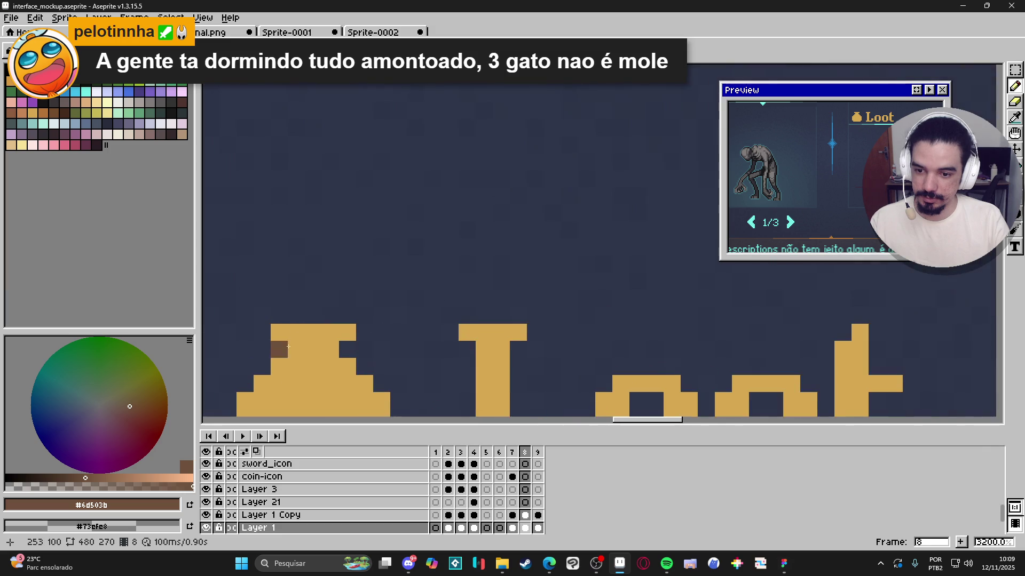
scroll(330, 368, "down", 5)
scroll(364, 326, "up", 3)
scroll(341, 331, "left", 1)
left_click(321, 334)
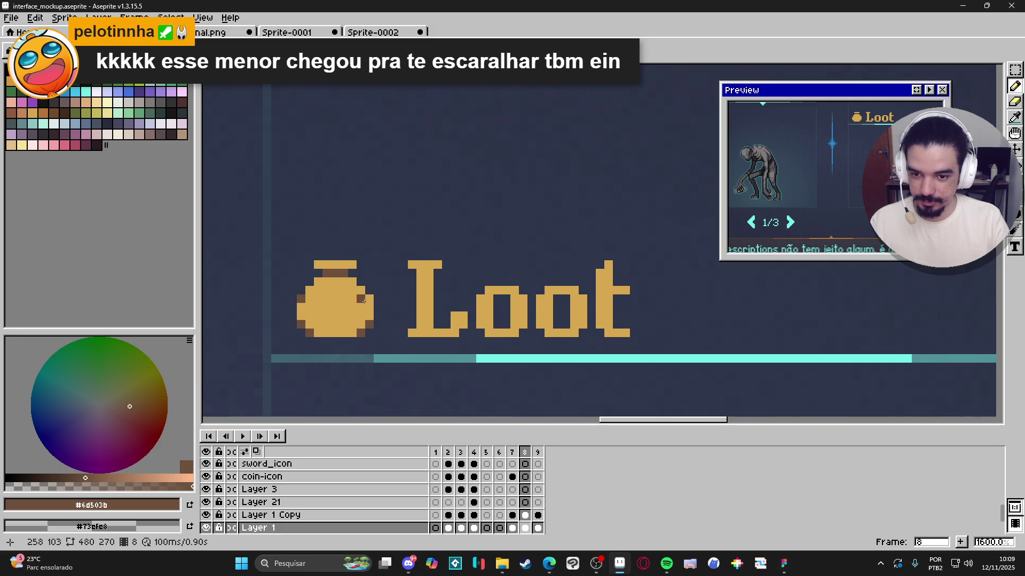
Step: Undo that last pencil stroke on the bag and switch to the Eraser
scroll(315, 281, "down", 5)
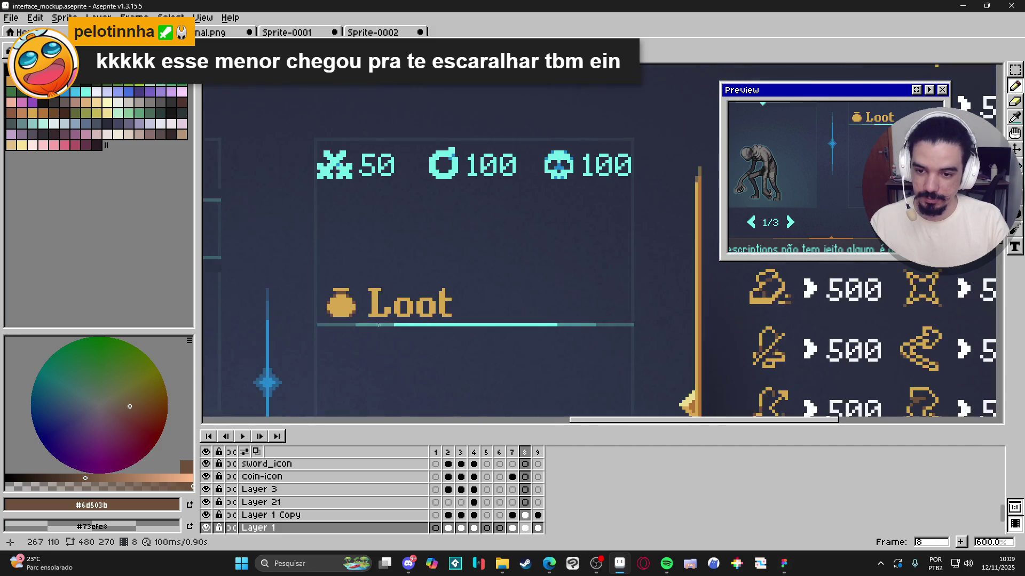
scroll(373, 310, "up", 3)
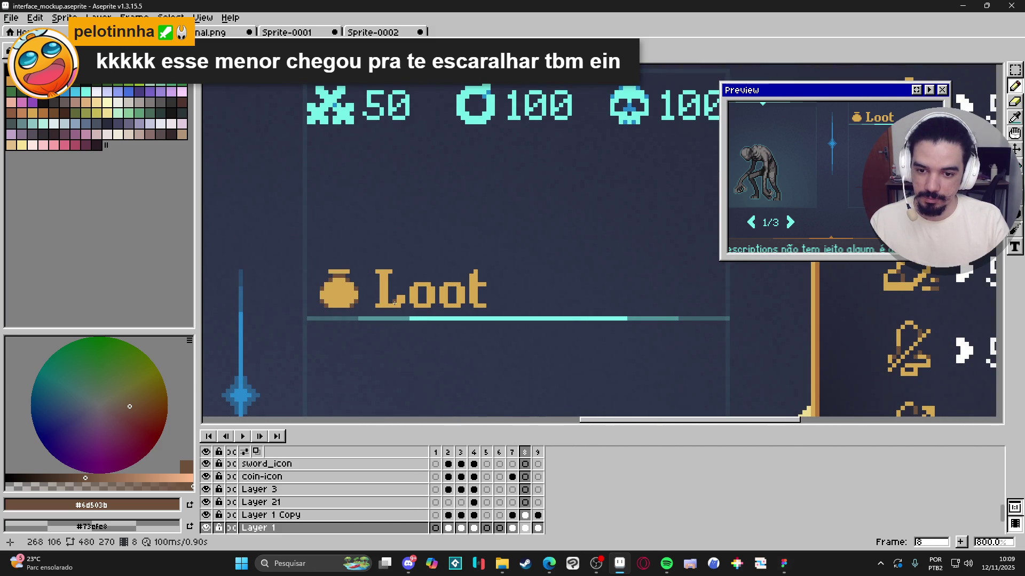
scroll(399, 309, "down", 3)
scroll(389, 319, "down", 2)
scroll(392, 320, "up", 4)
key("ctrl+z")
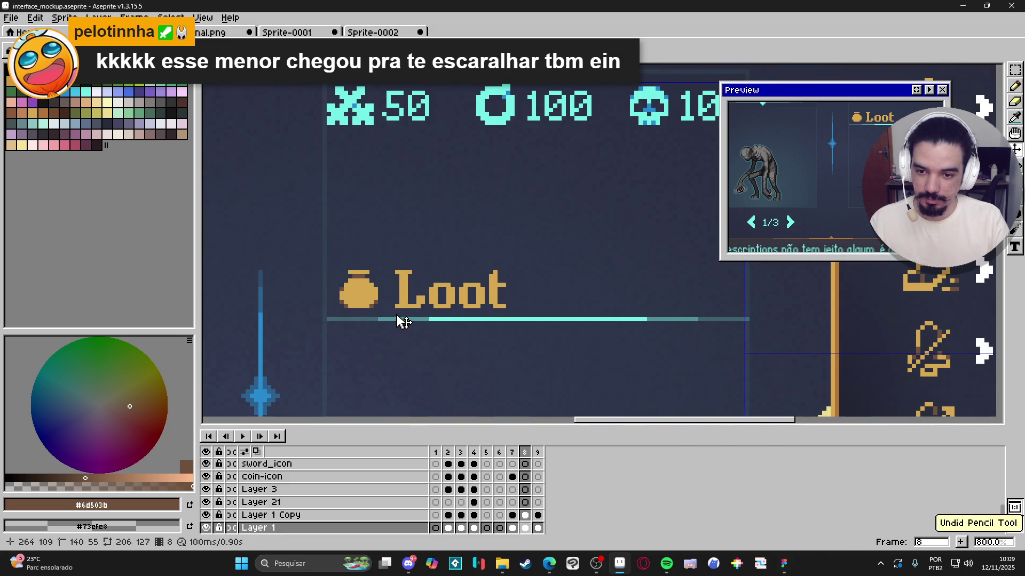
key("e")
scroll(404, 292, "up", 3)
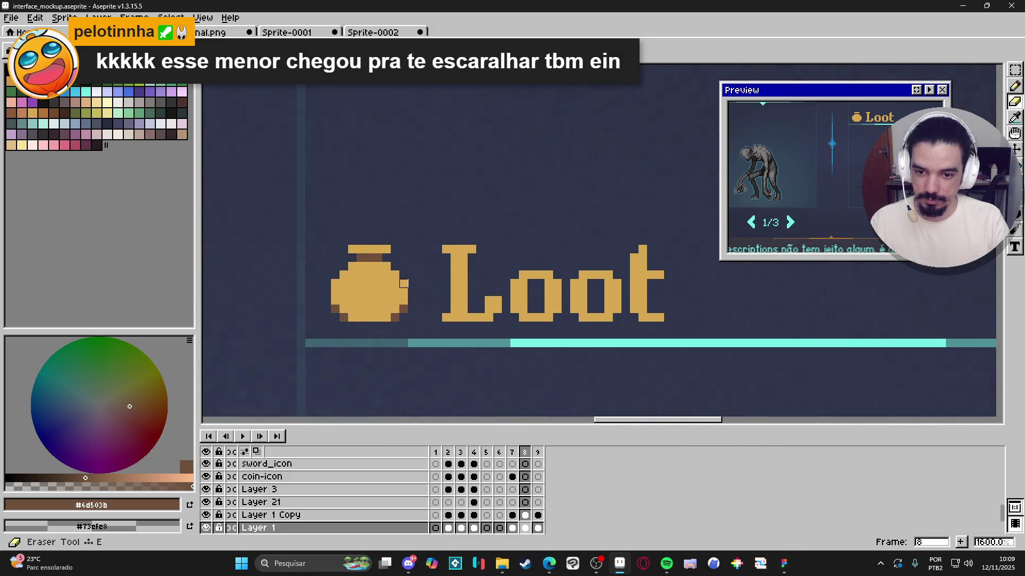
Step: Paint a trial dark shading stroke across the bag icon, then undo it
scroll(335, 283, "down", 4)
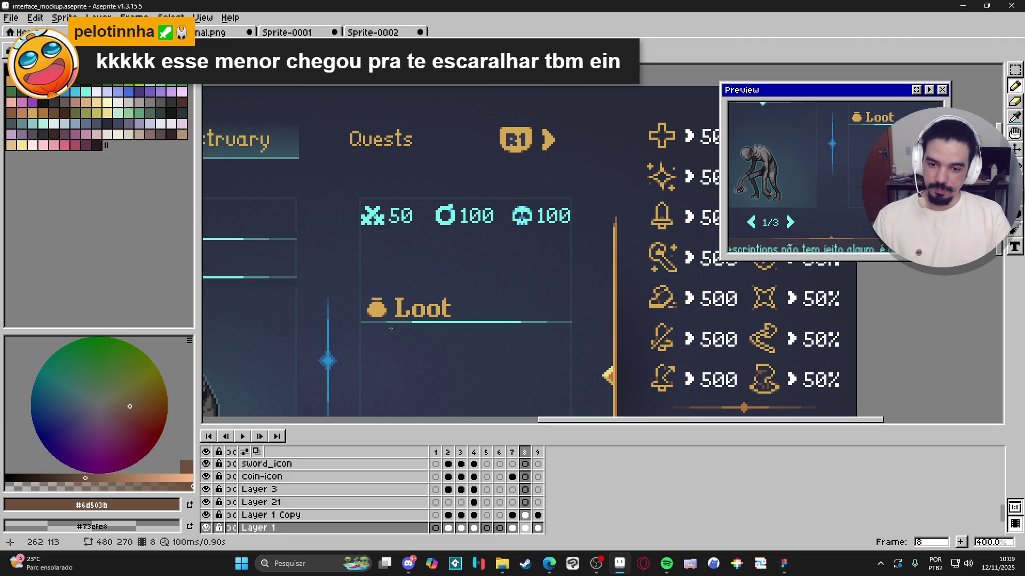
scroll(391, 328, "down", 1)
scroll(407, 334, "up", 2)
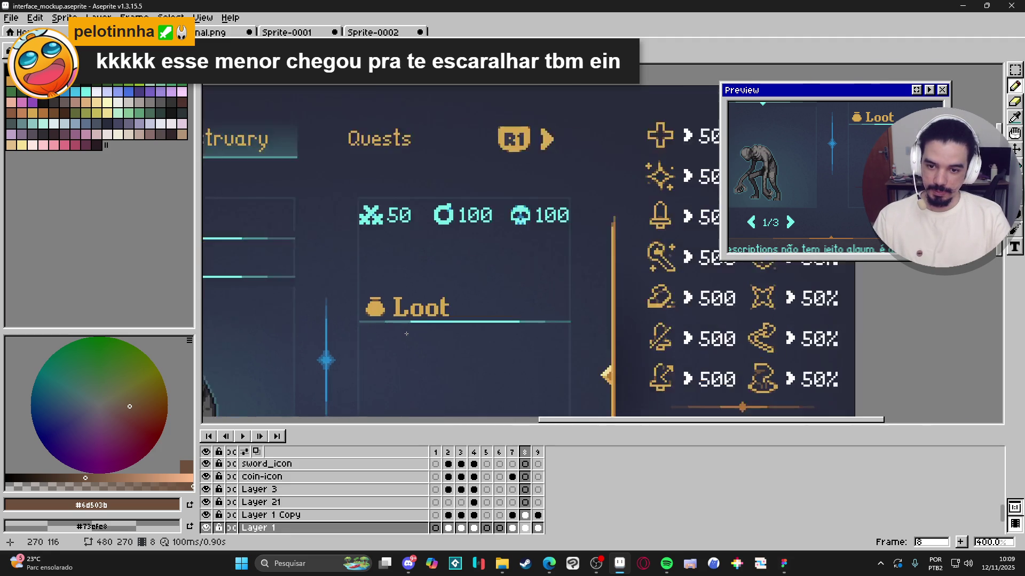
scroll(411, 337, "down", 2)
scroll(405, 329, "down", 2)
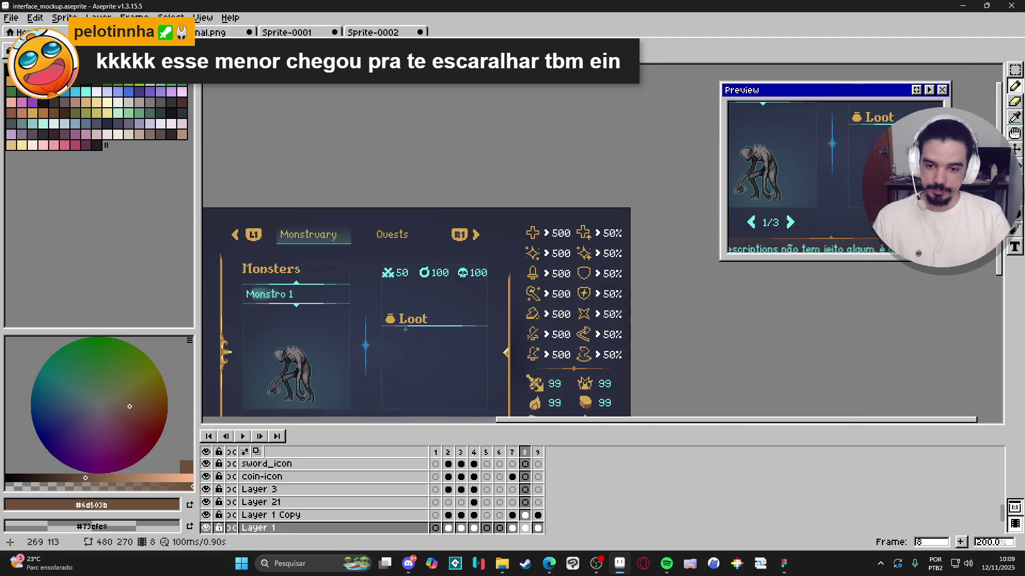
scroll(405, 329, "up", 4)
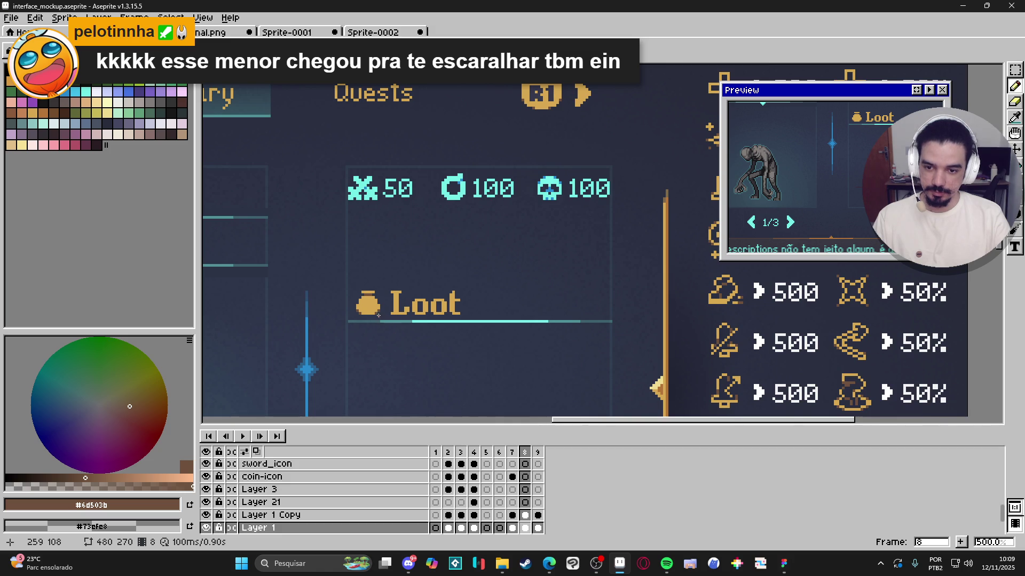
scroll(378, 316, "up", 7)
left_click_drag(311, 309, 362, 270)
scroll(385, 317, "down", 5)
scroll(385, 317, "down", 3)
scroll(376, 313, "up", 5)
key("ctrl+z")
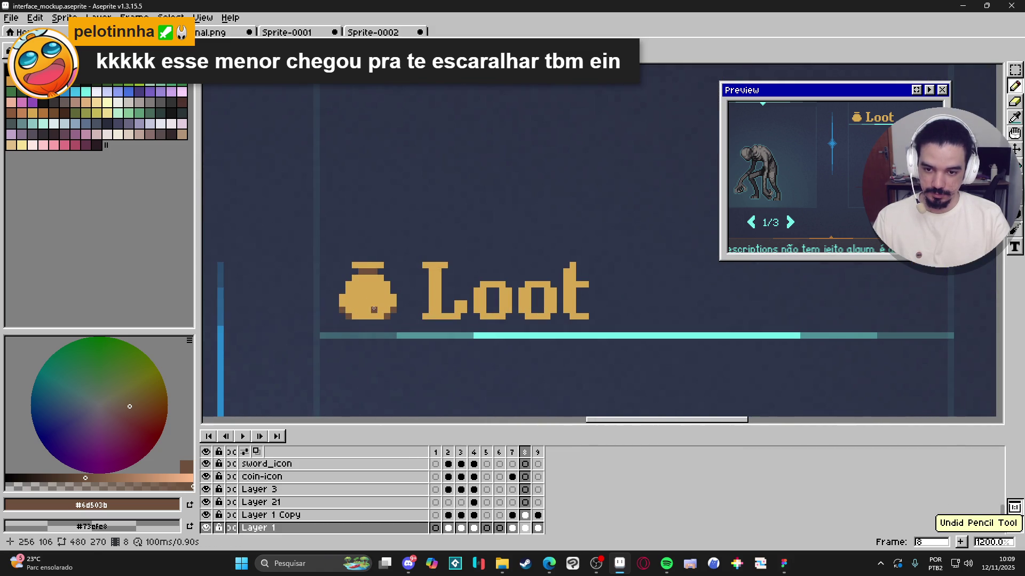
Step: Undo another pencil stroke so the bag returns to plain gold
scroll(329, 332, "down", 3)
scroll(325, 337, "down", 2)
scroll(329, 331, "up", 6)
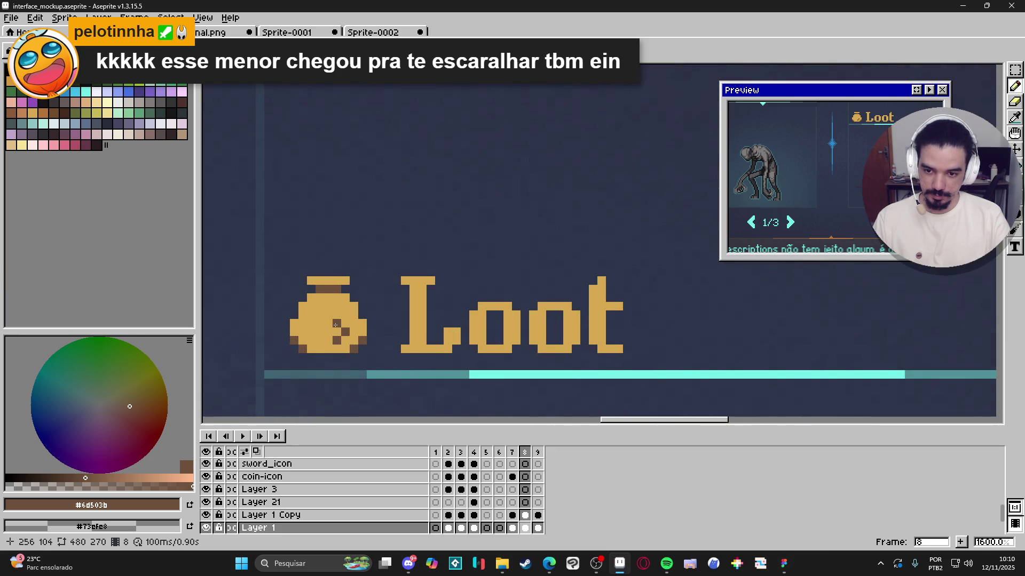
scroll(325, 333, "down", 4)
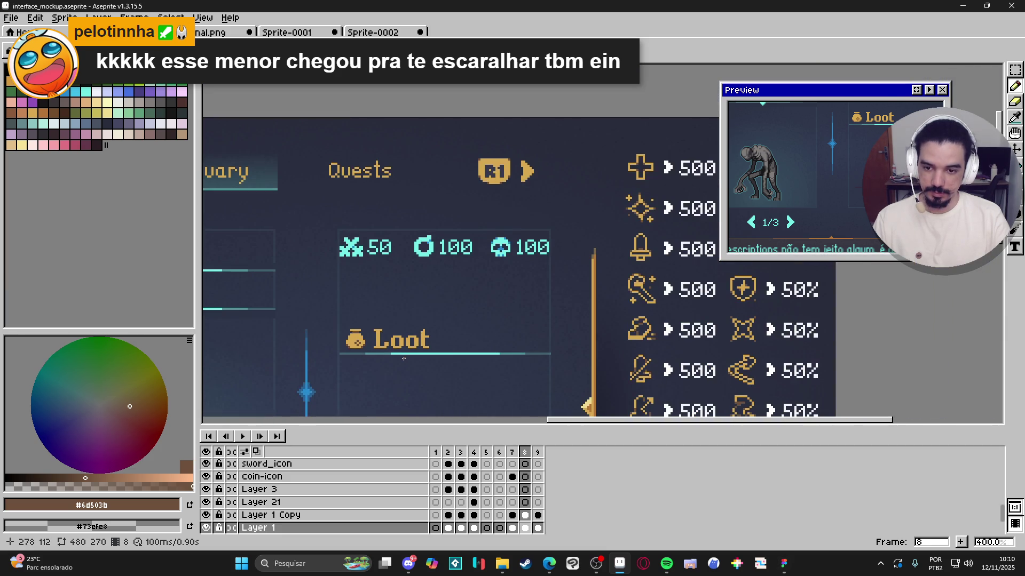
scroll(403, 358, "up", 1)
key("ctrl+z")
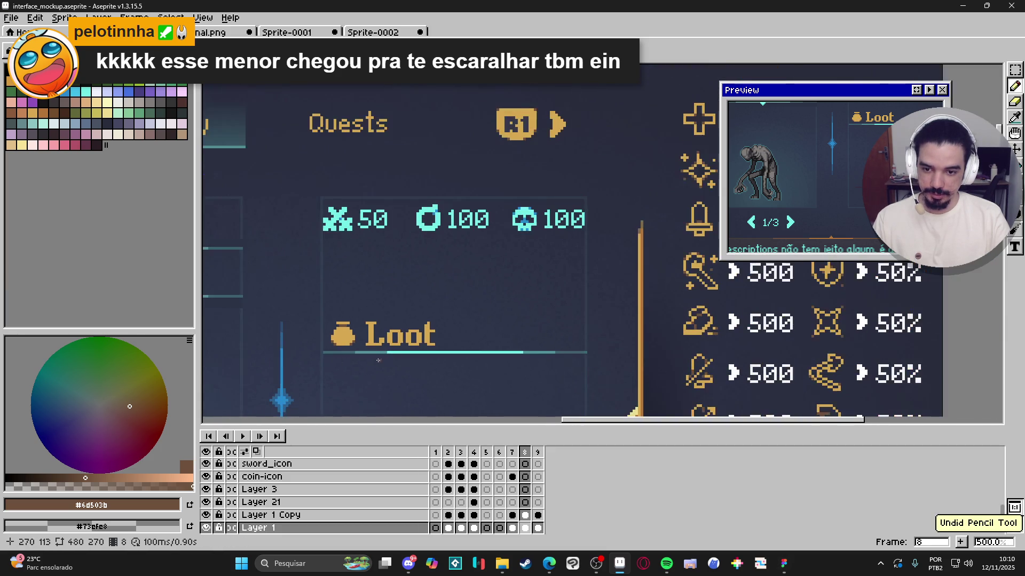
Step: Save interface_mockup.aseprite
scroll(384, 360, "down", 1)
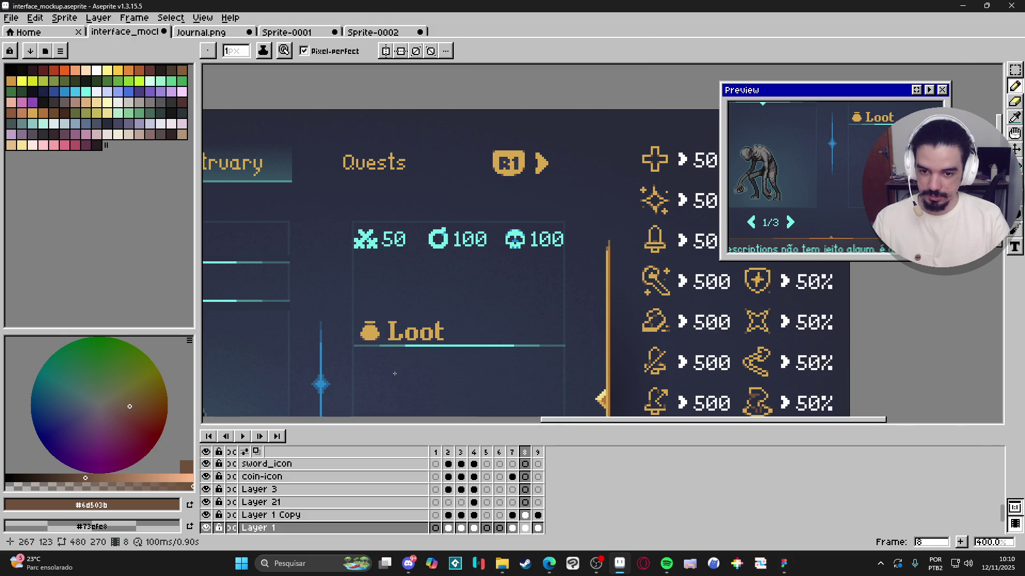
scroll(395, 376, "up", 1)
scroll(390, 358, "down", 1)
scroll(379, 342, "down", 1)
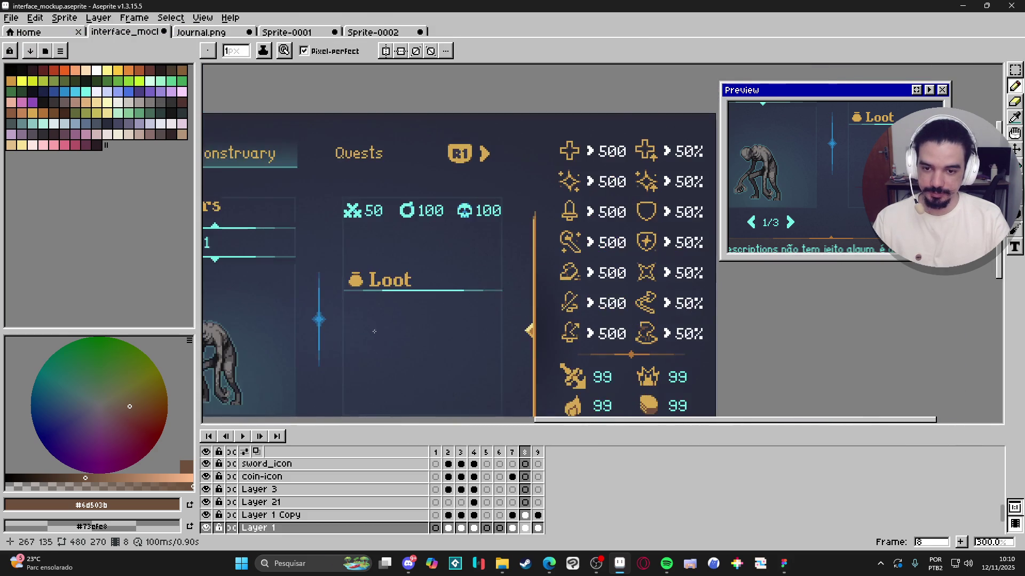
scroll(377, 333, "down", 1)
scroll(369, 323, "up", 8)
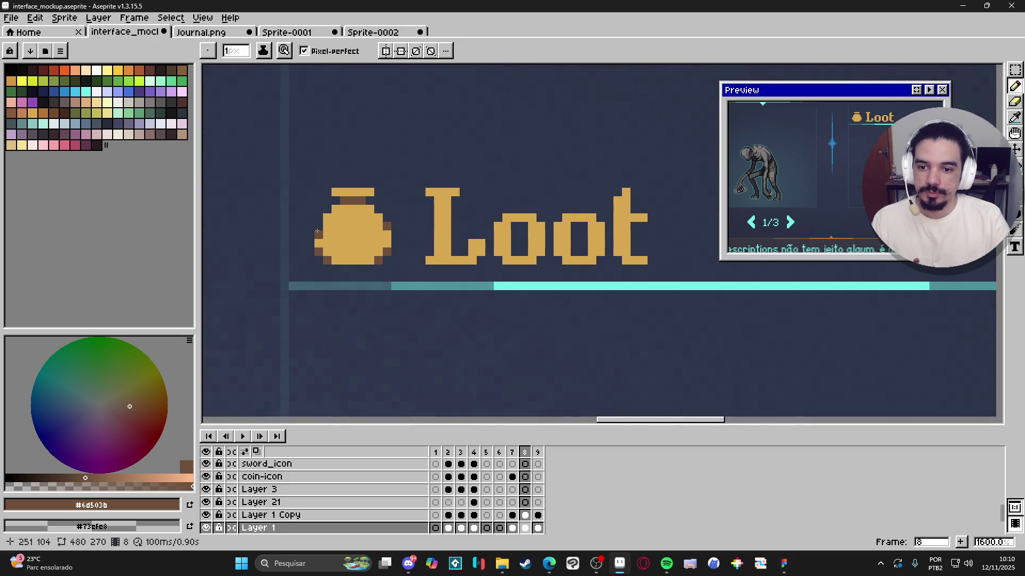
scroll(316, 224, "down", 6)
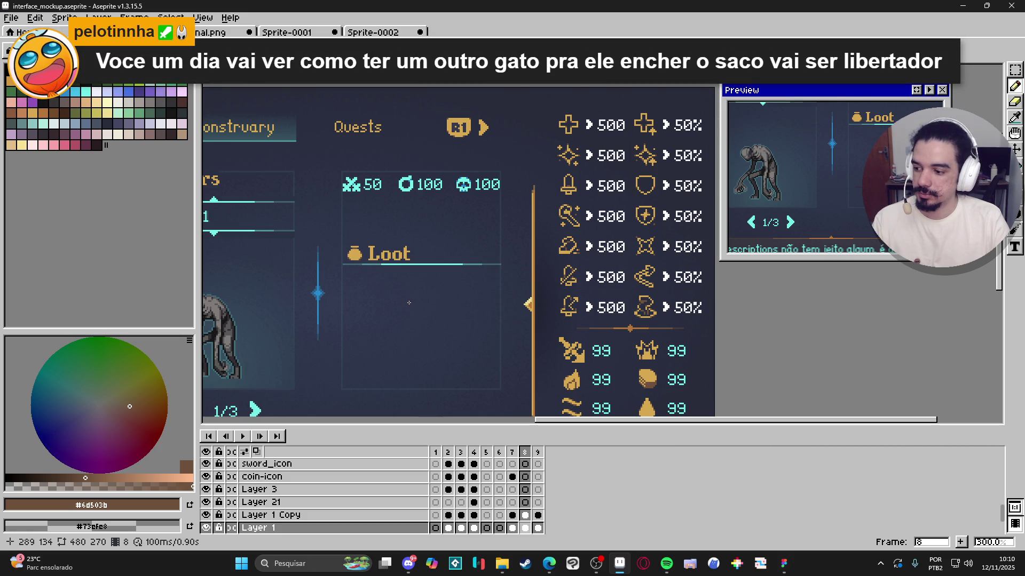
scroll(389, 316, "down", 1)
key("ctrl+s")
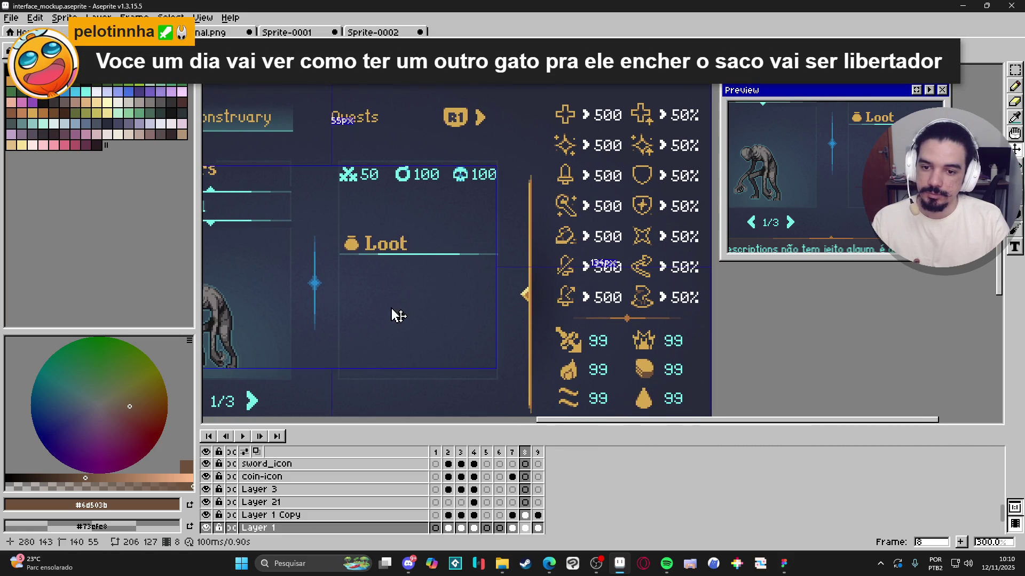
left_click_drag(370, 256, 395, 239)
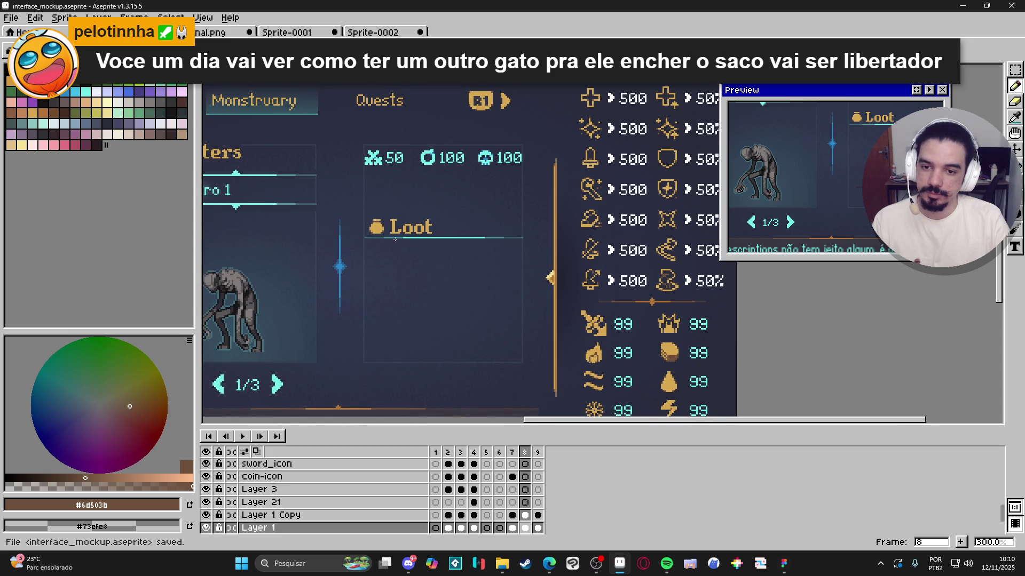
Step: Select the loot icon and Loot label and move them up in the panel
scroll(395, 239, "up", 3)
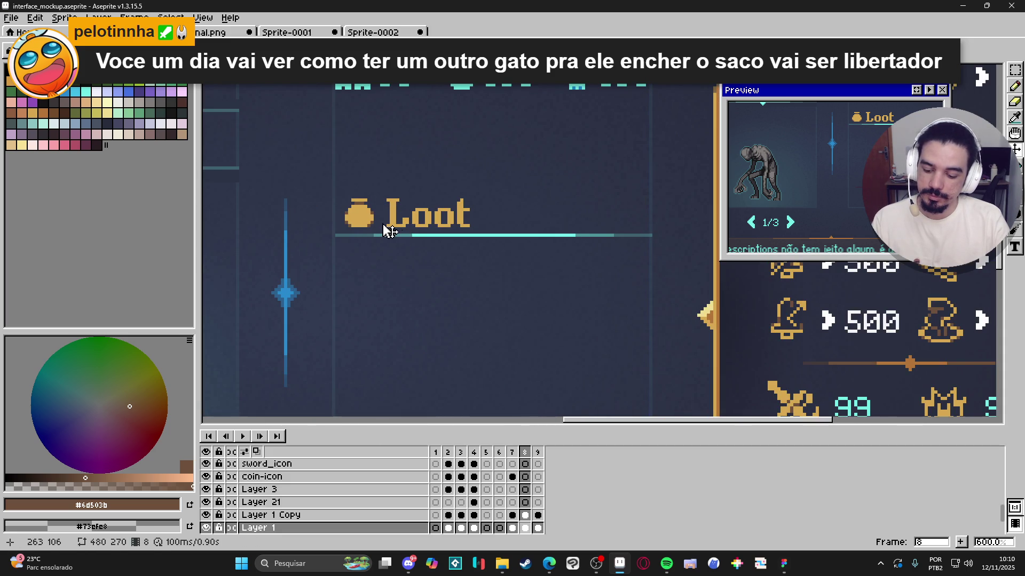
mouse_move(333, 235)
left_mouse_down()
mouse_move(618, 165)
mouse_move(652, 178)
mouse_move(650, 192)
left_mouse_up()
scroll(652, 201, "down", 1)
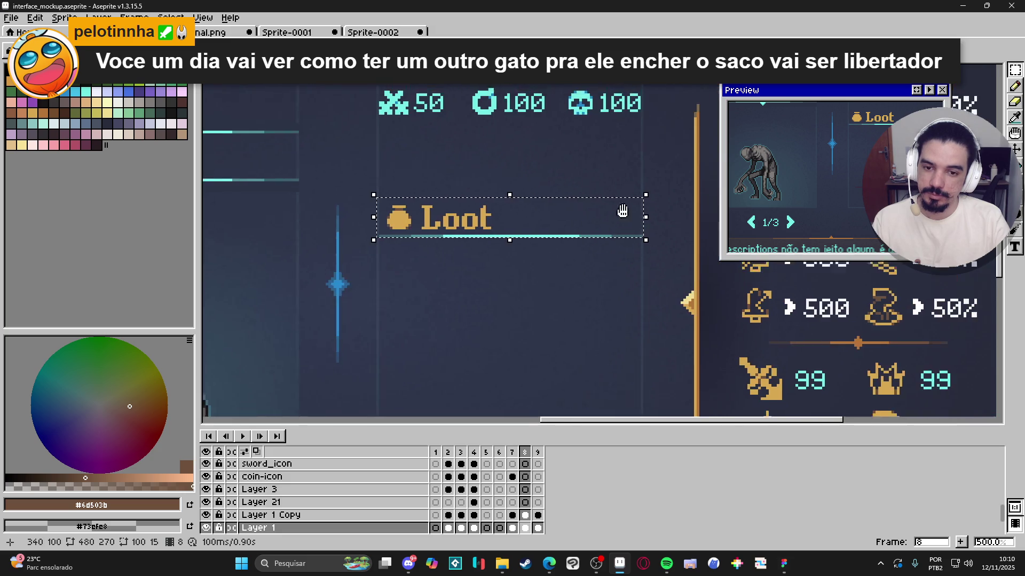
mouse_move(431, 276)
left_mouse_down()
mouse_move(433, 228)
mouse_move(430, 244)
left_mouse_up()
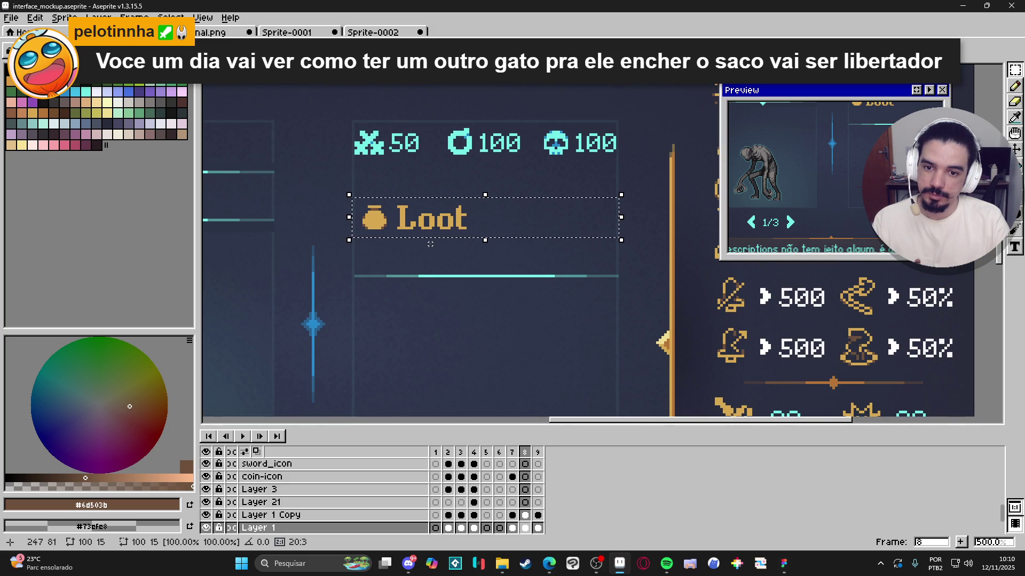
key("ctrl+d")
Step: On Layer 1 Copy, move the cyan underline bar directly beneath the Loot label
left_click(456, 282, "ctrl")
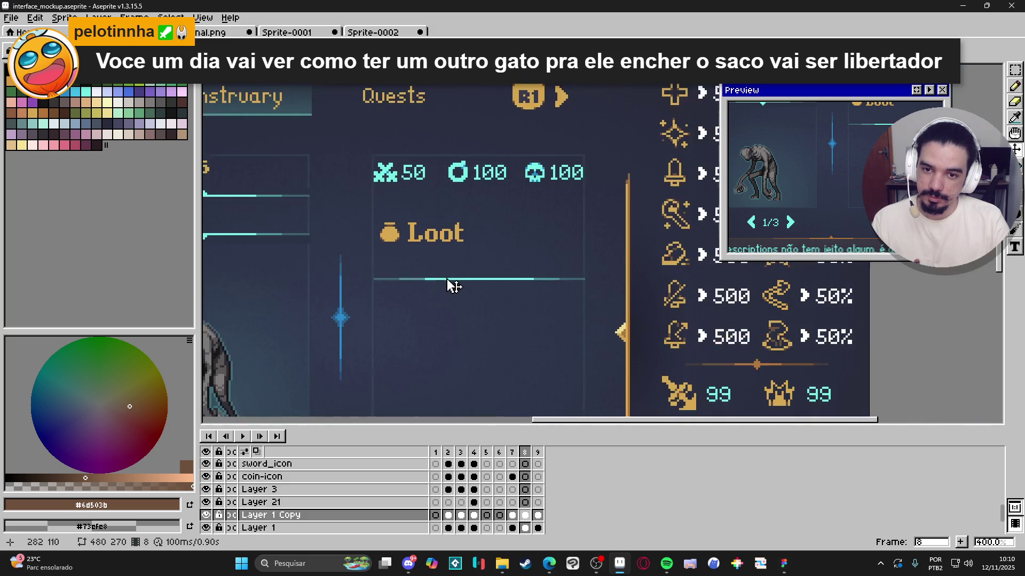
scroll(454, 285, "down", 1)
scroll(363, 279, "up", 1)
scroll(377, 279, "down", 1)
left_click_drag(377, 278, 585, 267)
scroll(513, 280, "up", 1)
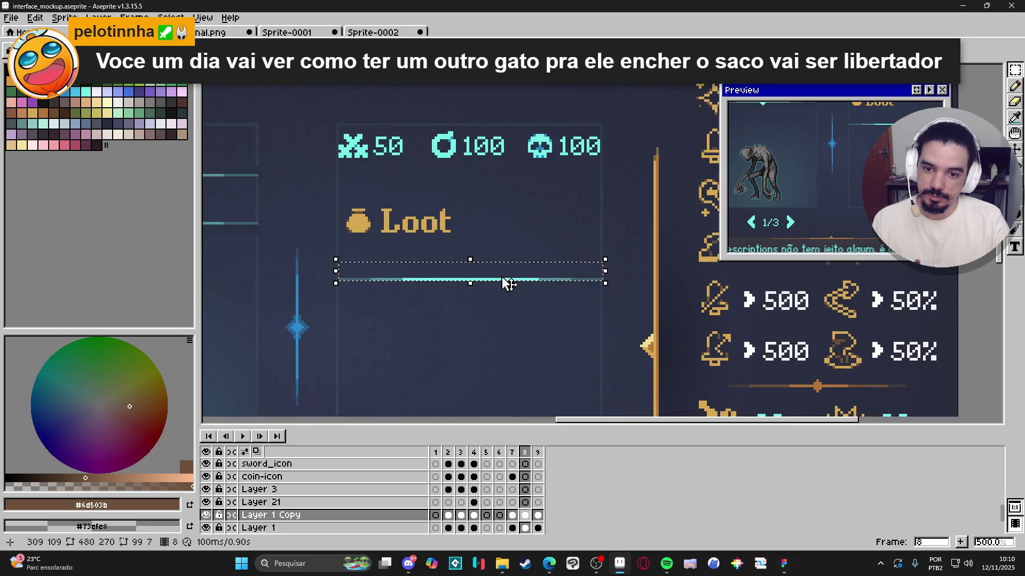
scroll(498, 262, "left", 2)
mouse_move(513, 270)
left_mouse_down()
mouse_move(368, 327)
mouse_move(408, 325)
mouse_move(411, 296)
left_mouse_up()
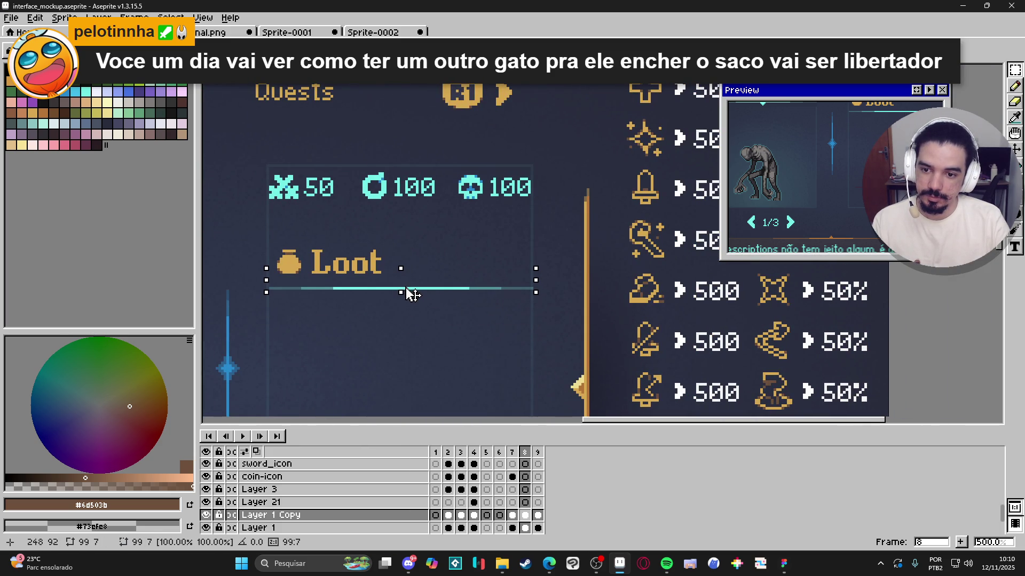
key("ctrl+d")
scroll(411, 294, "down", 3)
scroll(412, 276, "up", 2)
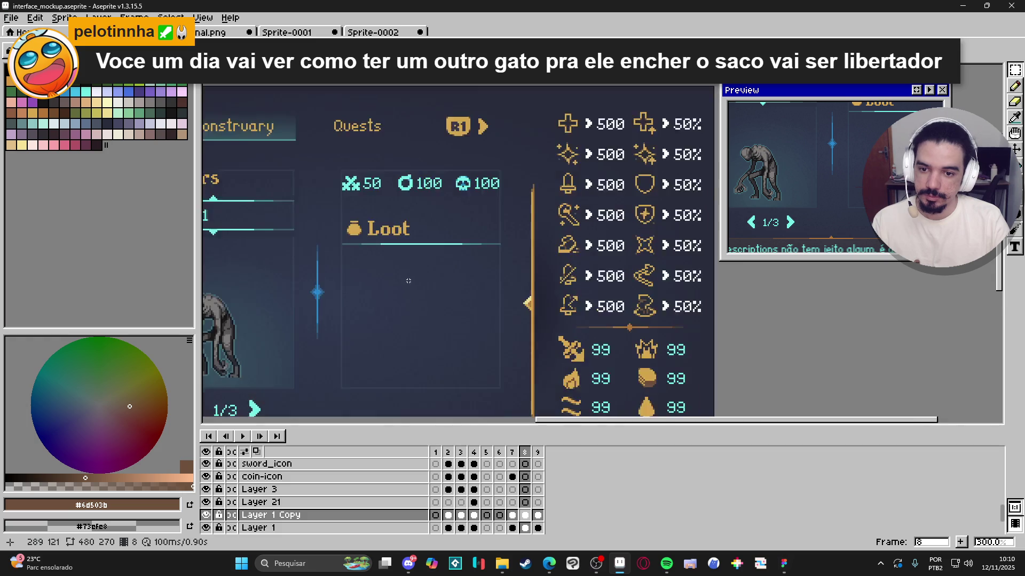
scroll(427, 264, "down", 2)
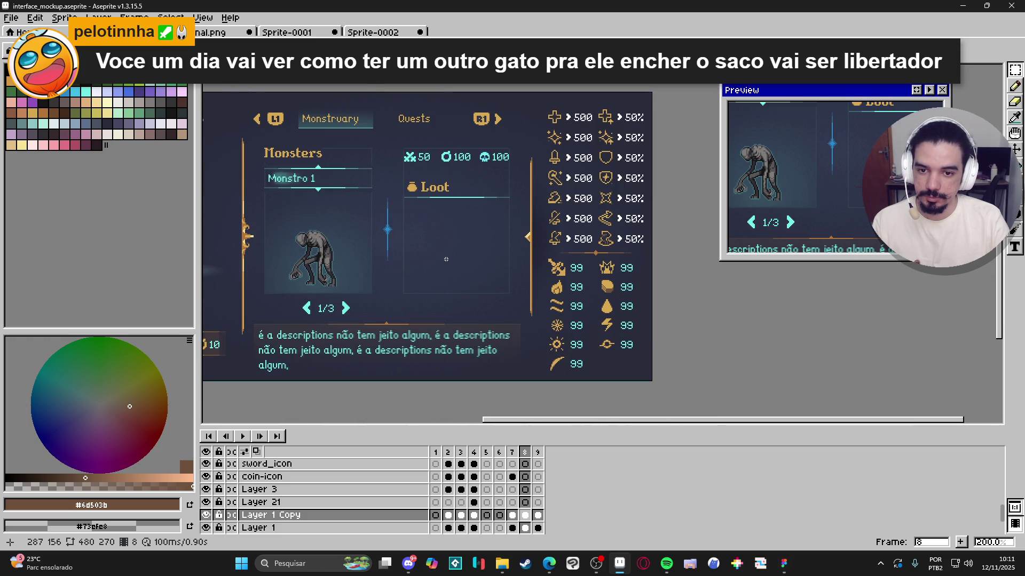
mouse_move(446, 259)
left_mouse_down()
mouse_move(480, 277)
mouse_move(479, 294)
left_mouse_up()
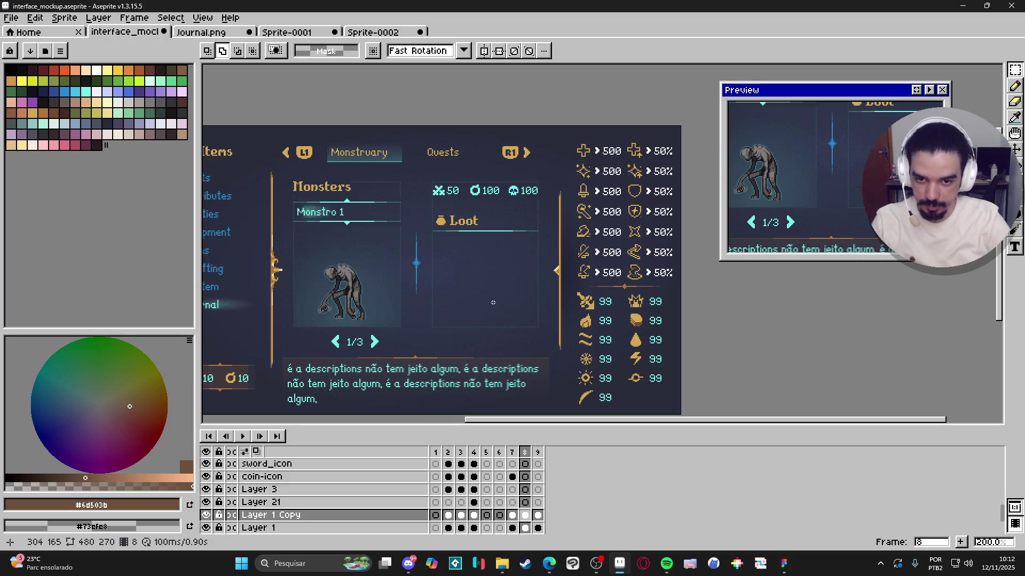
Step: Save the journal interface mockup file in Aseprite
scroll(493, 302, "up", 1)
scroll(418, 235, "down", 2)
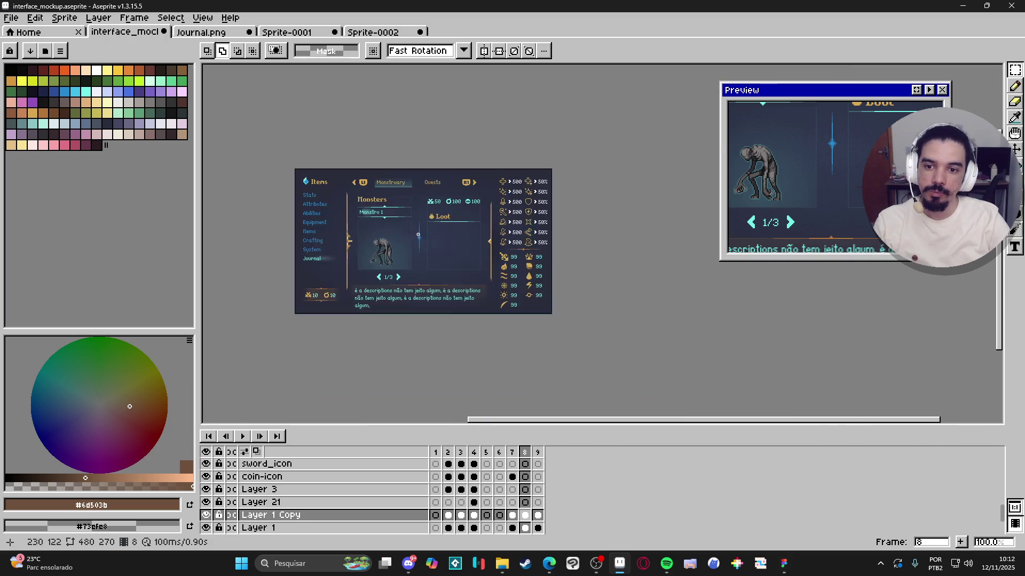
scroll(418, 235, "up", 1)
key("ctrl+s")
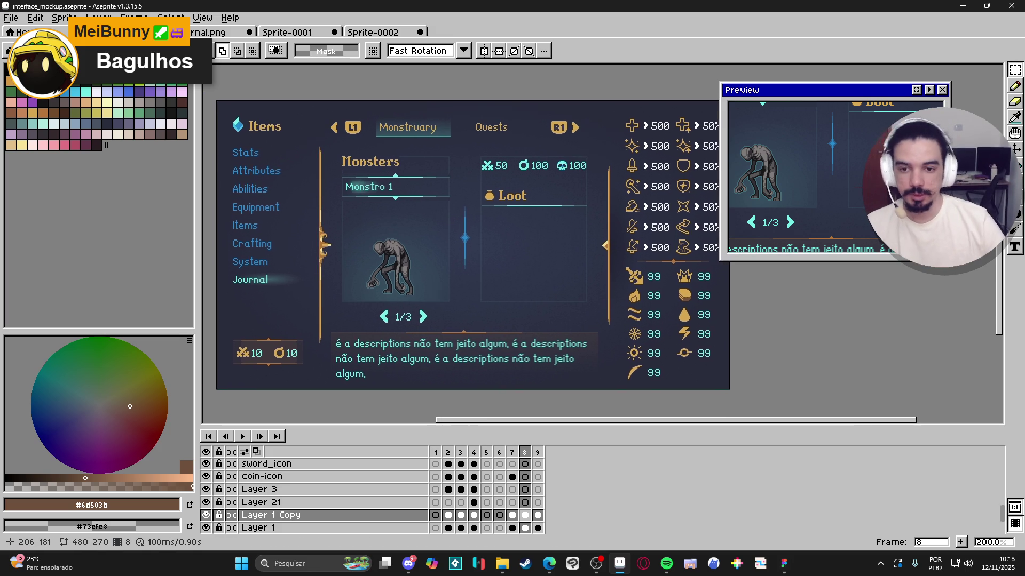
Step: Zoom out to view the whole journal interface, minimize Aseprite and bring Figma forward
scroll(426, 212, "up", 3)
scroll(425, 212, "down", 2)
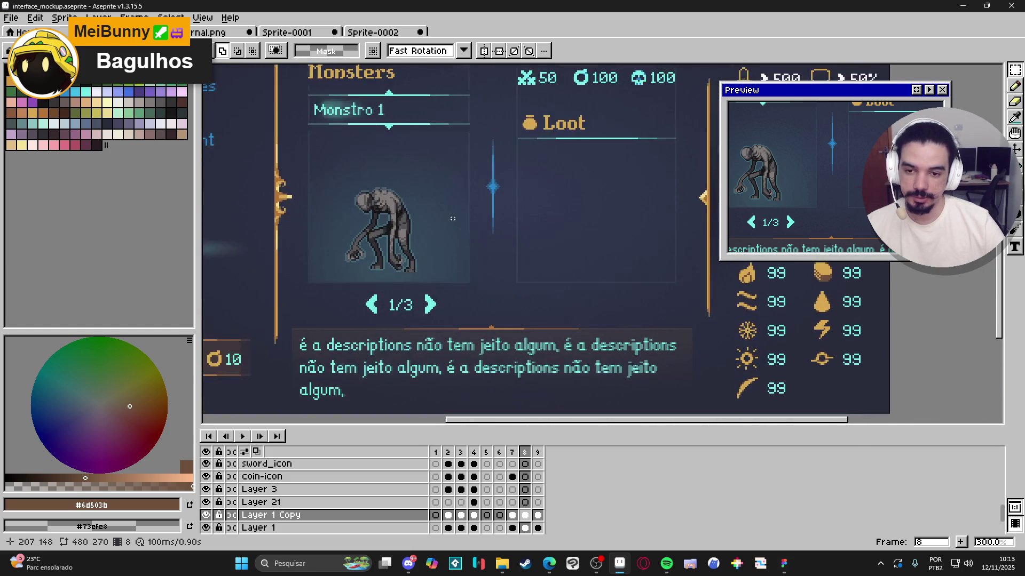
scroll(426, 221, "down", 1)
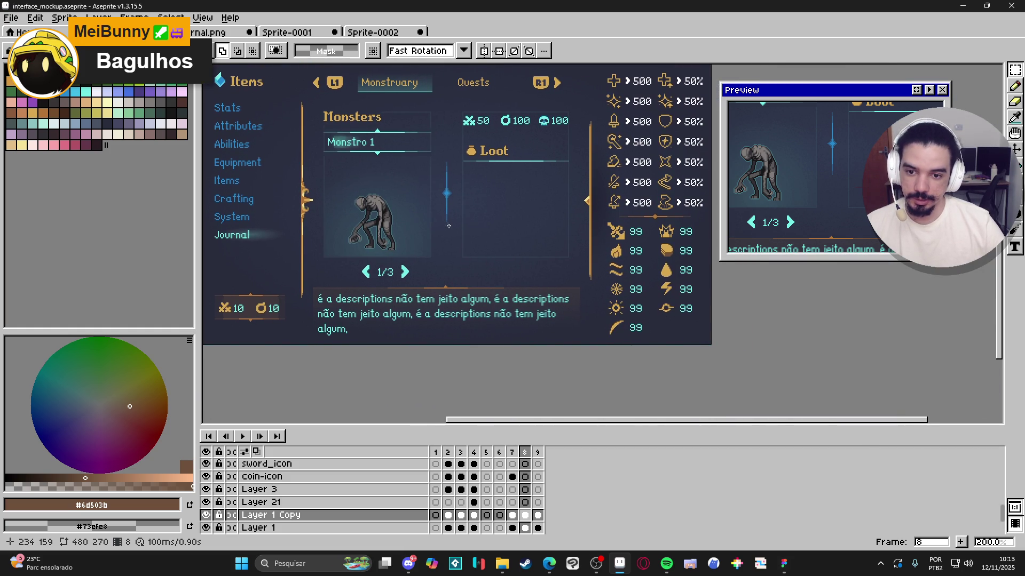
scroll(408, 227, "up", 1)
scroll(405, 228, "down", 1)
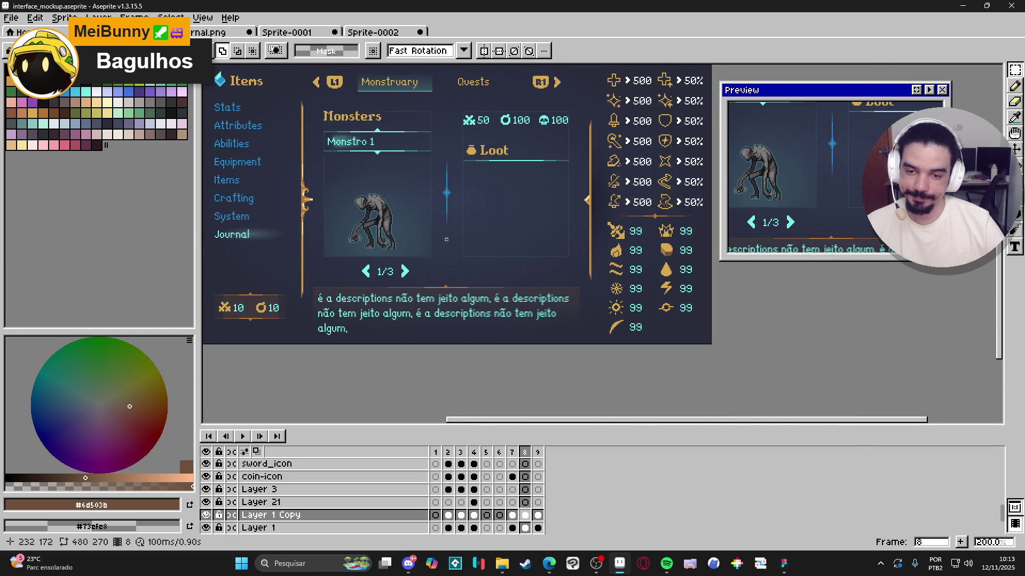
scroll(452, 273, "up", 1)
scroll(452, 272, "down", 1)
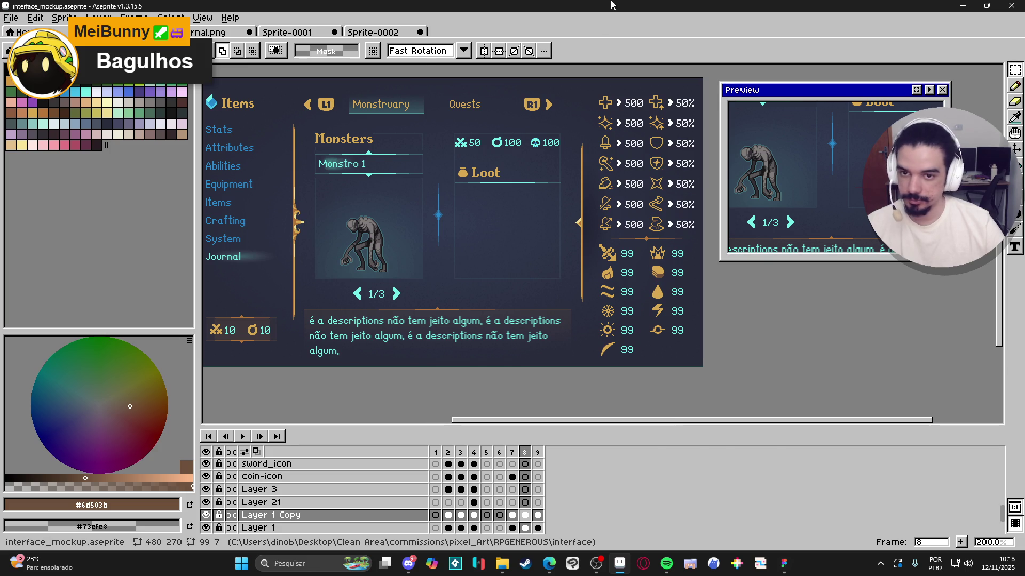
left_click(964, 6)
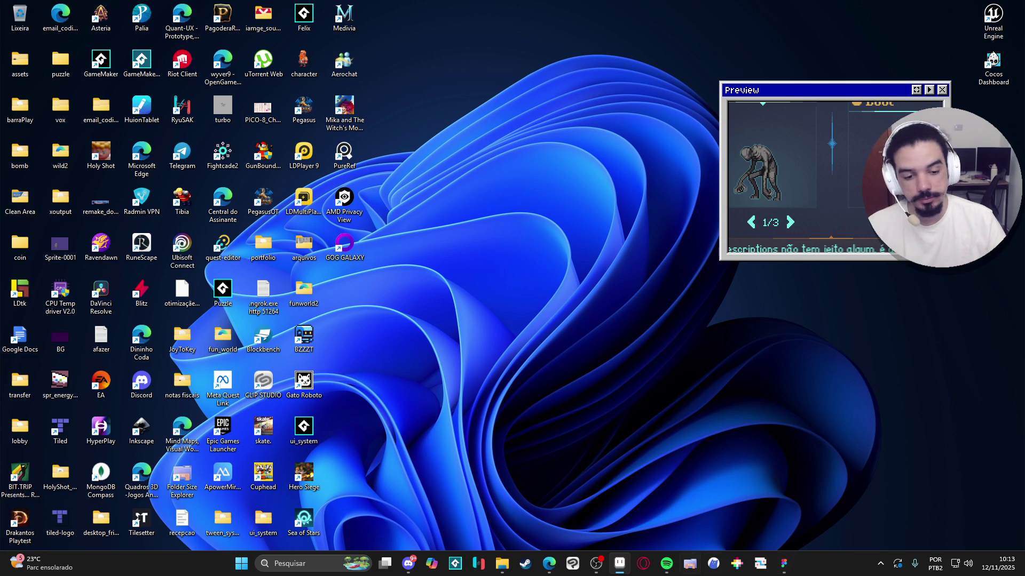
left_click(784, 563)
Step: Try making the Monsters items list hug its contents, then undo the height change
scroll(612, 413, "down", 10)
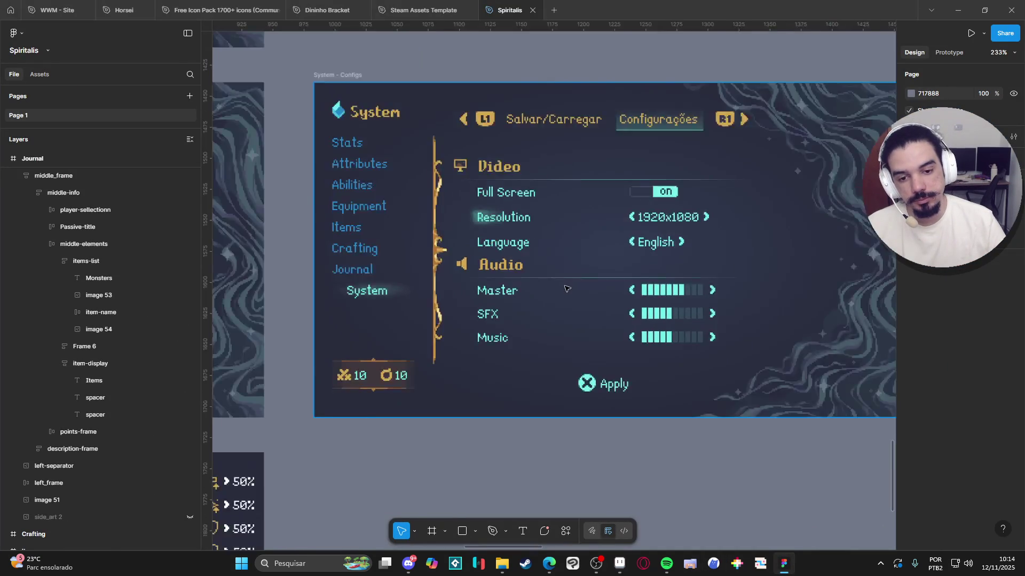
scroll(421, 257, "up", 5)
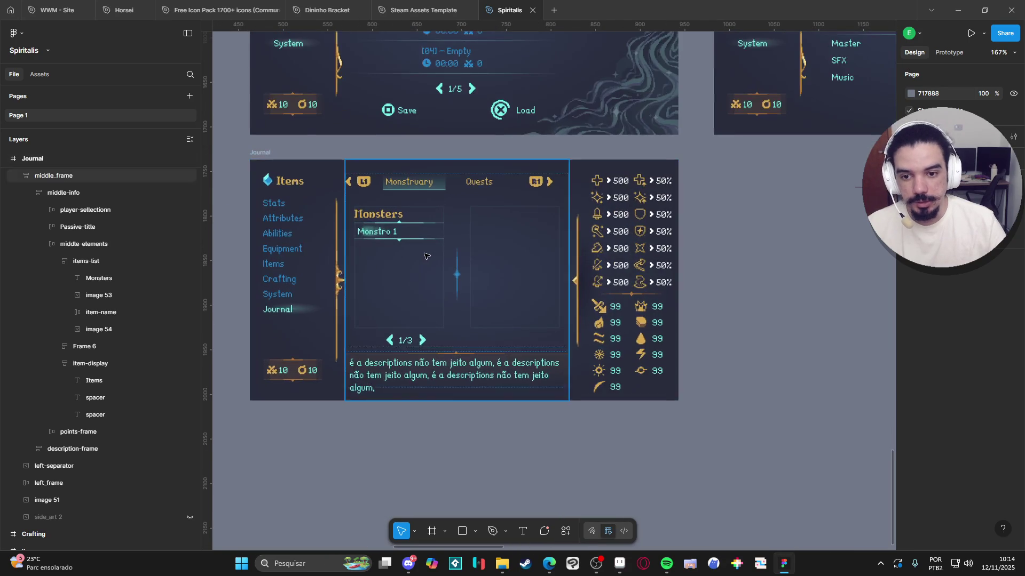
scroll(408, 325, "down", 1)
left_click(389, 321, "ctrl")
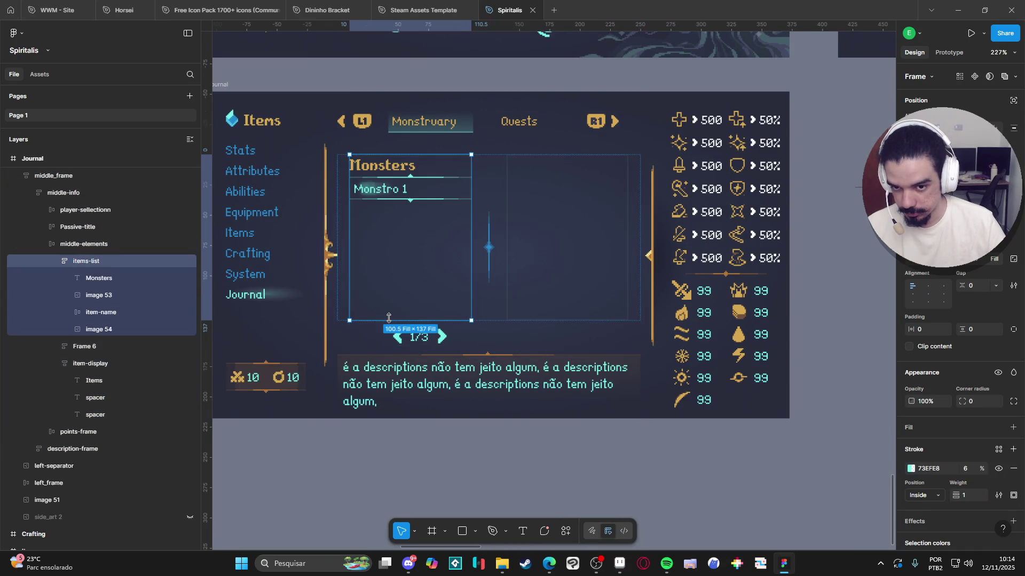
double_click(389, 318)
key("ctrl+z")
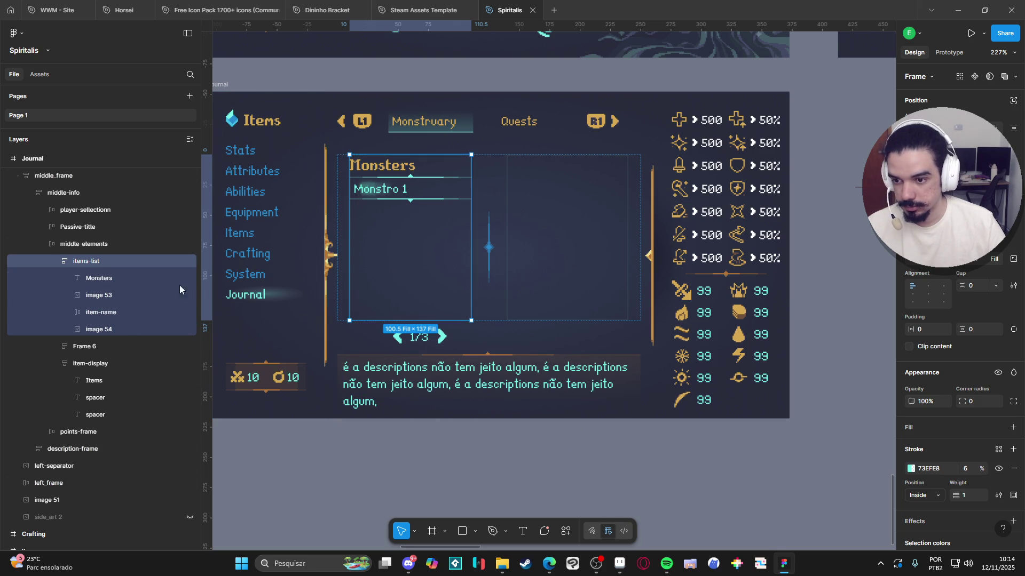
Step: Set the width of the Monstro 1 item-name row and its Group 10 to Fill container
left_click(89, 279)
left_click(114, 297)
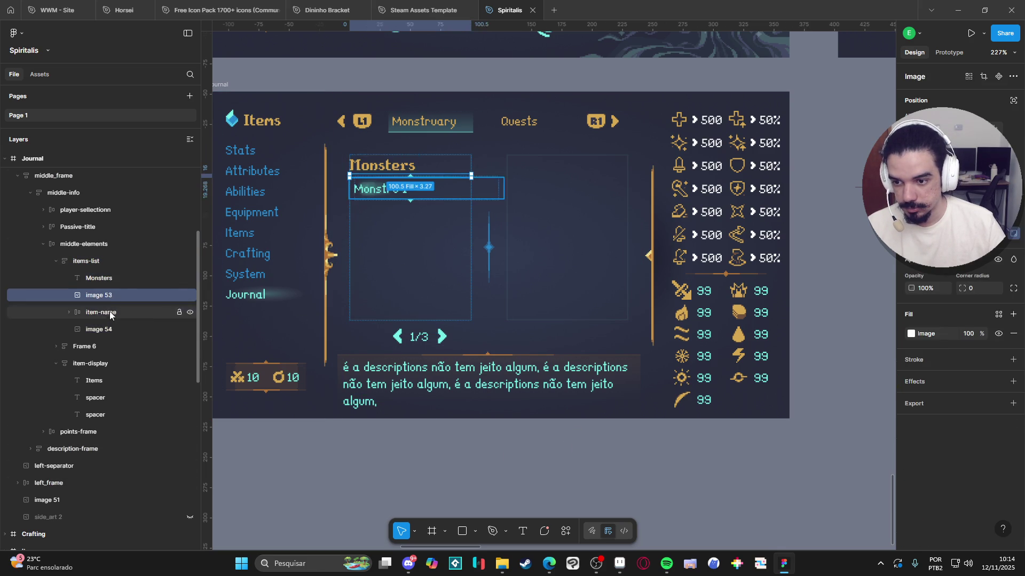
left_click(110, 316)
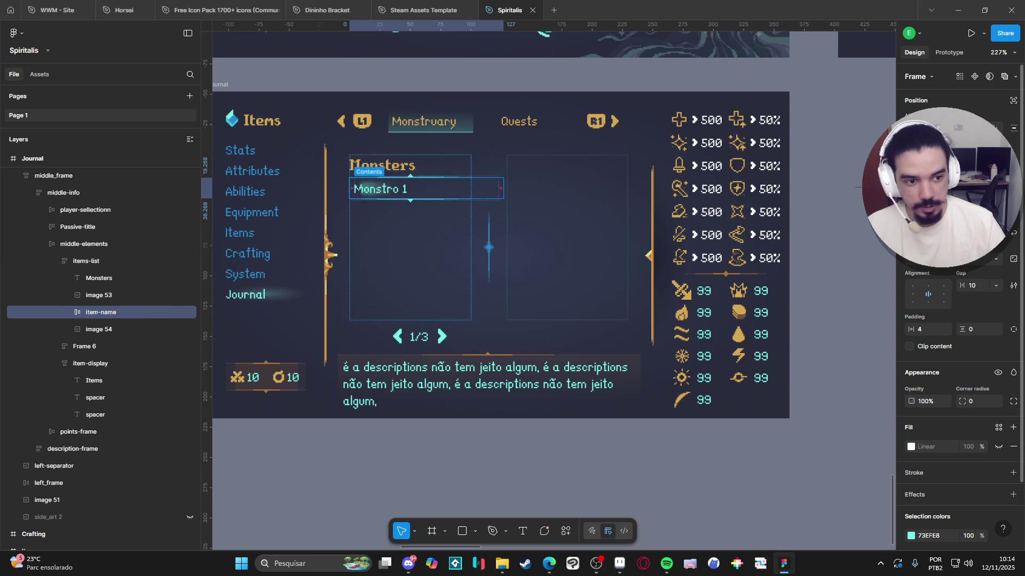
left_click(945, 258)
left_click(910, 272)
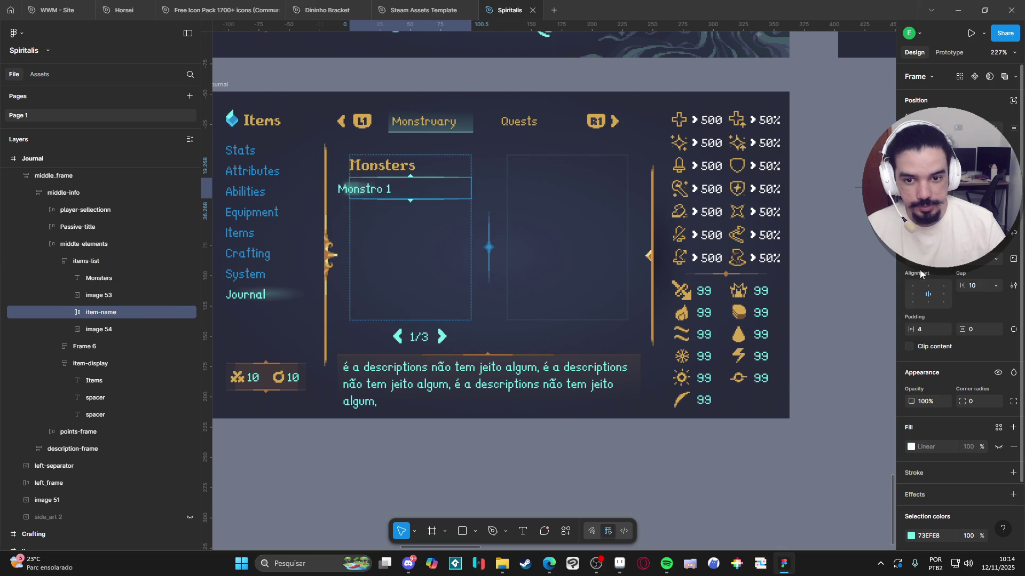
double_click(341, 193)
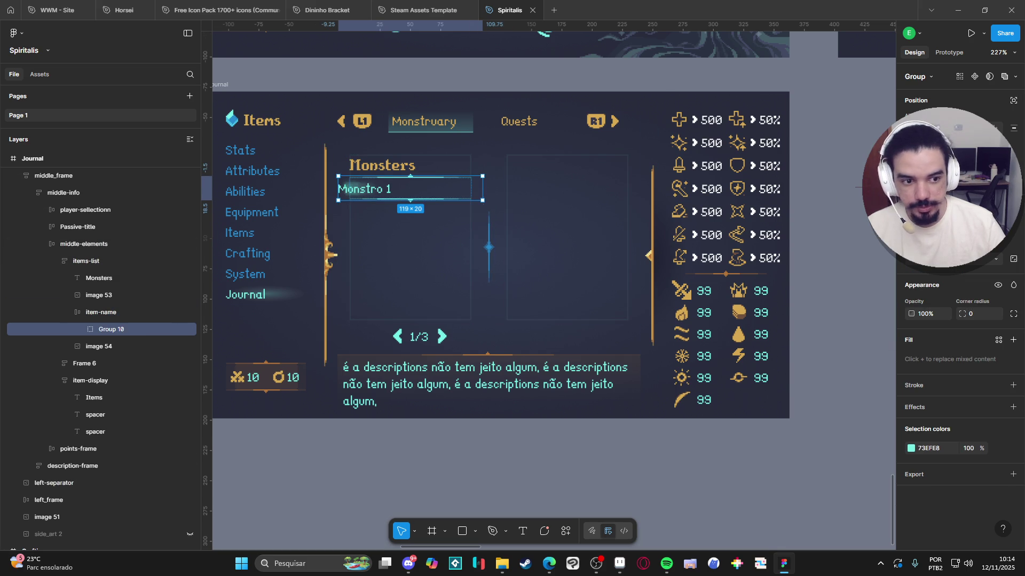
left_click(945, 259)
left_click(910, 265)
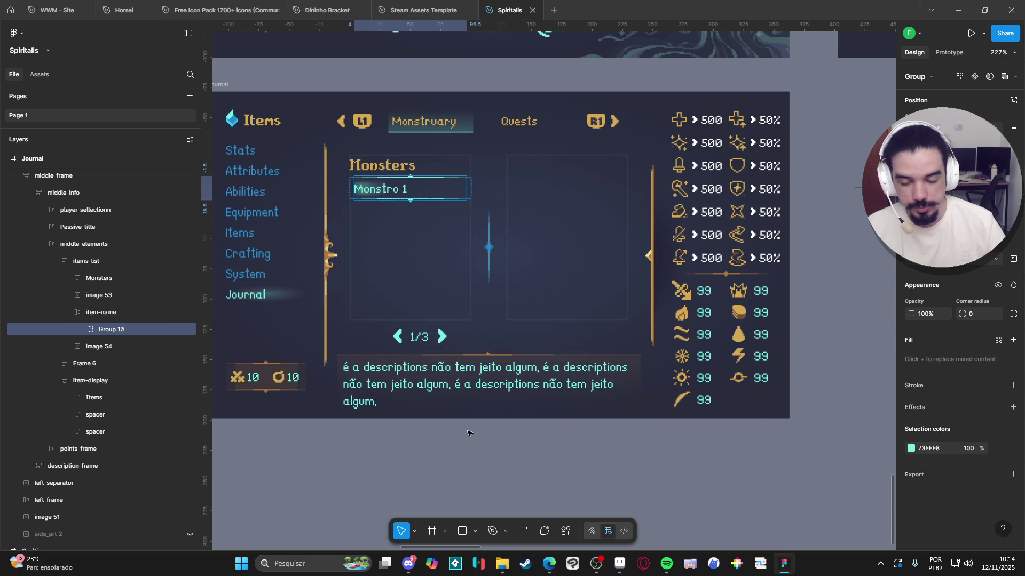
left_click(395, 464)
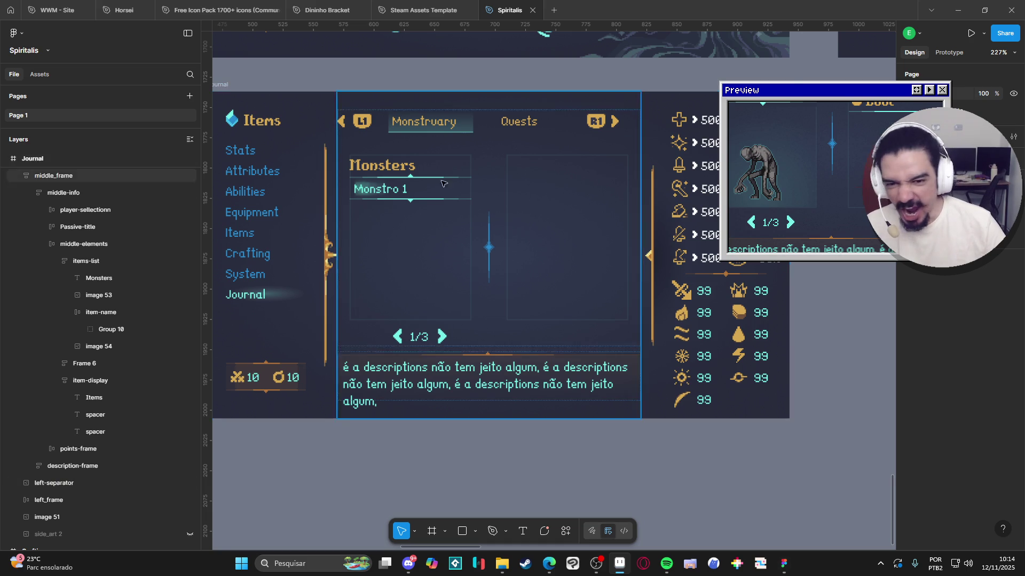
Step: Duplicate the divider under the Monsters title and delete the old divider image 53
scroll(415, 240, "up", 2)
scroll(415, 239, "up", 5)
left_click(415, 240)
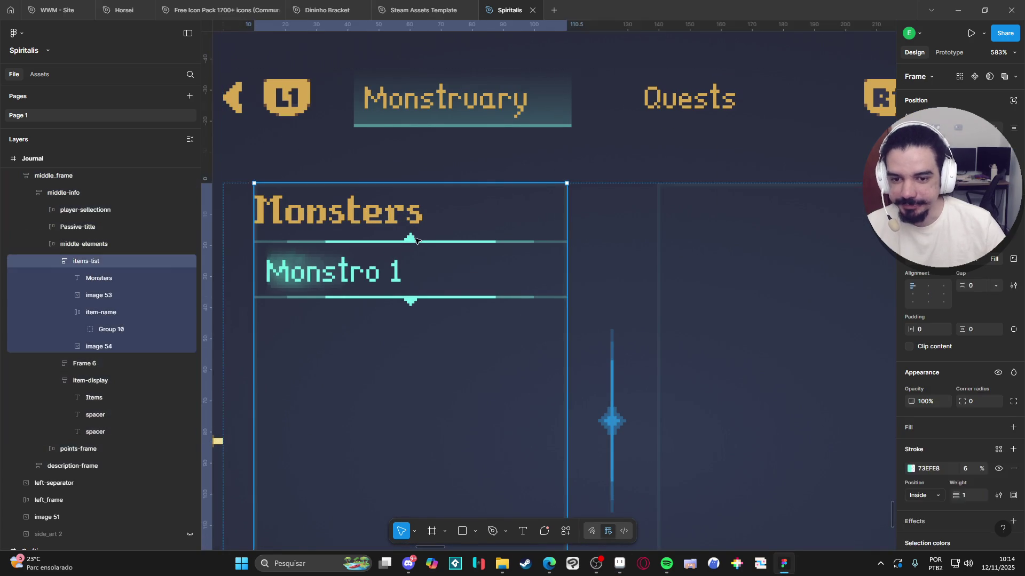
double_click(415, 240)
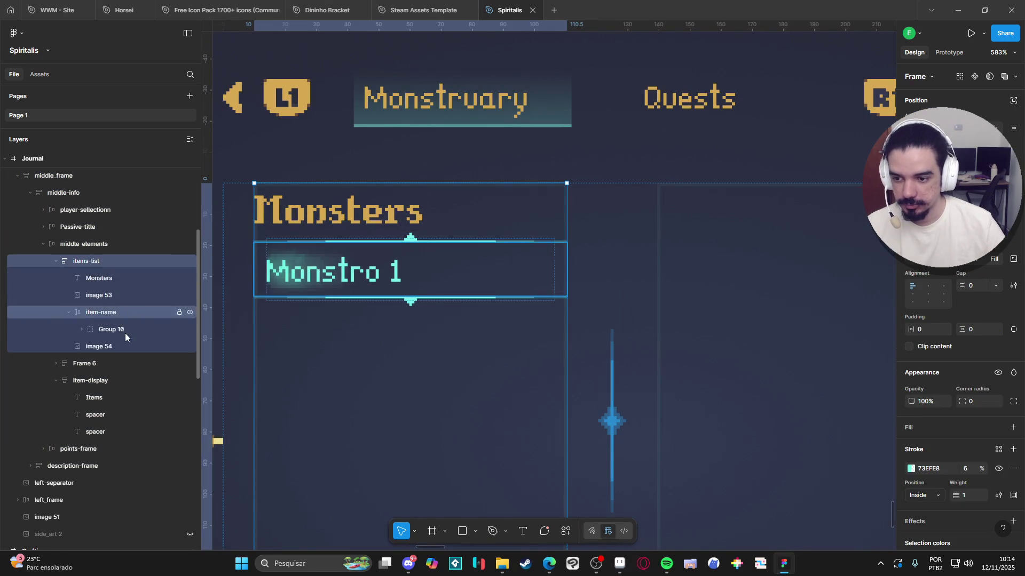
left_click(113, 347)
key("ctrl+d")
left_click_drag(113, 365, 115, 291)
left_click(107, 312)
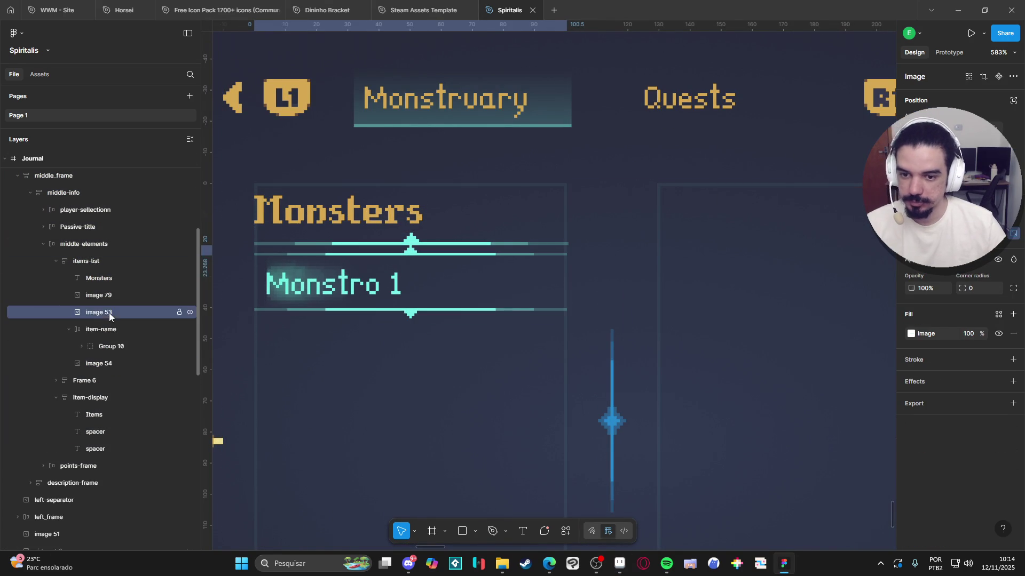
key("Delete")
Step: Duplicate divider image 79 and move the copy below the Monstro 1 row in Layers
left_click(128, 295)
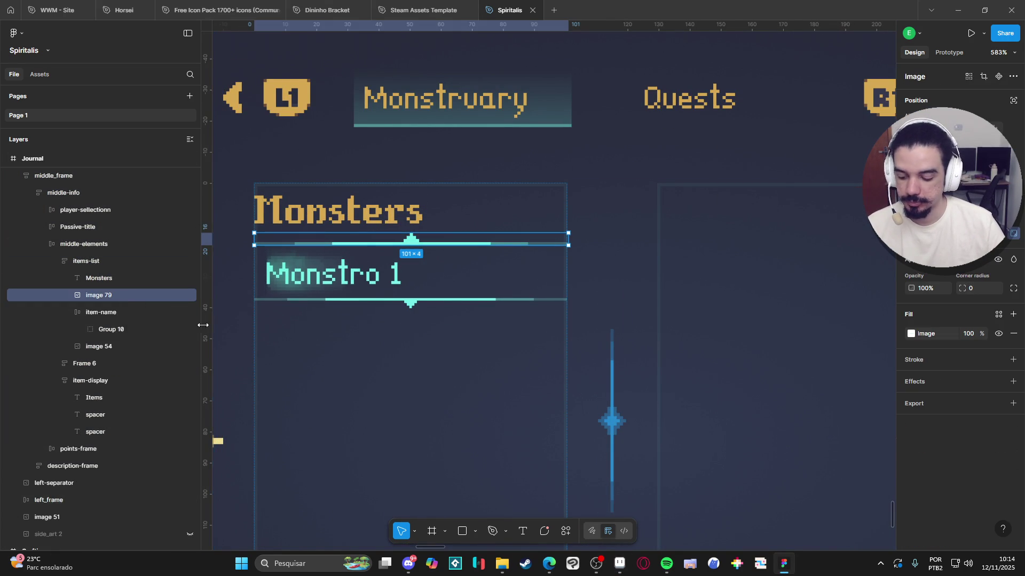
key("shift+d")
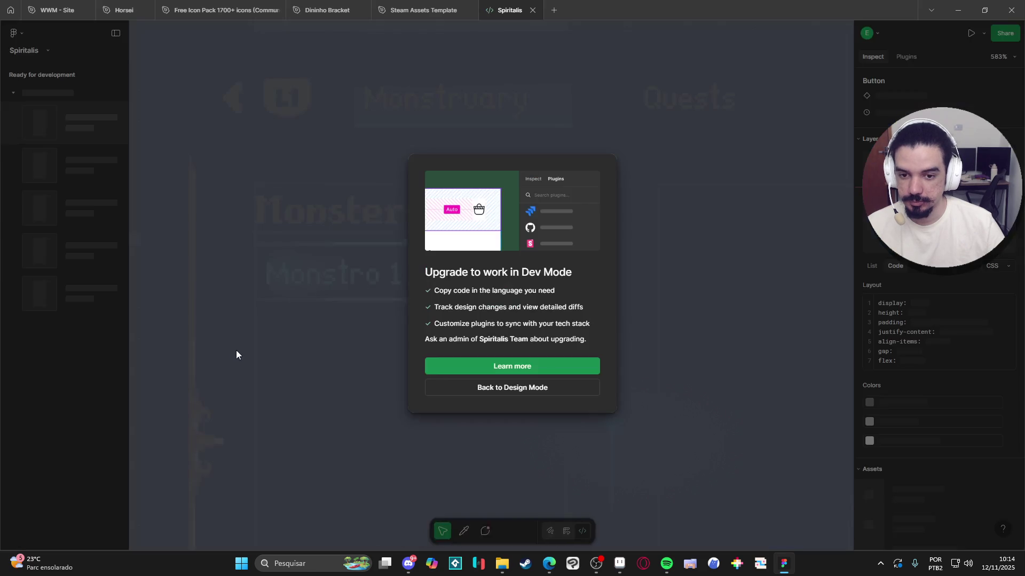
left_click(569, 388)
key("alt+1")
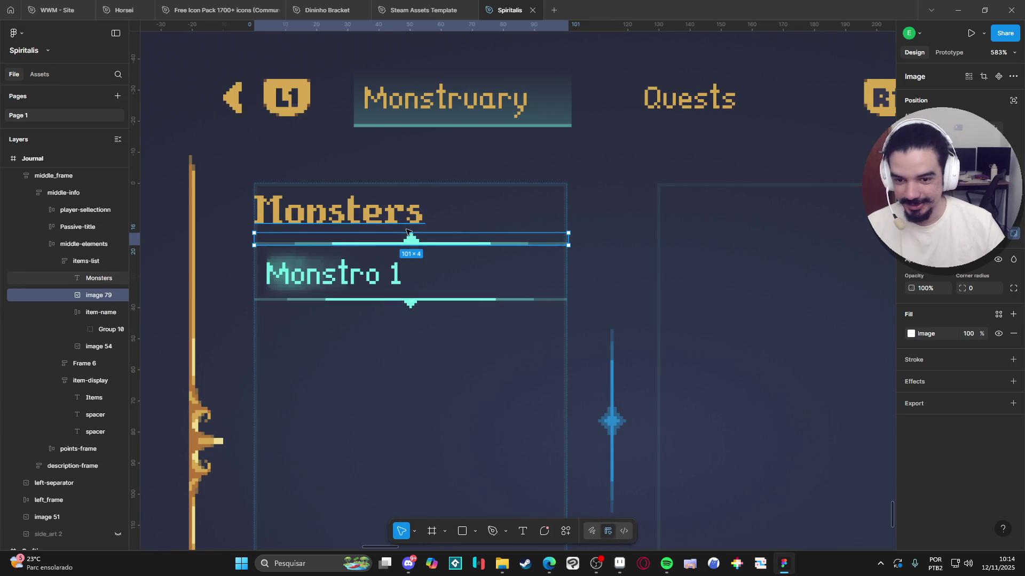
key("ctrl+d")
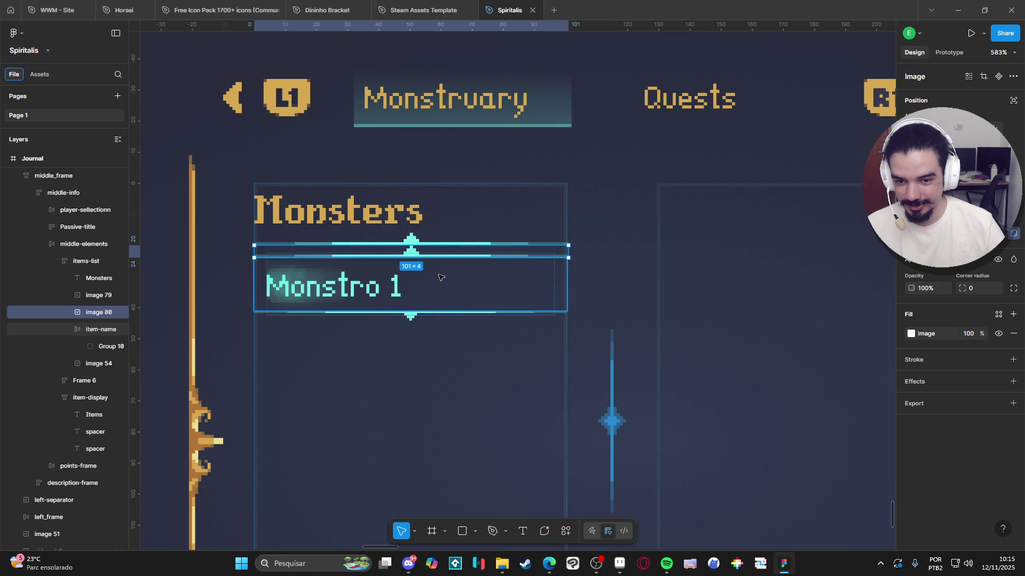
scroll(446, 286, "down", 2)
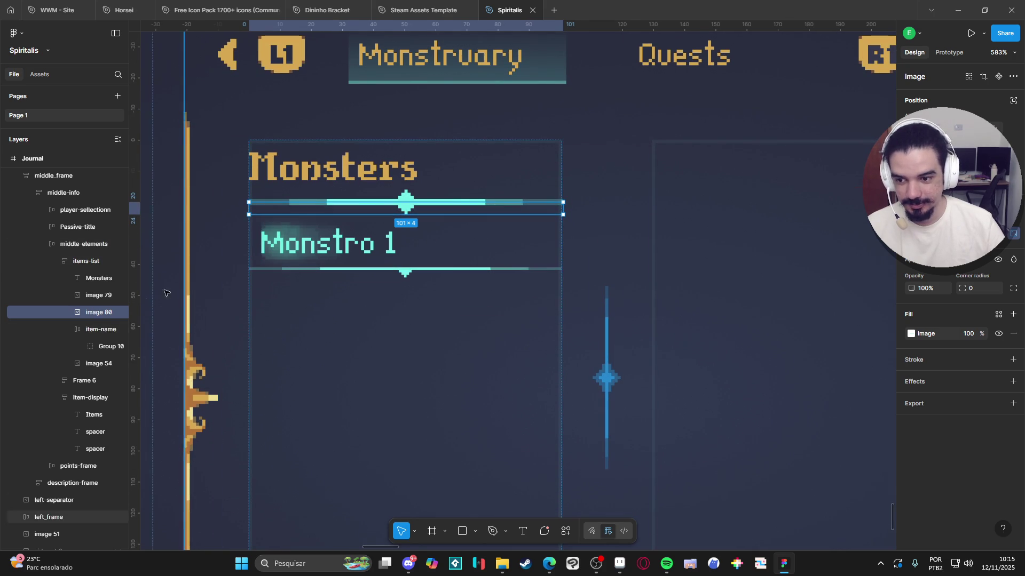
left_click(68, 329)
left_click_drag(91, 317, 88, 351)
left_click(302, 317)
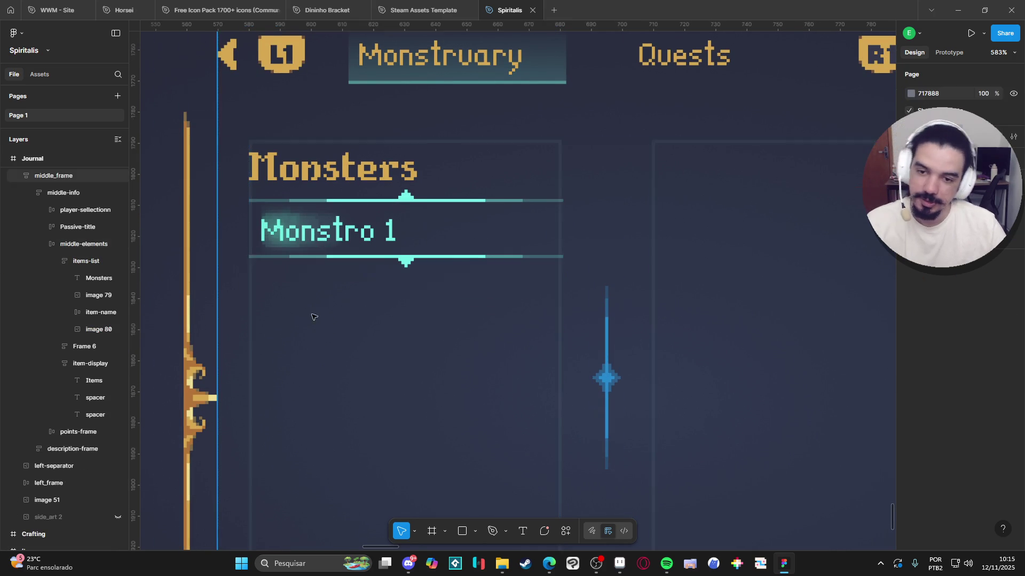
scroll(328, 304, "down", 5, "ctrl")
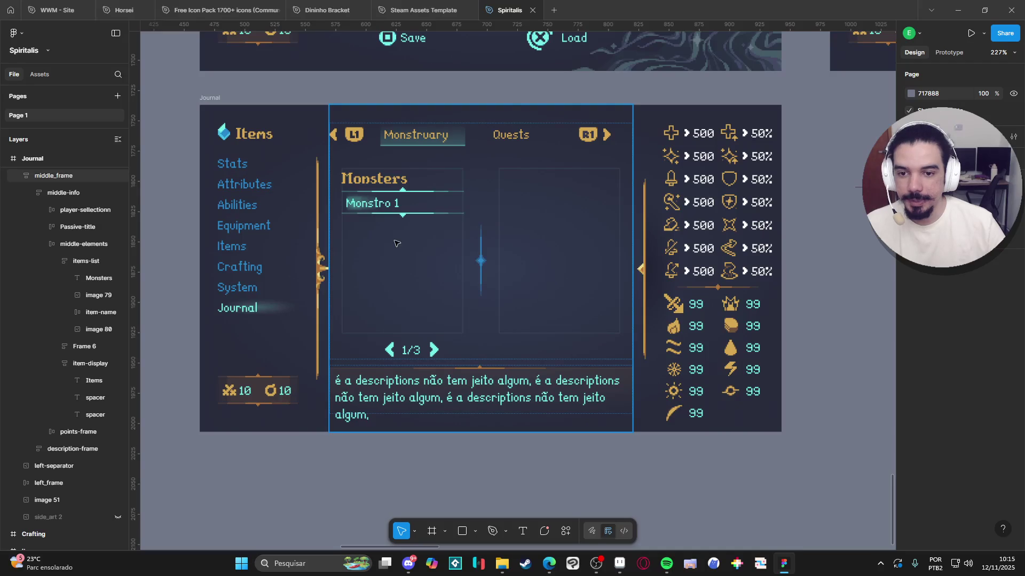
Step: Select the journal's middle-elements container and drag its edge to make it taller
left_click(361, 183)
double_click(363, 180)
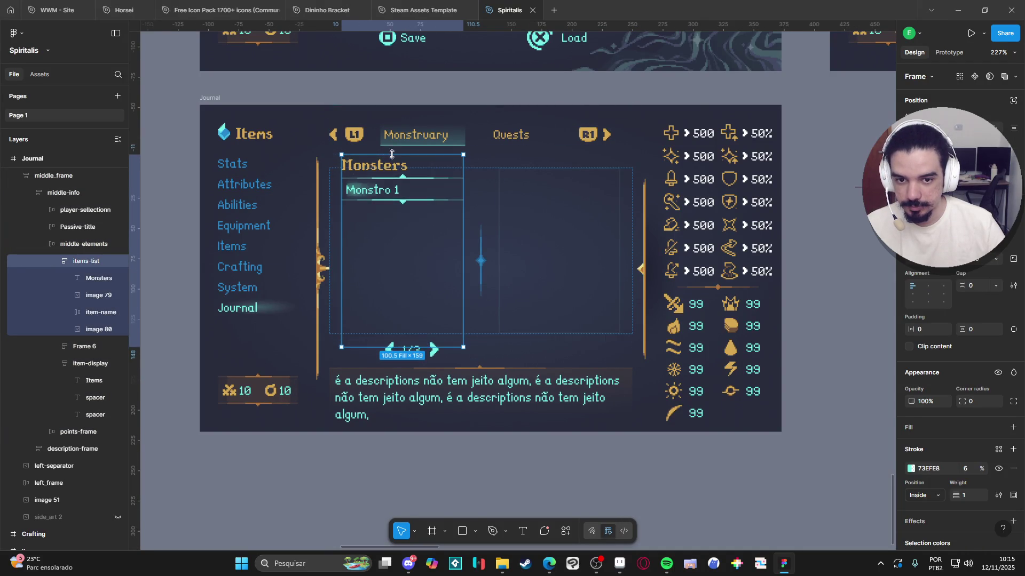
left_click(476, 175)
mouse_move(477, 167)
left_mouse_down()
mouse_move(491, 151)
mouse_move(480, 161)
left_mouse_up()
Step: Shrink the Passive-title bar to 1 px tall so the Monsters panel moves up
left_click(479, 157)
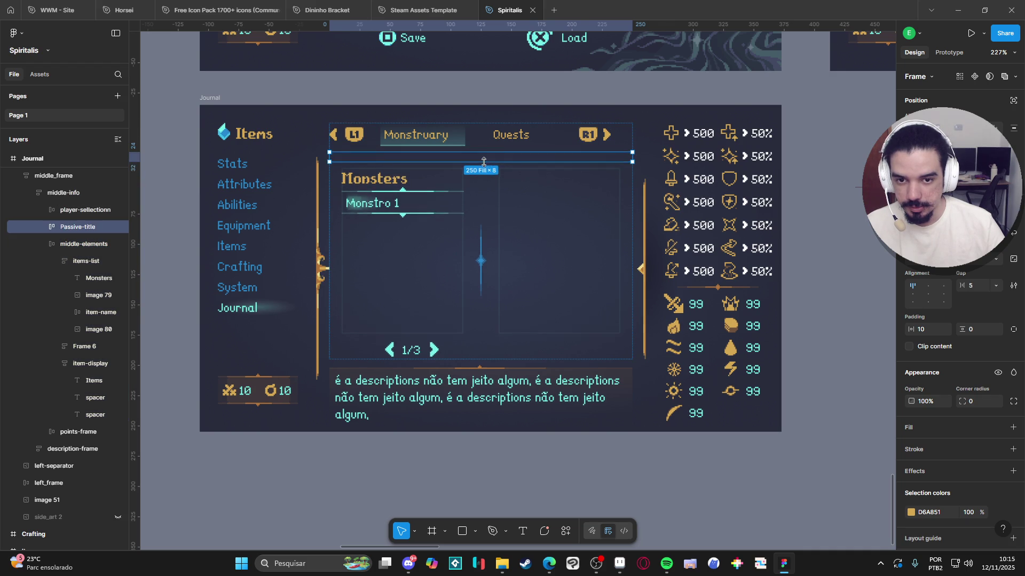
key("ctrl+z")
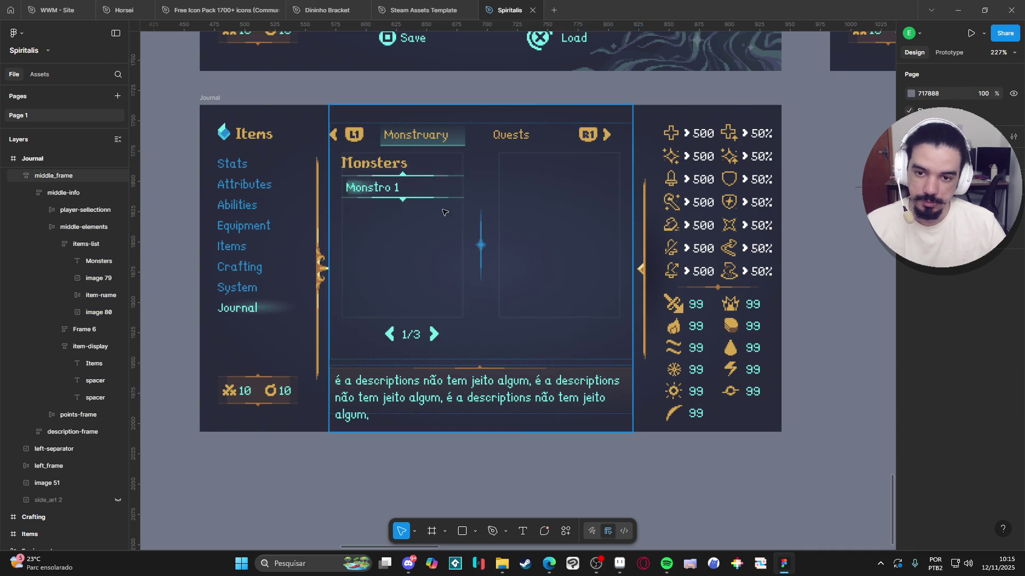
key("ctrl+shift+z")
left_click_drag(492, 164, 502, 155)
left_click(805, 300)
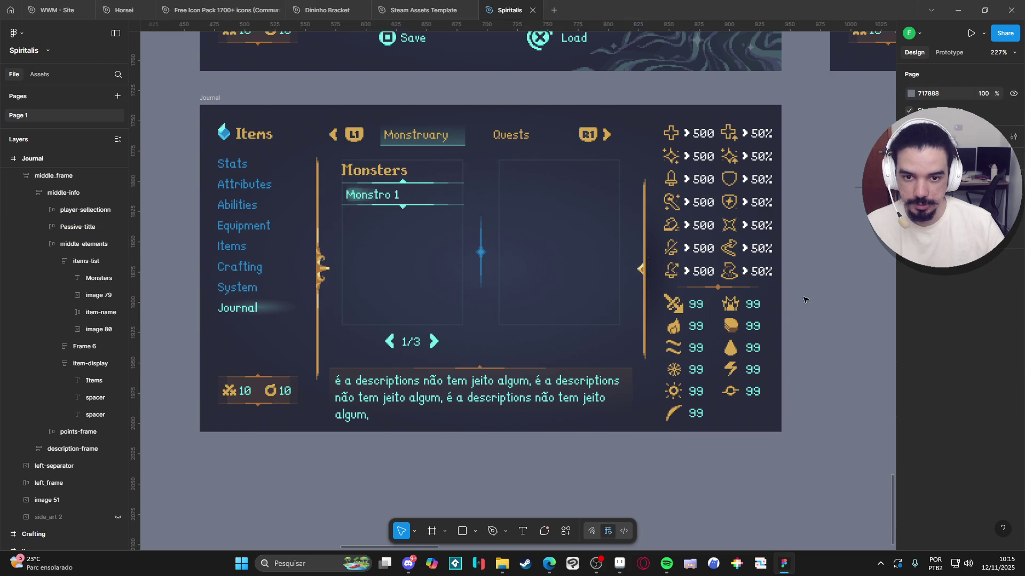